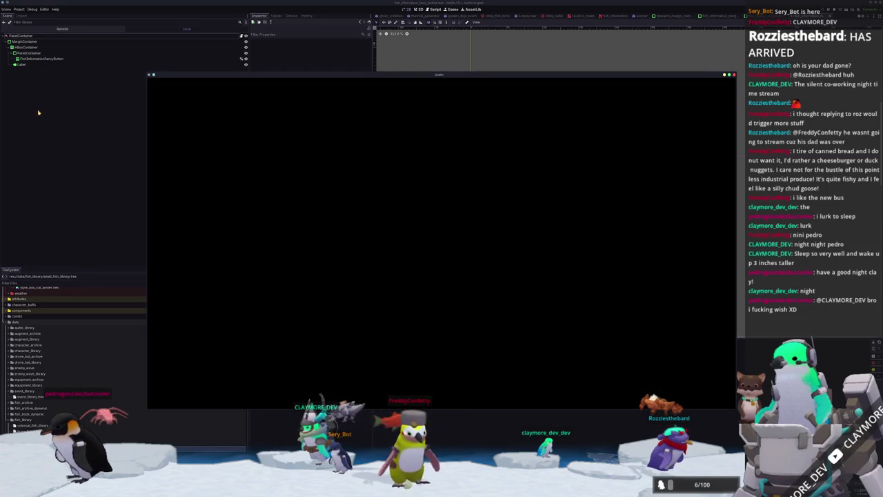
Make the Label a unique-name node called FishInformationLabel, save the scene and run the game
right_click(25, 65)
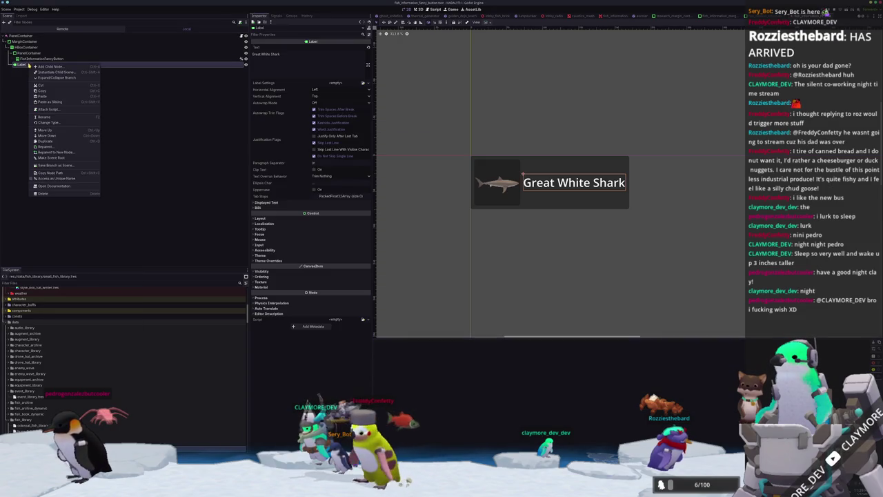
click(50, 178)
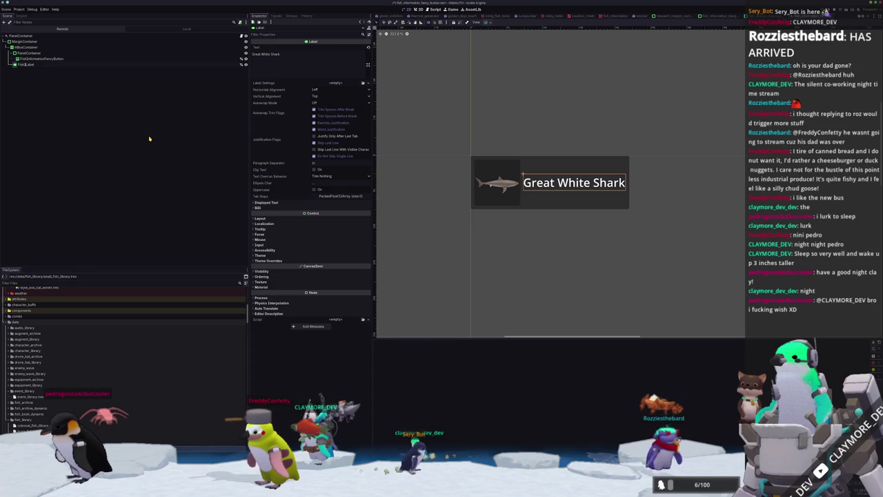
key(F5)
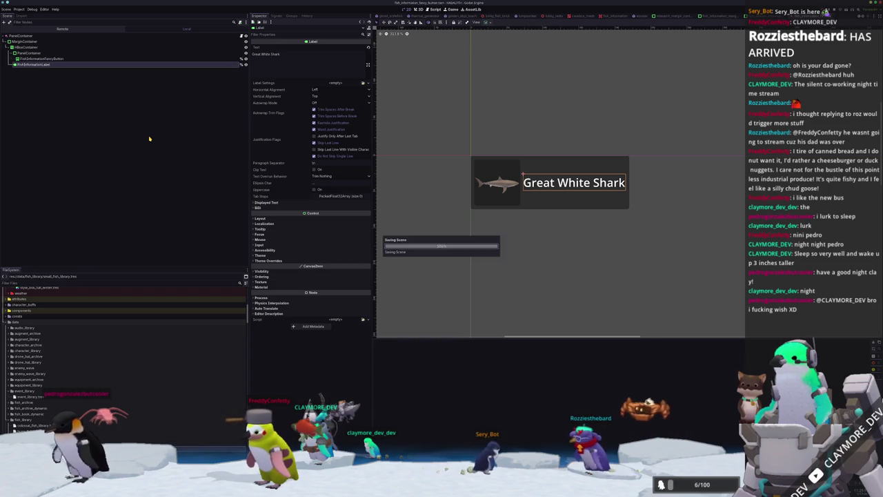
key(alt+Tab)
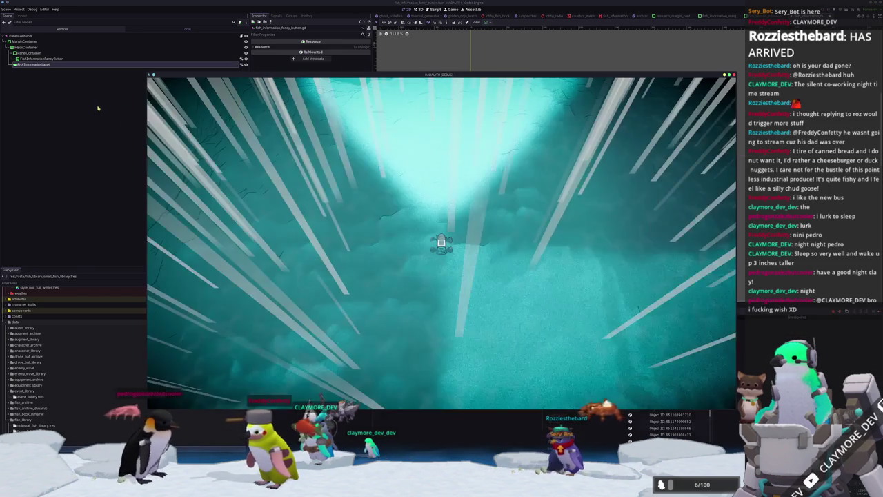
Open the Fish Information Menu and scroll through the full fish list
key(F12)
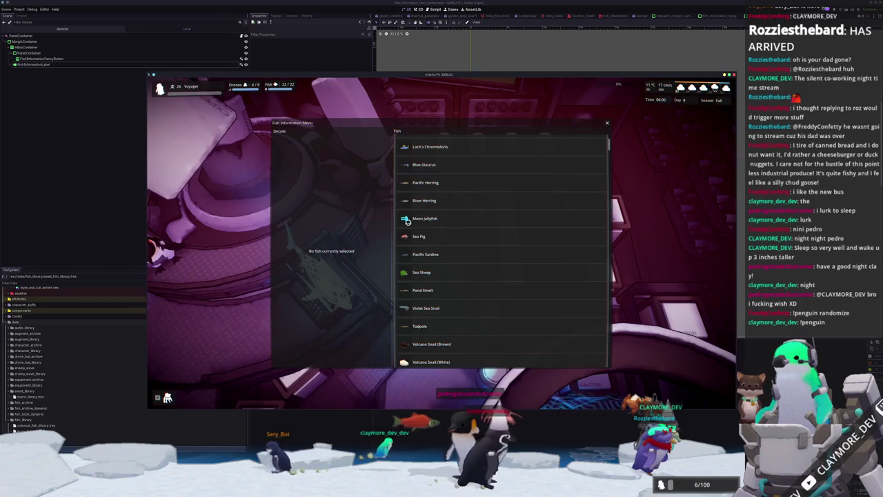
scroll(445, 220, down, 5)
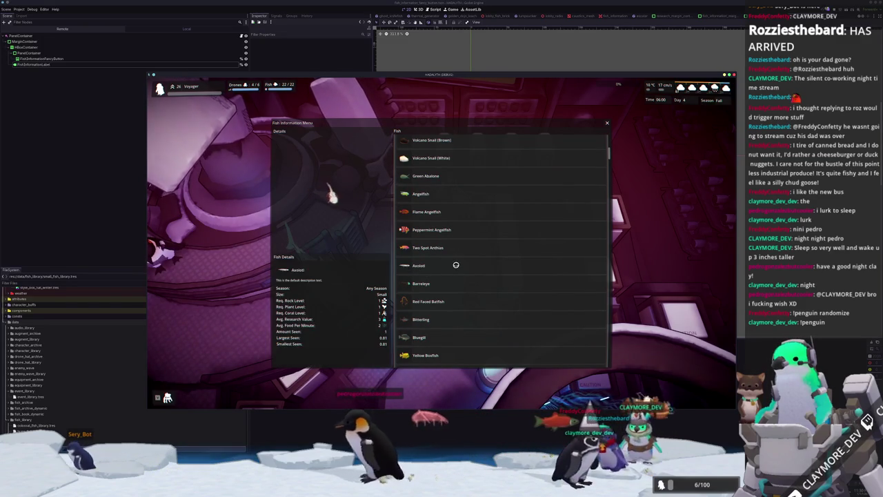
scroll(486, 272, down, 5)
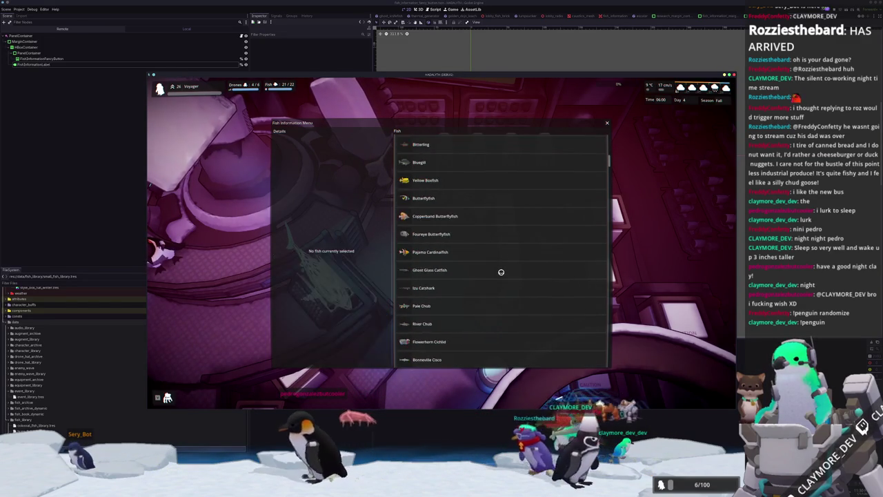
scroll(501, 272, down, 5)
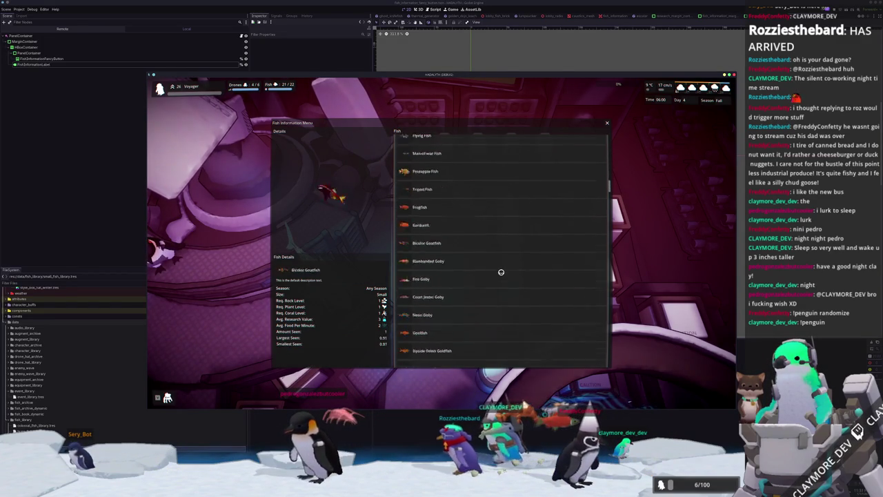
scroll(501, 272, down, 8)
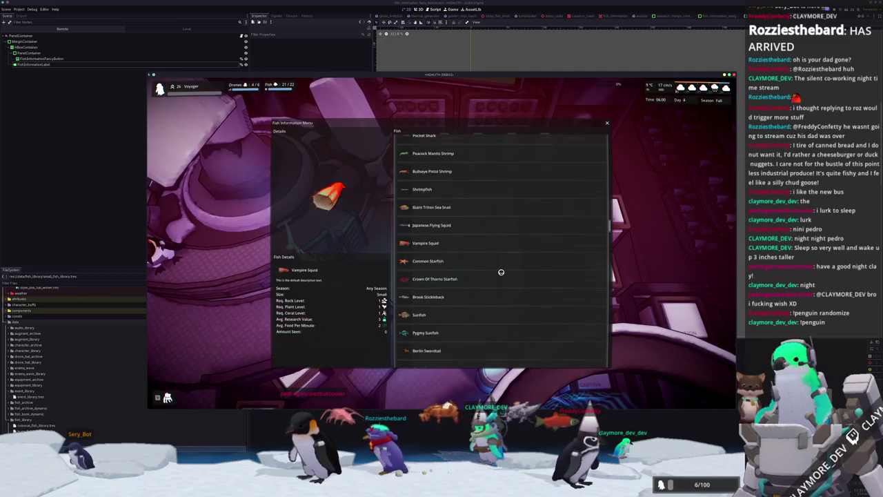
scroll(501, 272, down, 8)
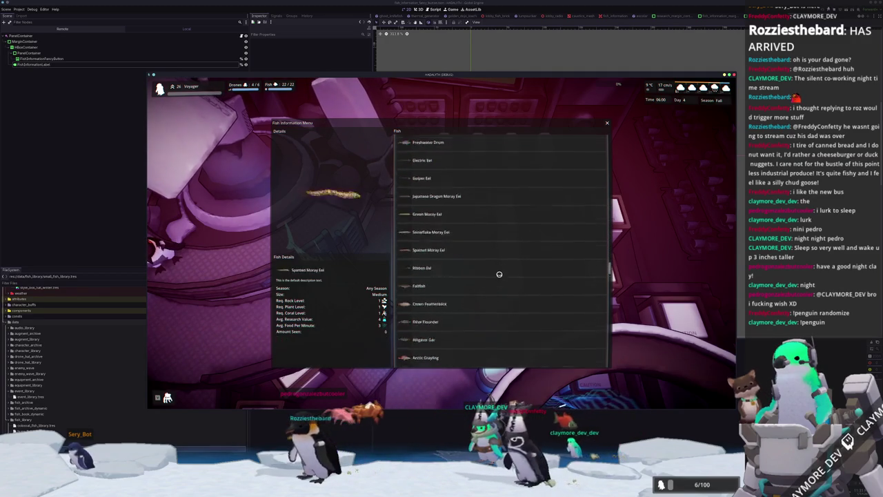
scroll(458, 349, down, 8)
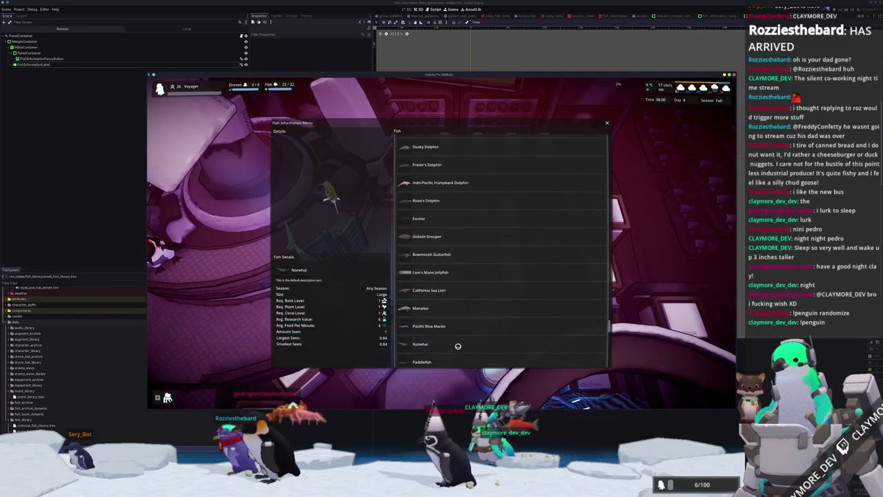
scroll(457, 347, down, 5)
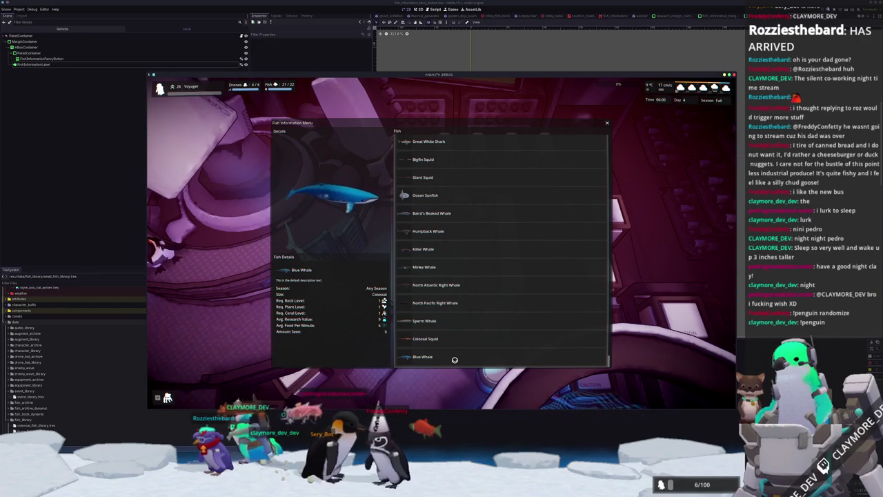
scroll(464, 318, up, 2)
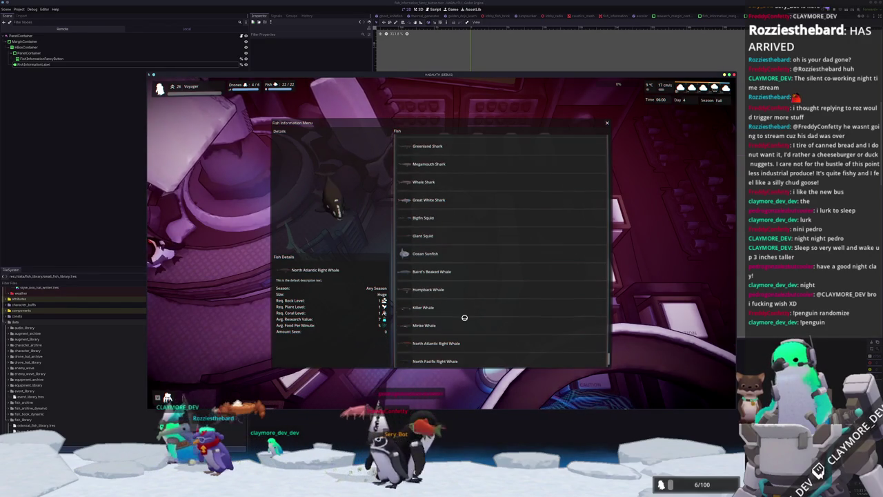
Lock every fish with 'fish lock all' in the debug console and reopen the menu
key(grave)
text(fish lock all)
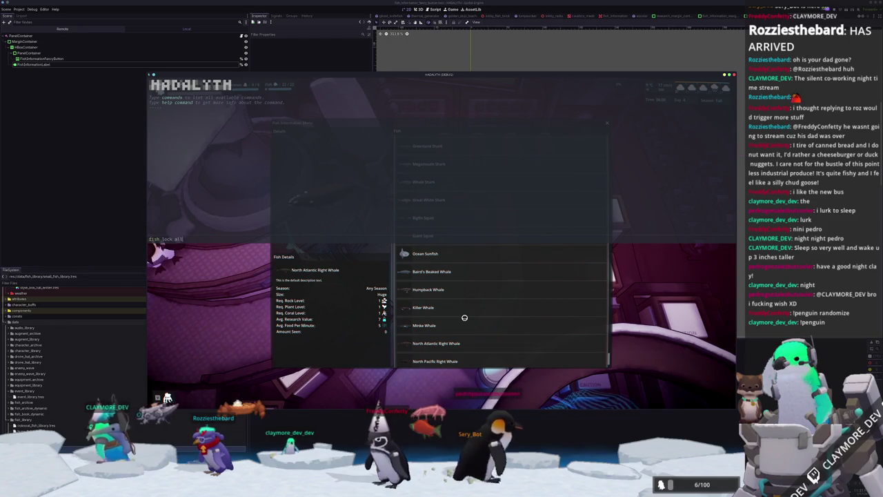
key(Return)
key(grave)
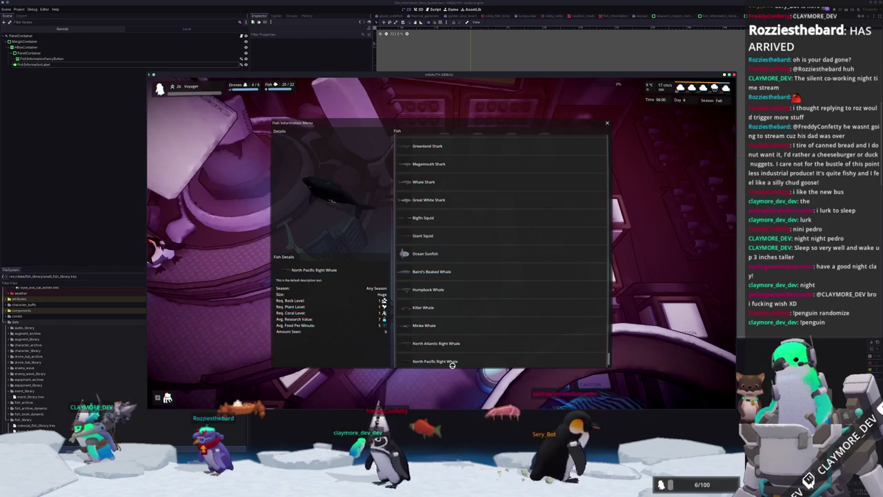
key(Escape)
key(e)
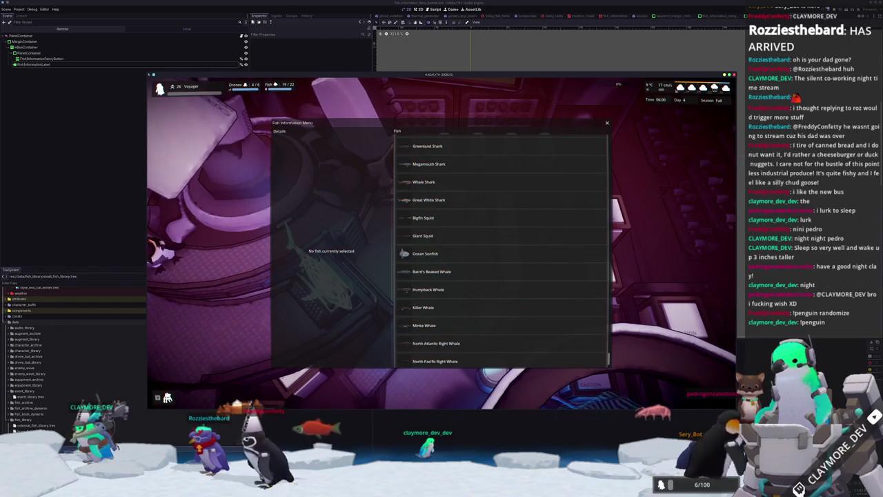
key(alt+Tab)
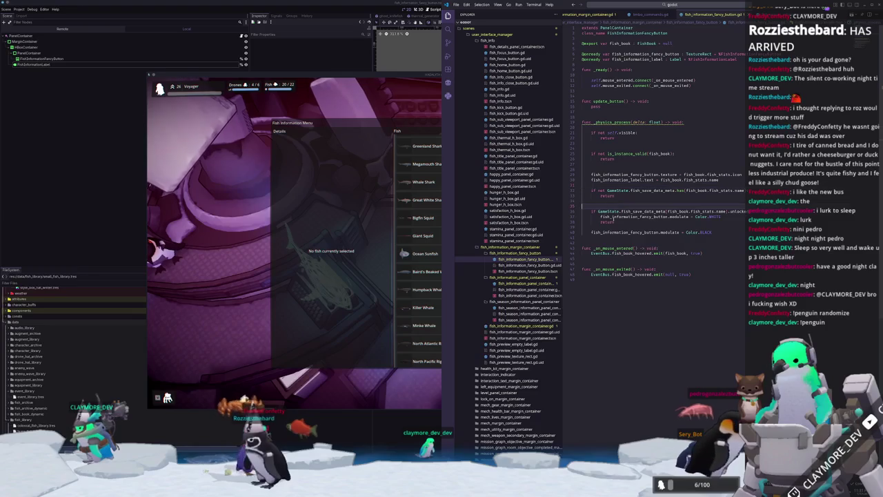
Inspect the fancy button script's uses and modulate colour lines, and close the in-game menu
click(642, 216)
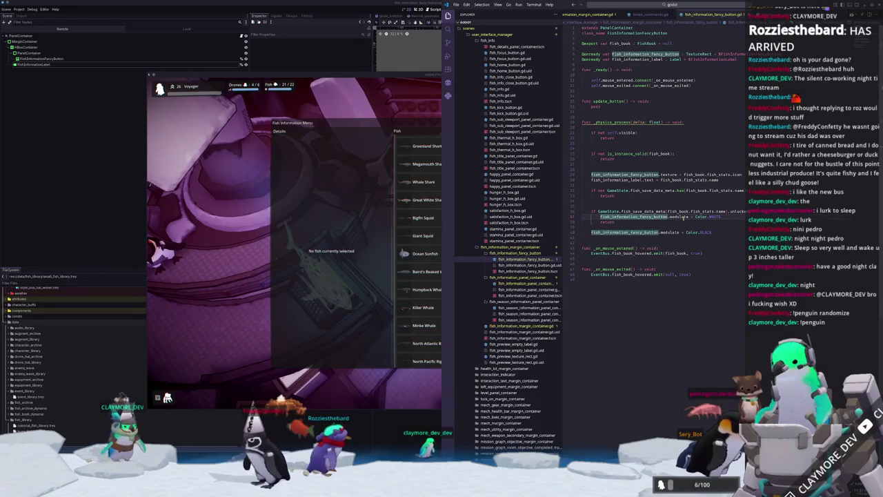
click(682, 216)
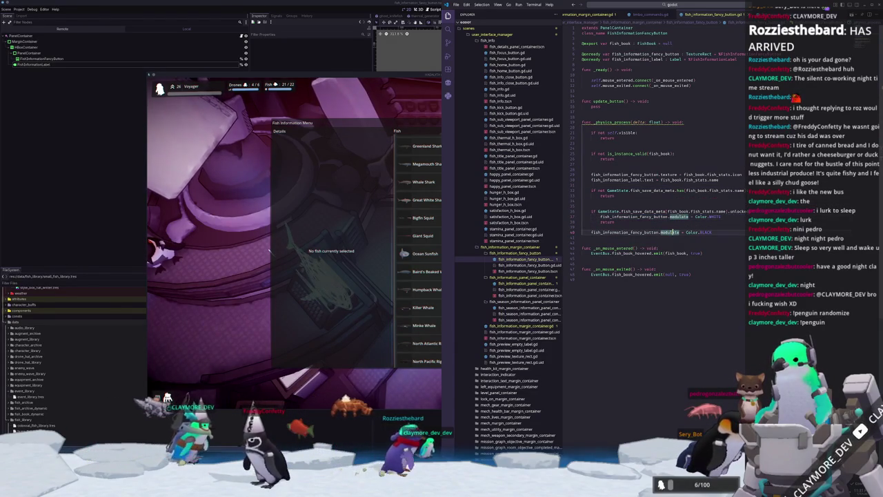
click(300, 322)
key(Escape)
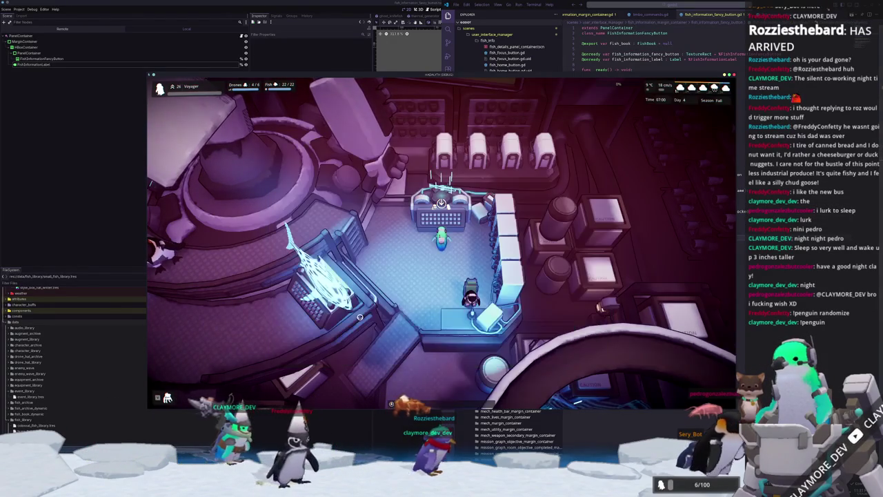
click(651, 34)
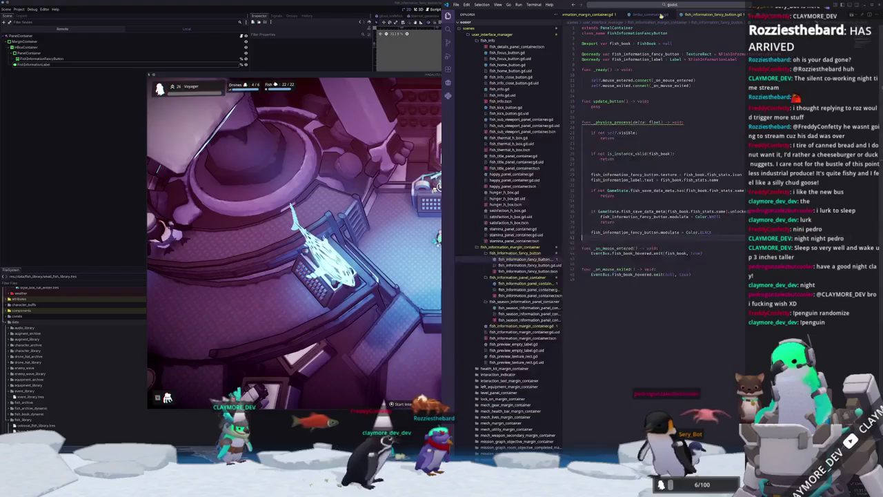
In limbo_commands.gd, examine fish_lock_all and the unlocked flag, then open the game's console
key(ctrl+Tab)
key(ctrl+Tab)
key(ctrl+Tab)
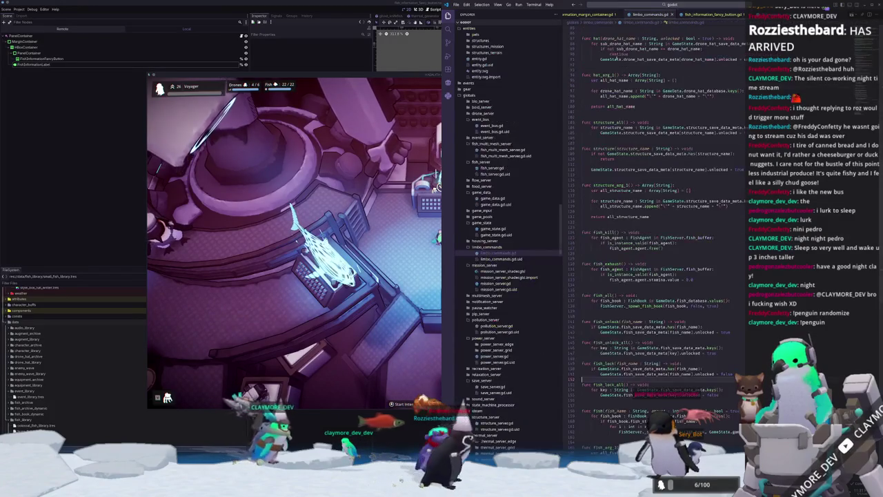
scroll(661, 313, down, 3)
double_click(610, 326)
double_click(689, 337)
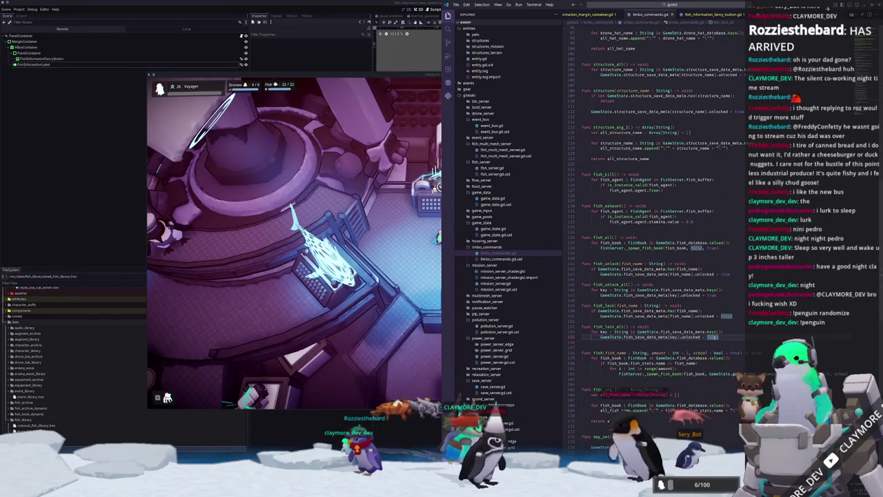
scroll(678, 180, up, 20)
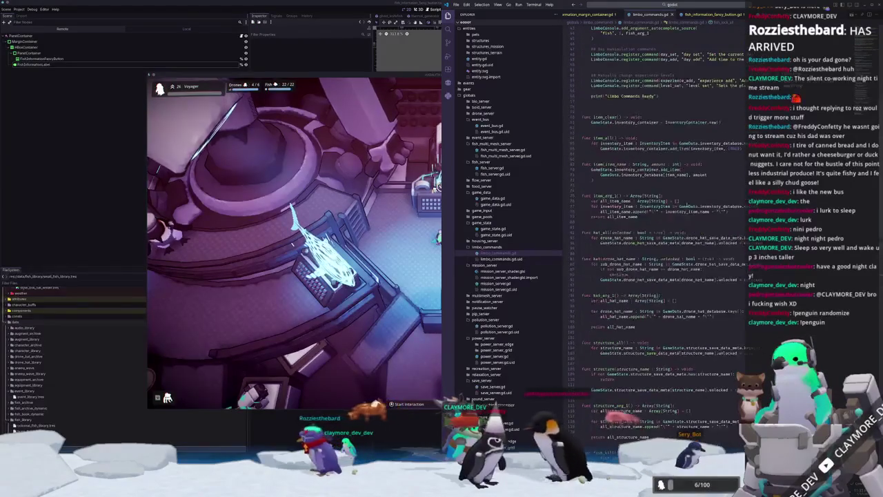
scroll(678, 180, up, 3)
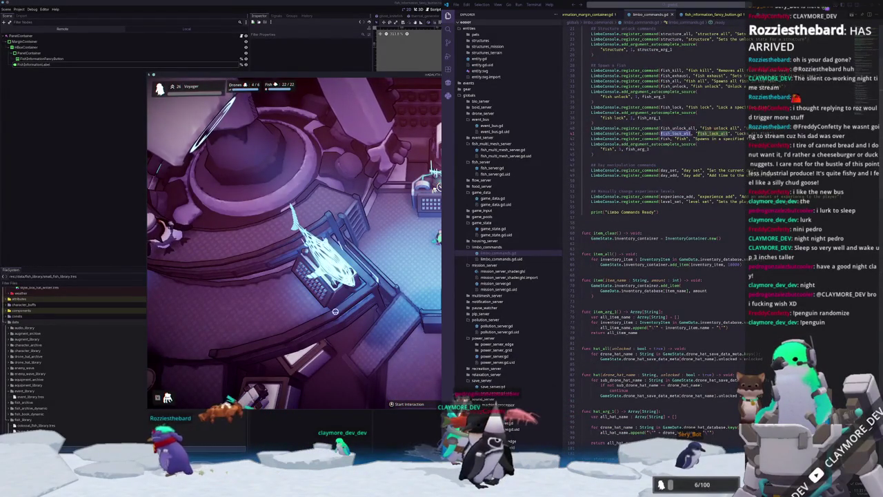
click(364, 296)
key(grave)
text(fish lock all)
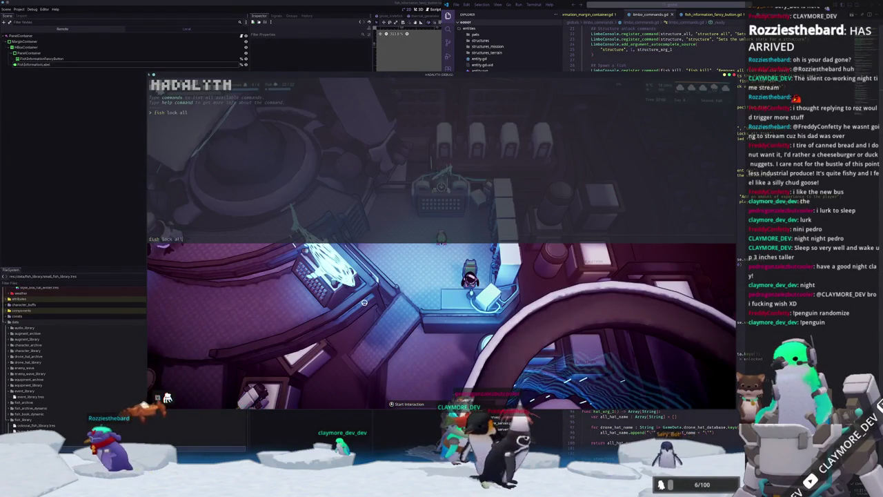
Rerun the lock-all command, then try selecting Ocean Sunfish in the Fish Information Menu
key(Return)
key(grave)
key(e)
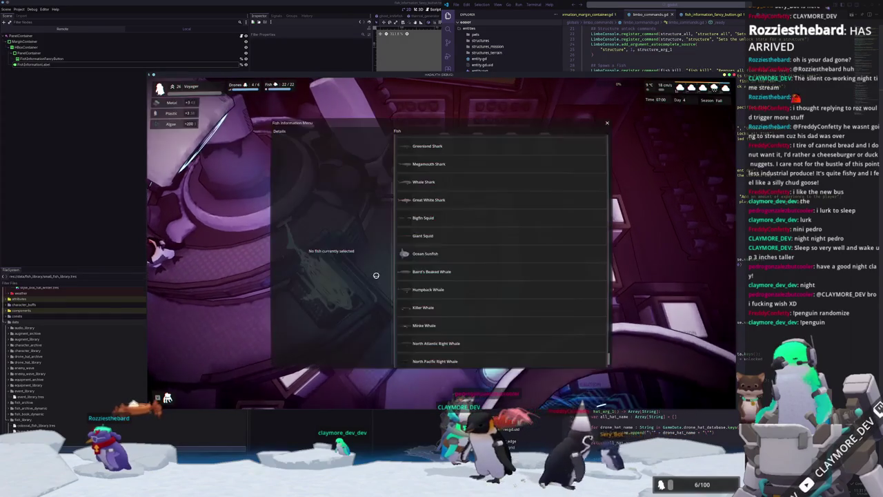
click(410, 254)
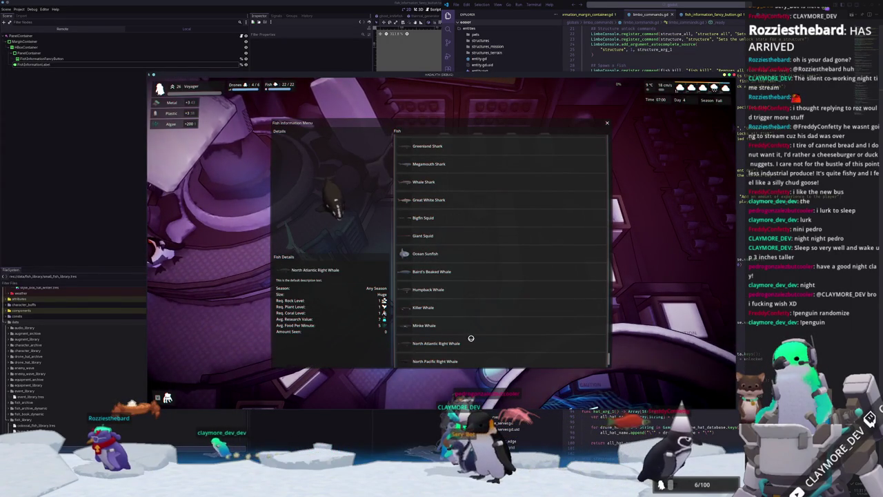
key(Escape)
Enter 'fish spawn all' in the debug console, then close the console and the game
key(grave)
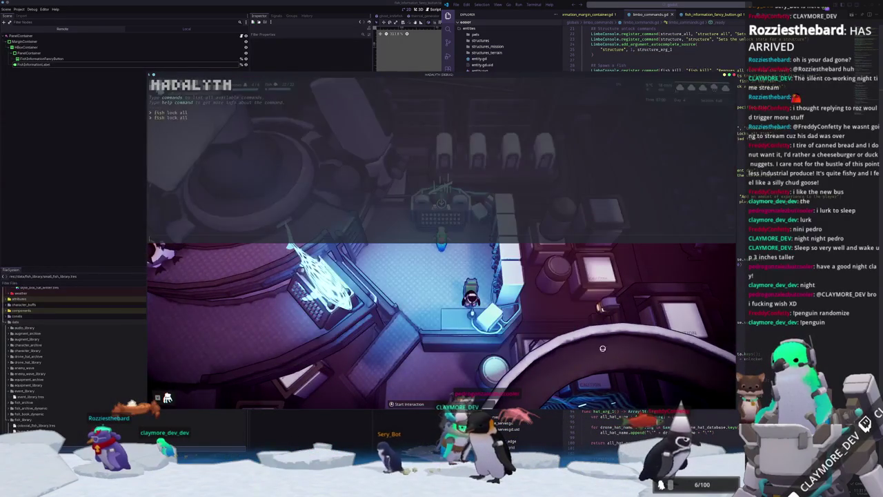
text(fish spawn all)
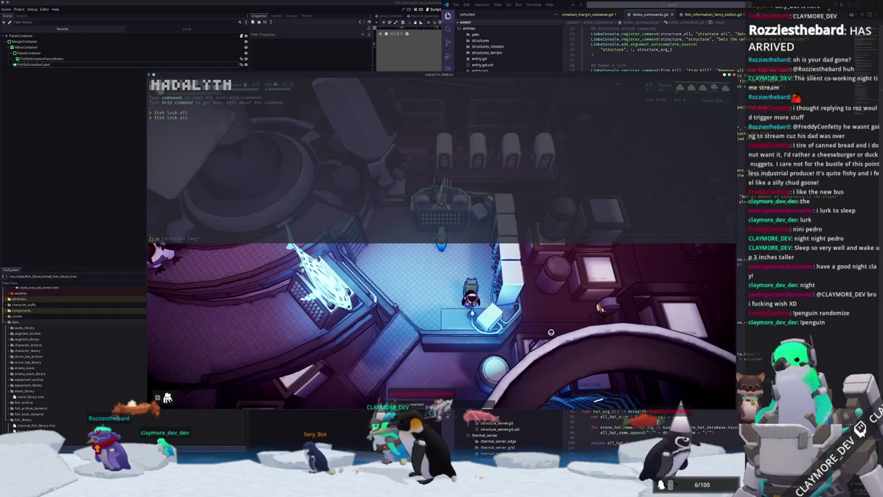
key(Return)
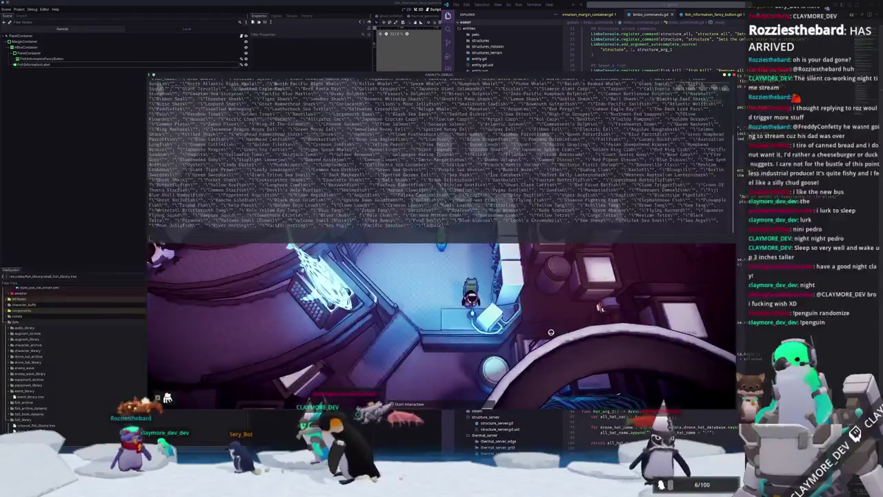
text(fish_all)
key(Return)
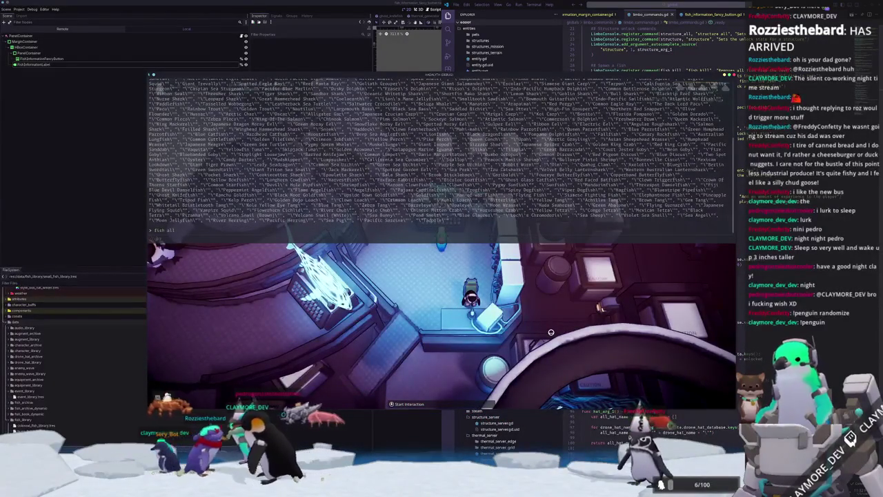
key(grave)
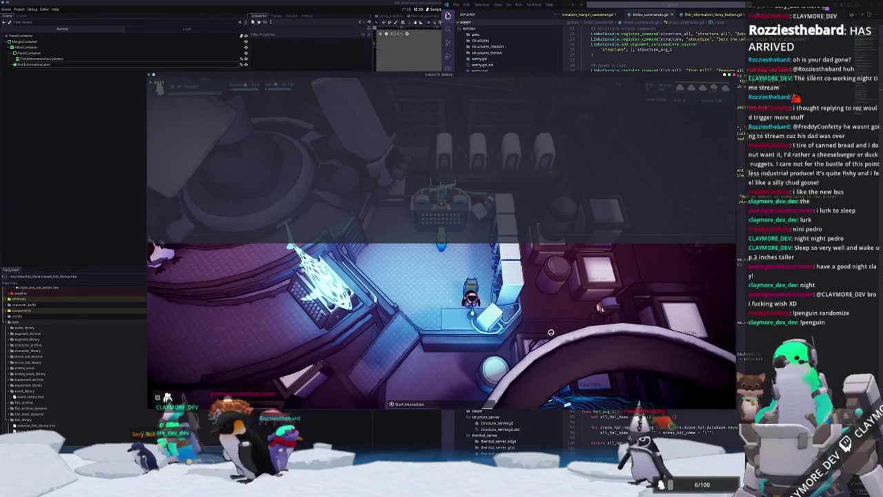
key(Return)
click(652, 297)
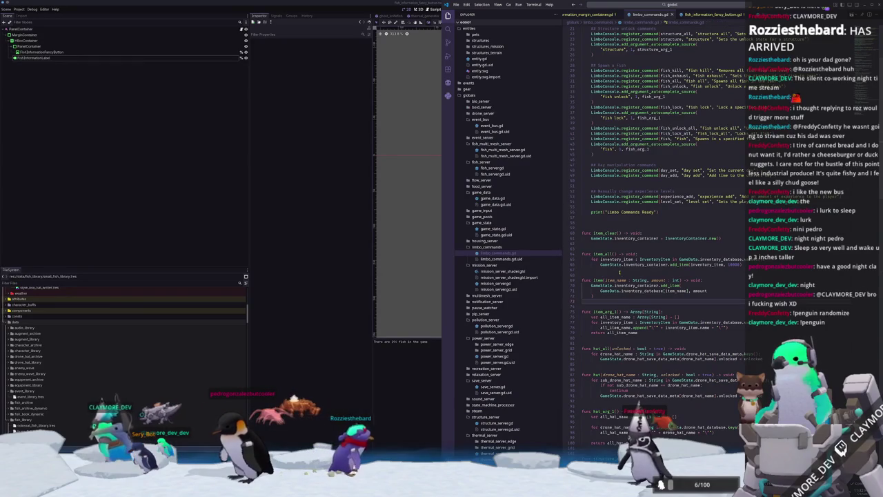
Highlight the lock and unlock uses at the top of limbo_commands.gd, then run the game from Godot
scroll(633, 273, up, 2)
scroll(633, 273, up, 4)
click(619, 221)
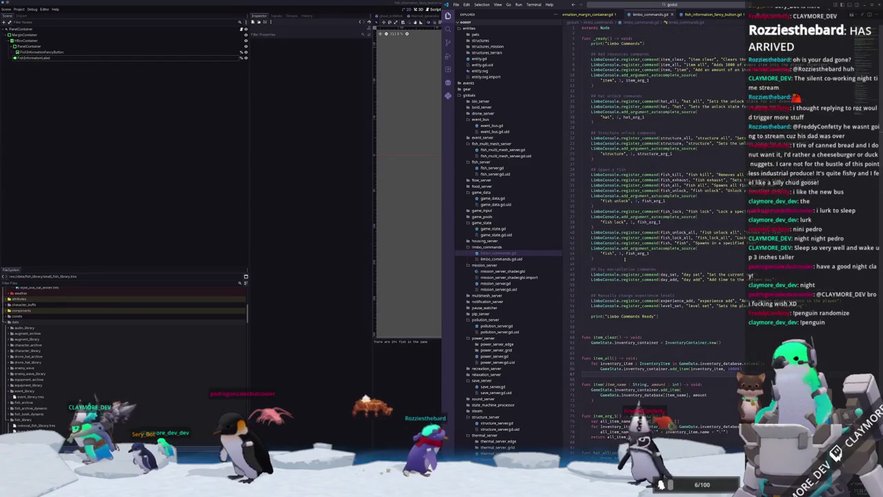
click(622, 201)
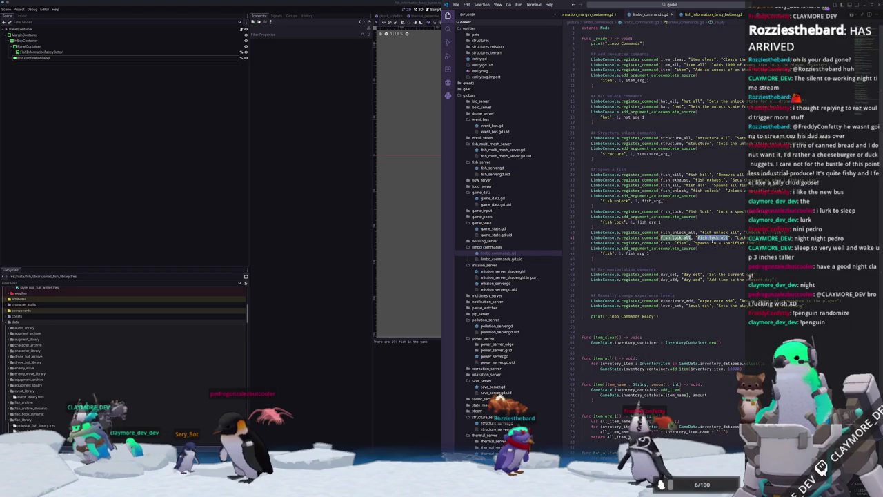
mouse_move(736, 275)
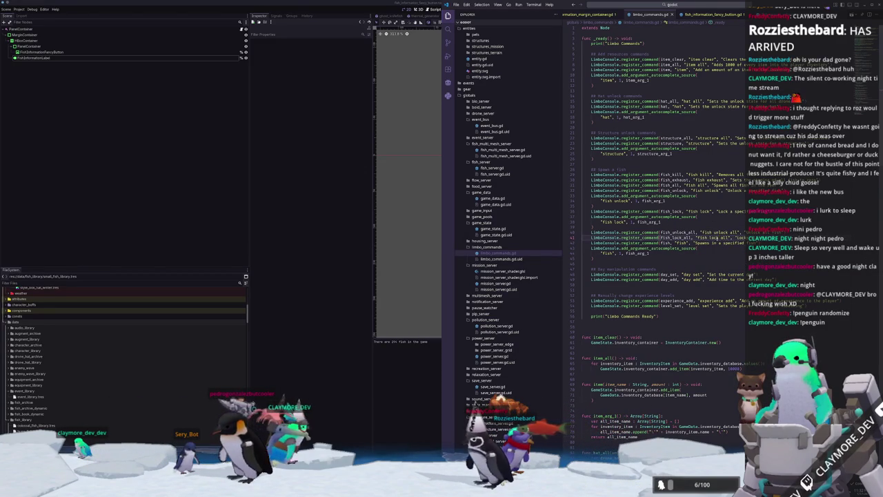
double_click(714, 237)
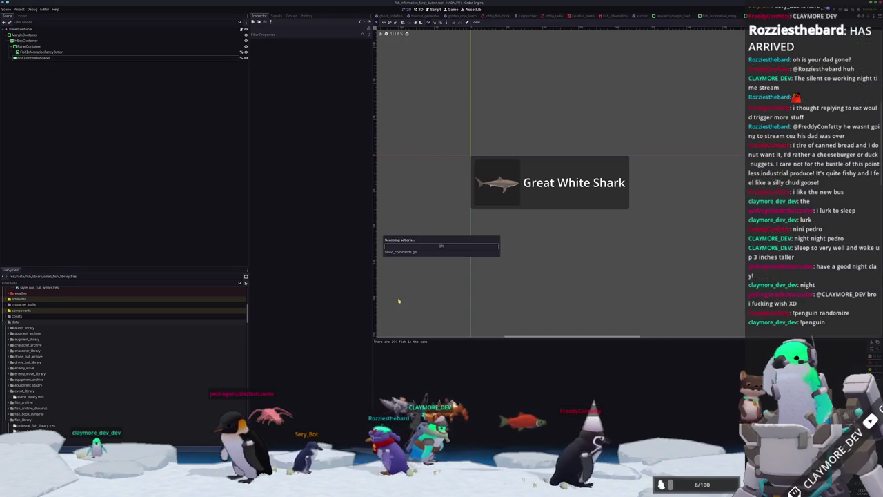
click(421, 298)
key(F6)
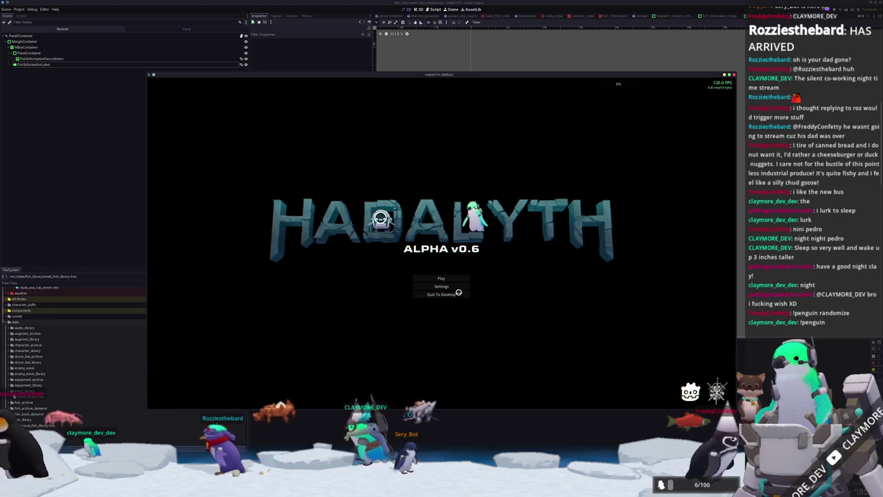
Load the Voyager save from slot 2, toggle the debug console, then stop the game
click(447, 279)
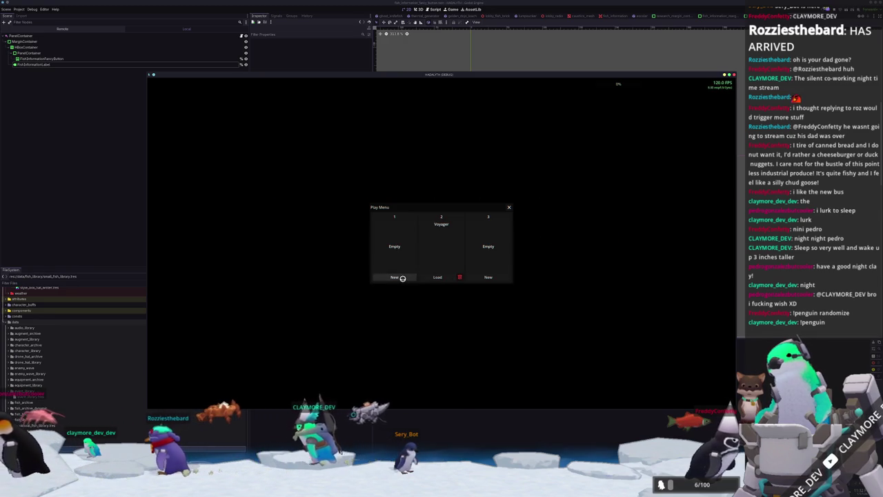
click(439, 278)
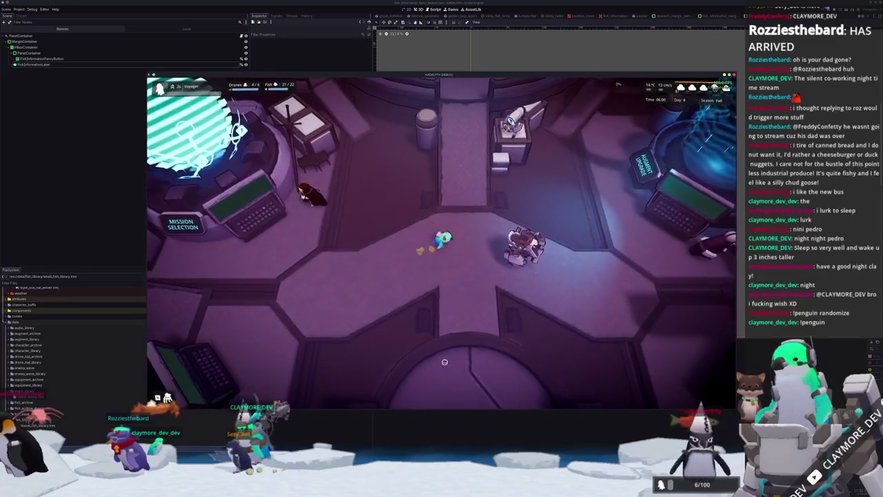
key(grave)
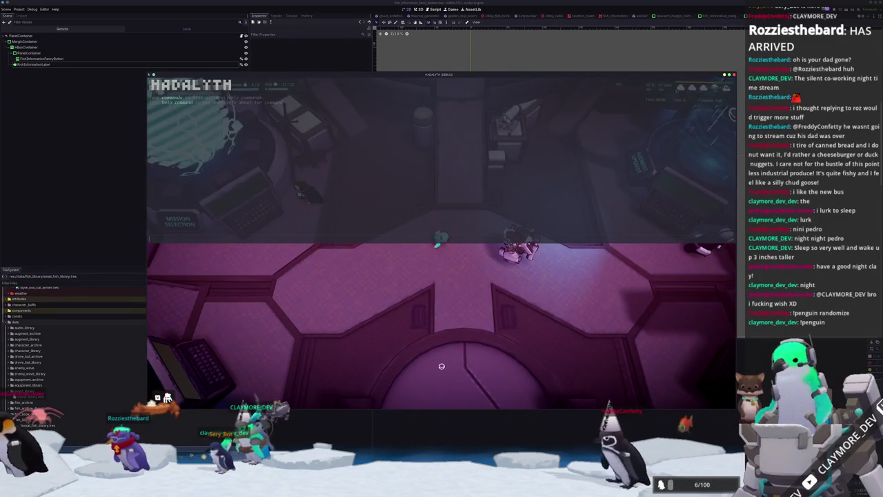
text(fish kill)
key(grave)
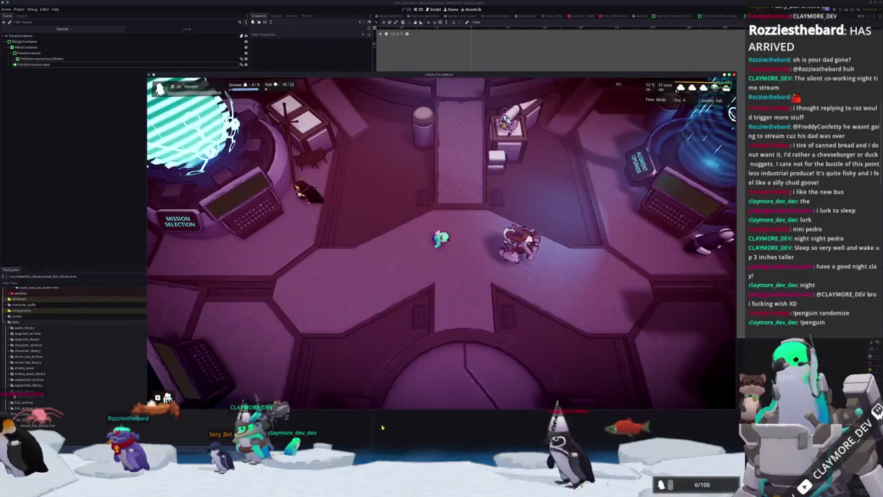
key(F8)
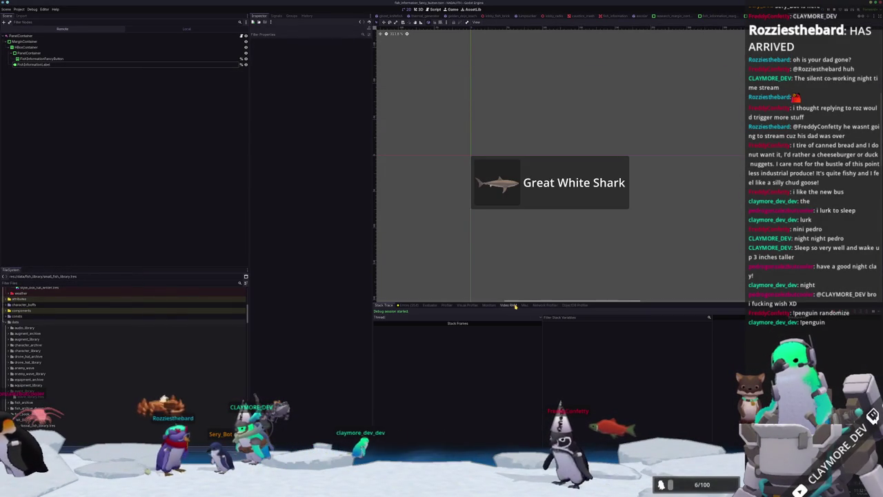
Enlarge the Debugger's Video RAM list and scroll through every resource's memory usage
click(511, 305)
mouse_move(617, 302)
mouse_down()
mouse_move(608, 207)
mouse_move(594, 178)
mouse_up()
scroll(490, 348, down, 10)
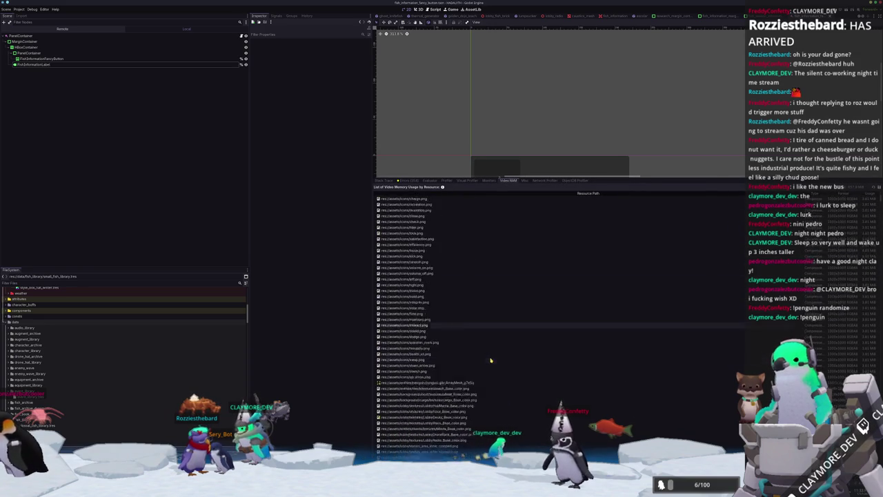
scroll(492, 358, down, 10)
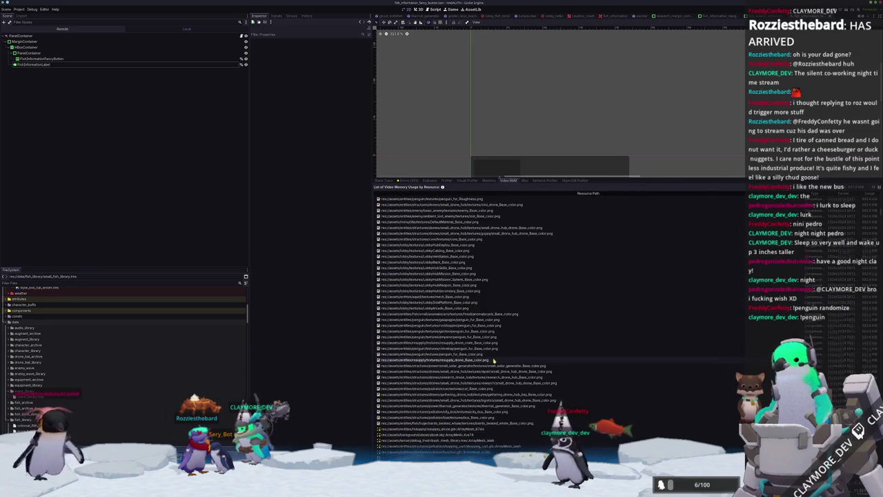
scroll(495, 360, down, 10)
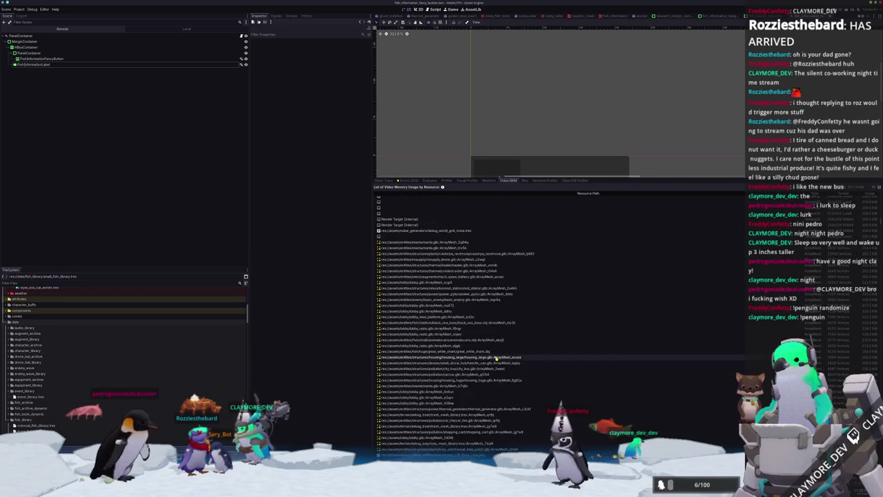
scroll(499, 358, down, 15)
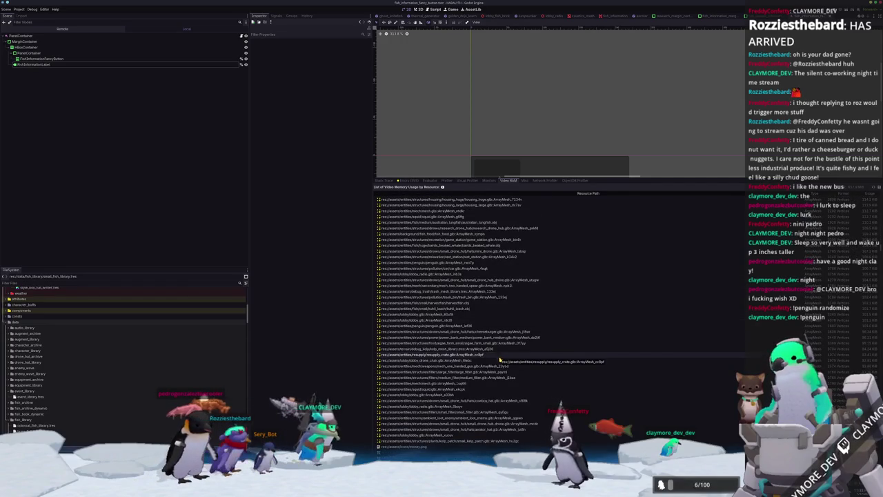
scroll(500, 357, down, 15)
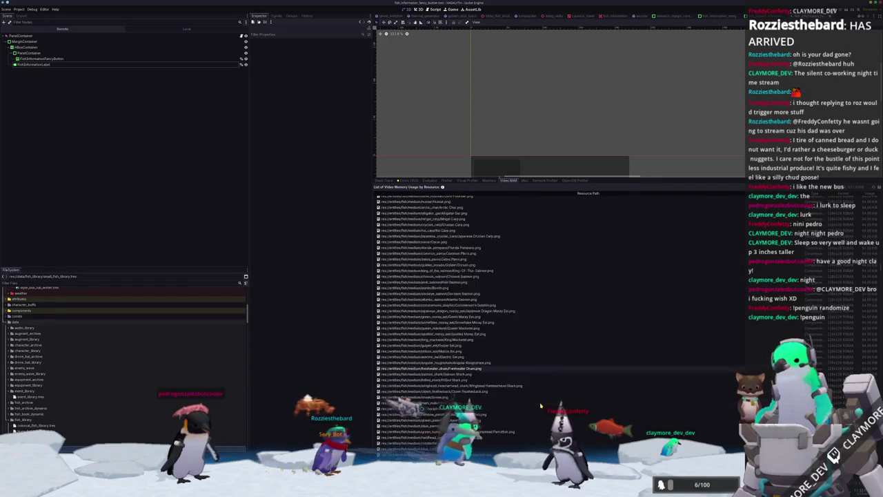
scroll(541, 405, down, 10)
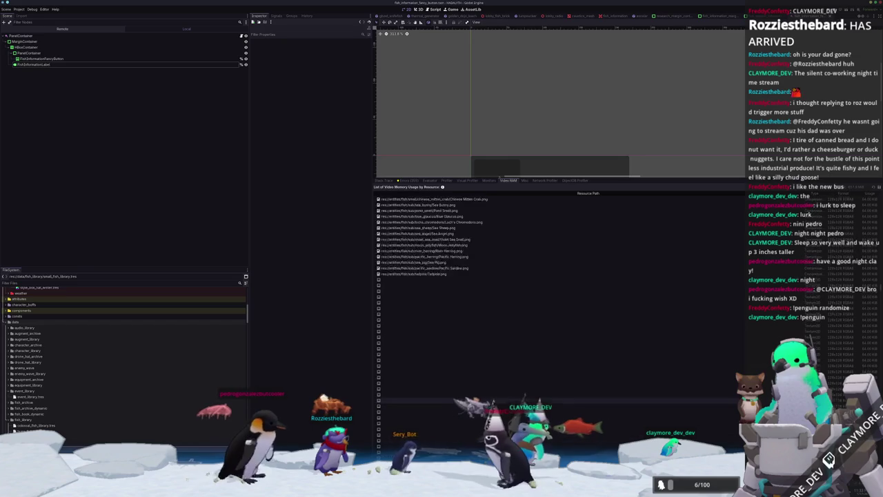
key(w+d)
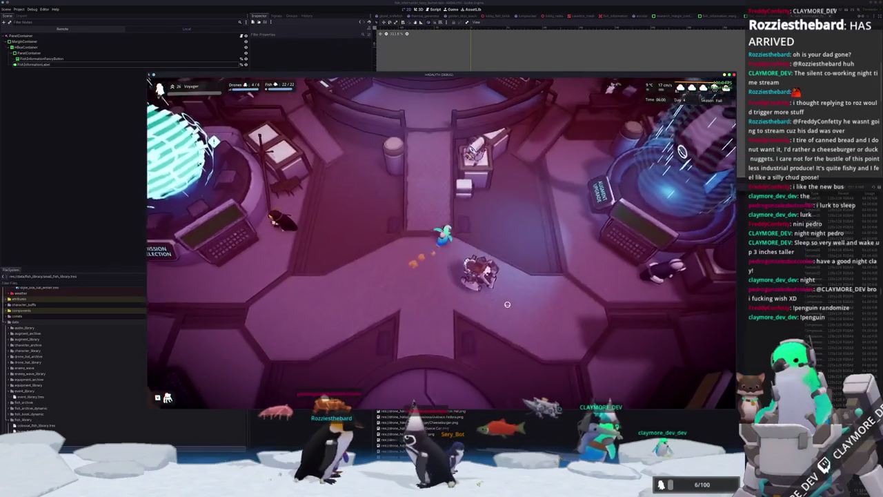
Walk to the fish display, open the Fish Information Menu and scroll partway down the list
key(w+d)
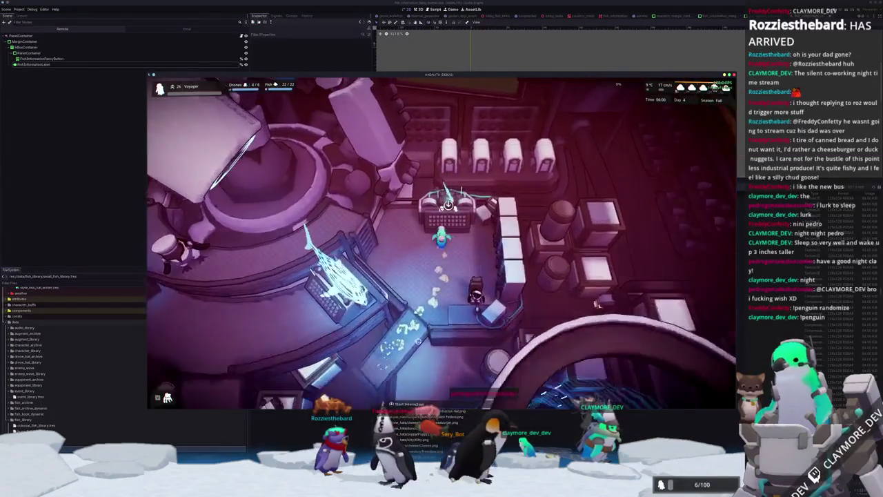
key(e)
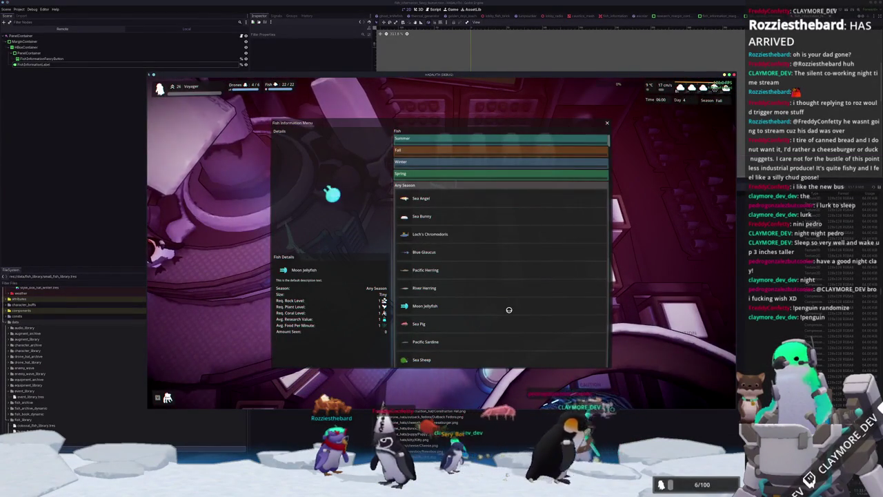
scroll(510, 308, down, 5)
scroll(506, 311, down, 3)
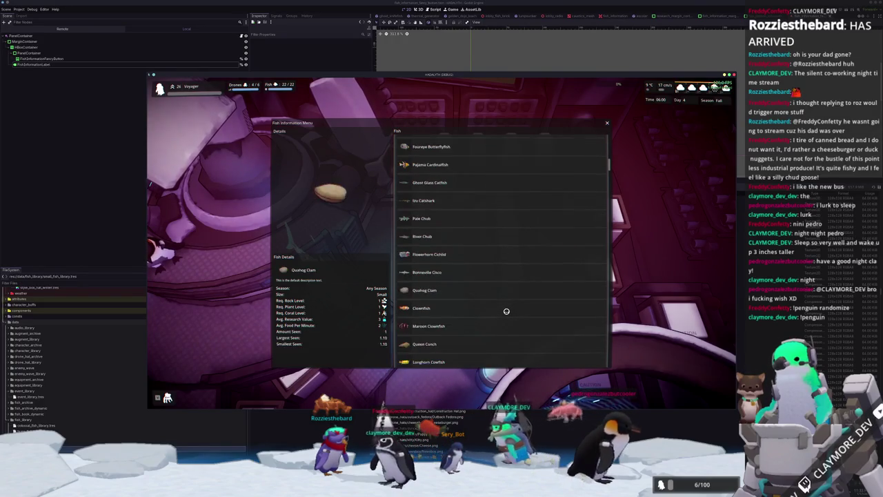
scroll(507, 311, down, 6)
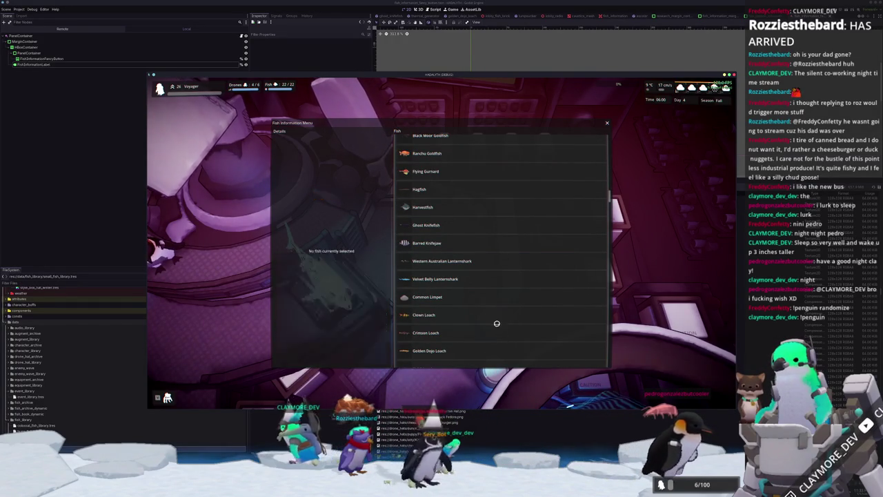
scroll(499, 341, down, 5)
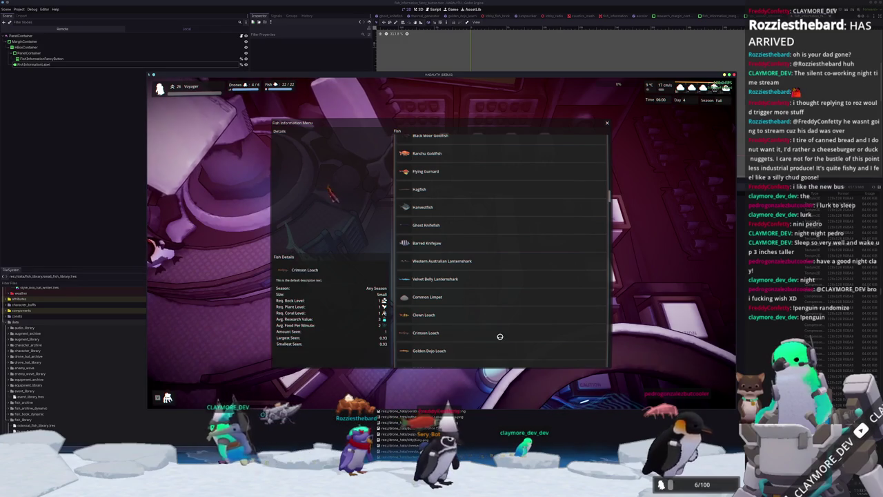
key(grave)
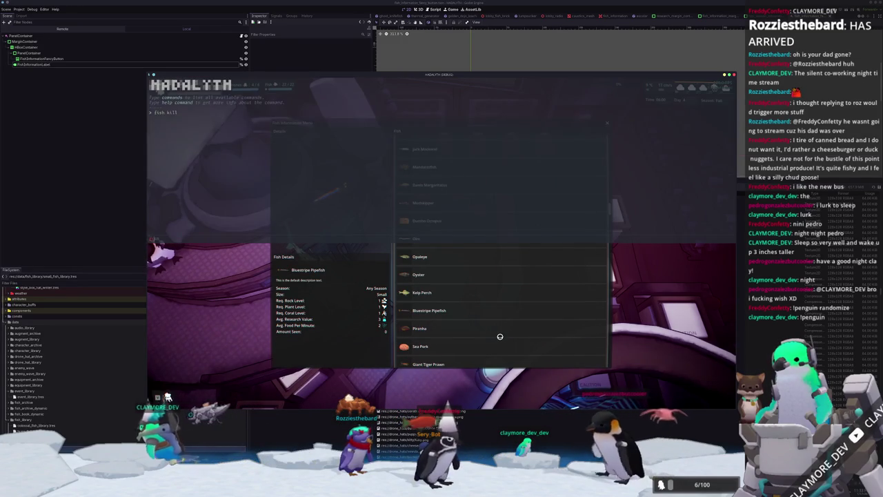
text(fish lock all)
key(grave)
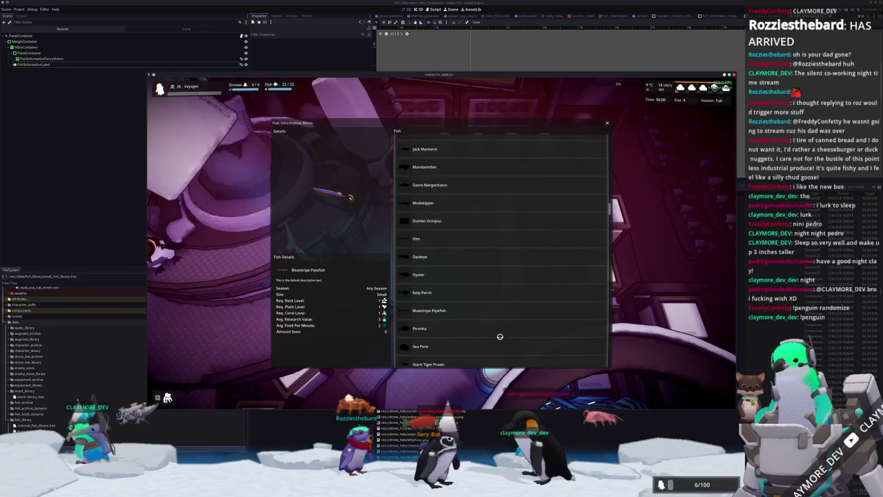
scroll(481, 336, down, 8)
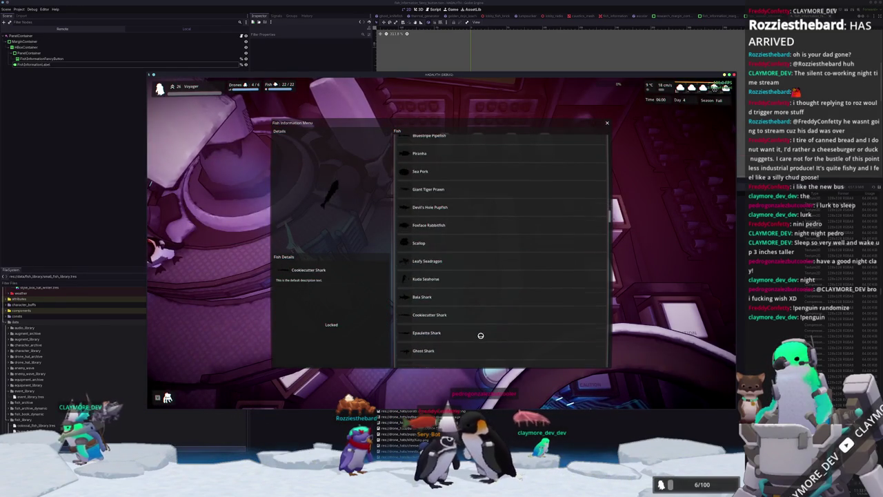
scroll(481, 336, down, 10)
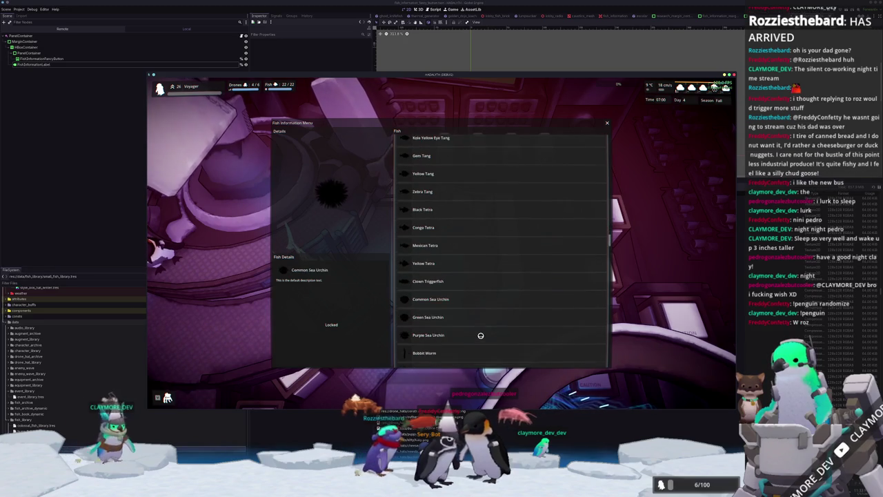
scroll(481, 336, down, 10)
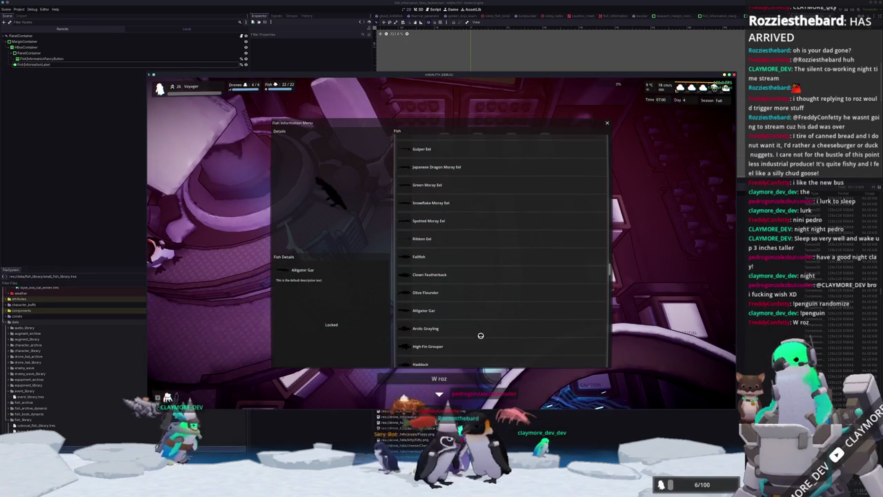
Unlock every fish via the debug console, then scroll the list through to Blue Whale
key(grave)
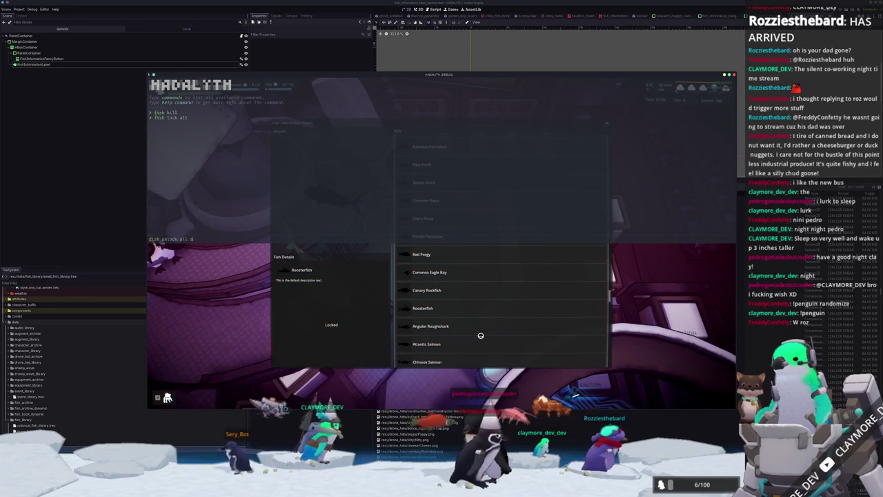
key(Return)
key(grave)
scroll(481, 336, down, 10)
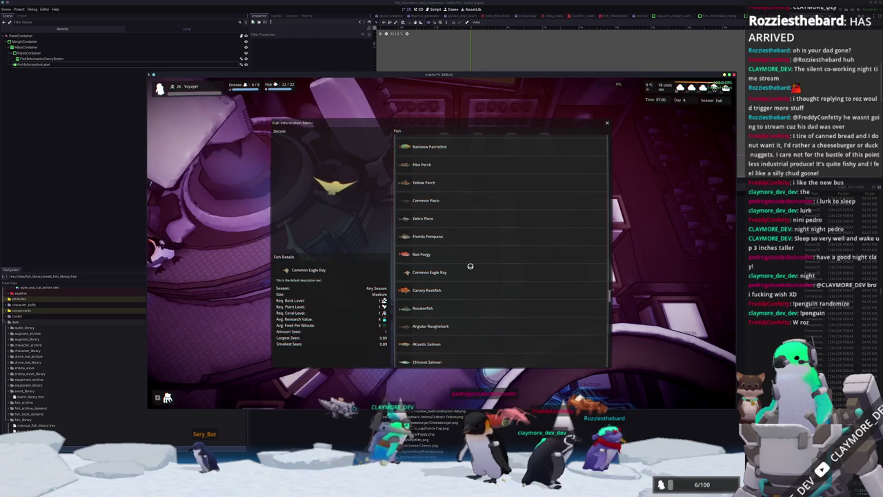
key(grave)
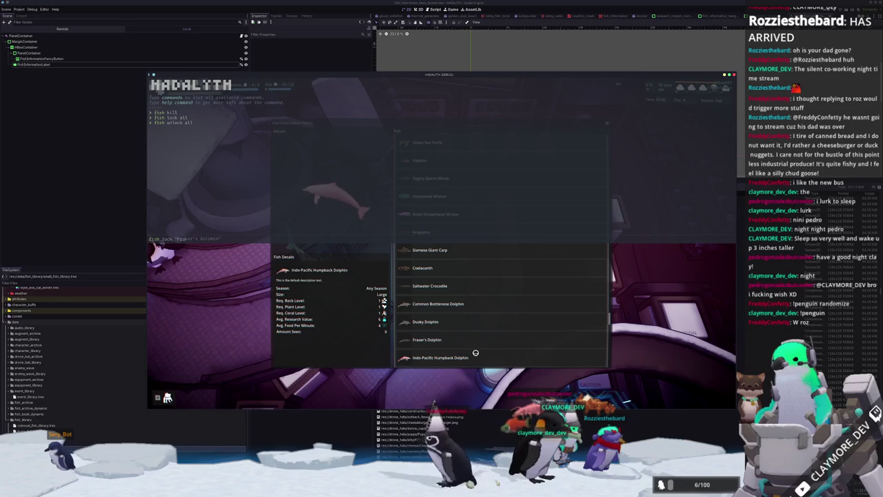
key(grave)
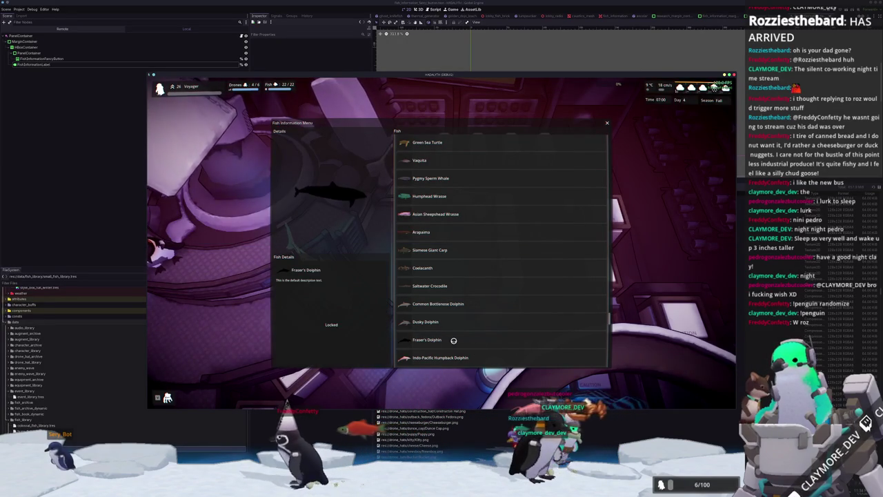
scroll(468, 340, down, 5)
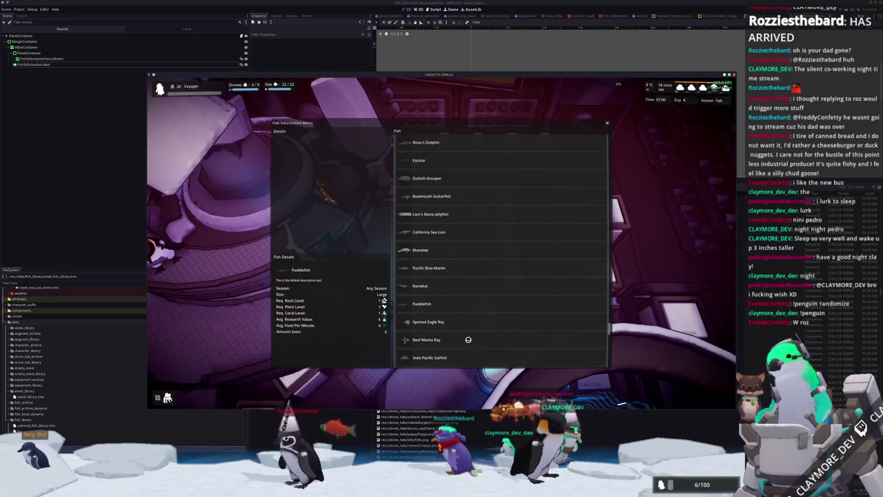
scroll(468, 339, down, 5)
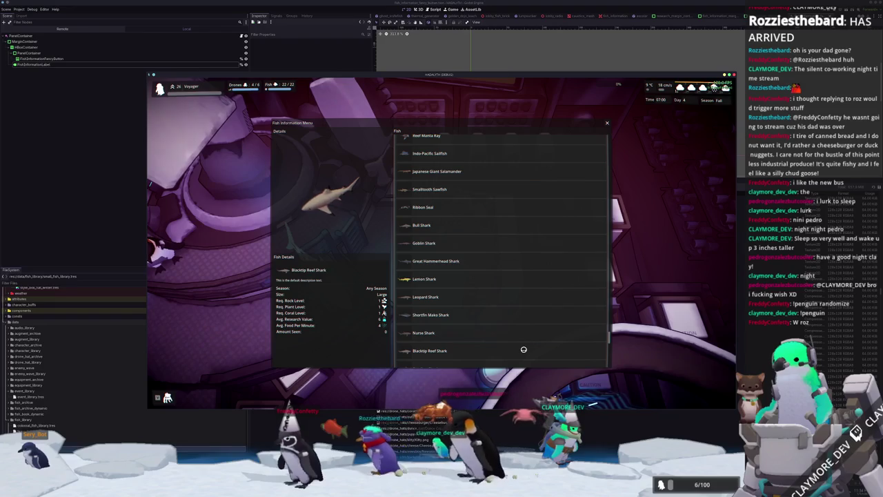
scroll(522, 350, down, 5)
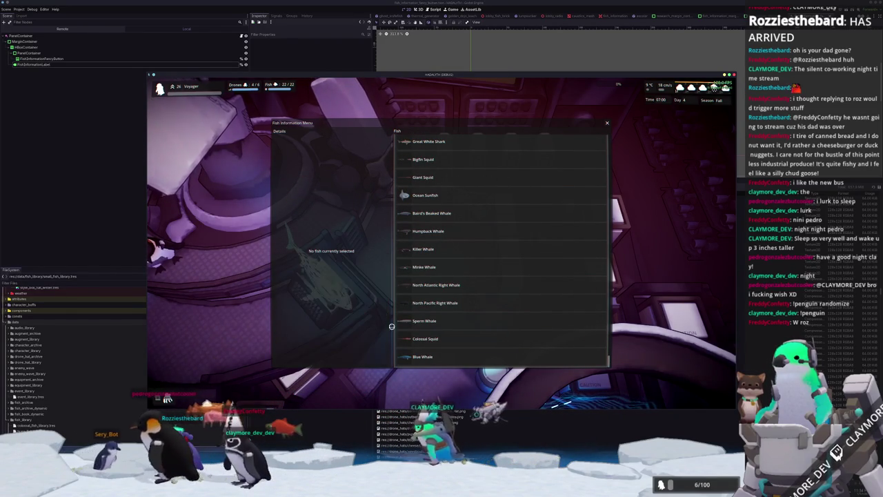
key(alt+Tab)
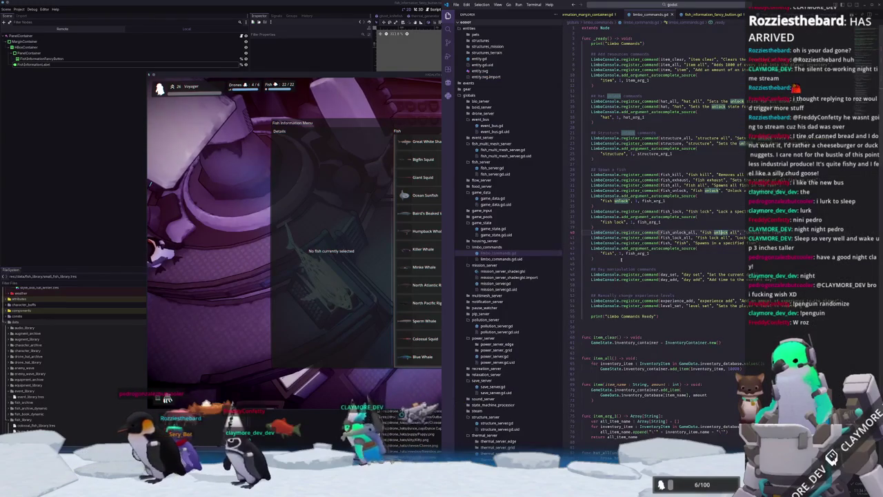
Tidy fish_information_fancy_button.gd by deleting three stray blank lines
key(ctrl+Tab)
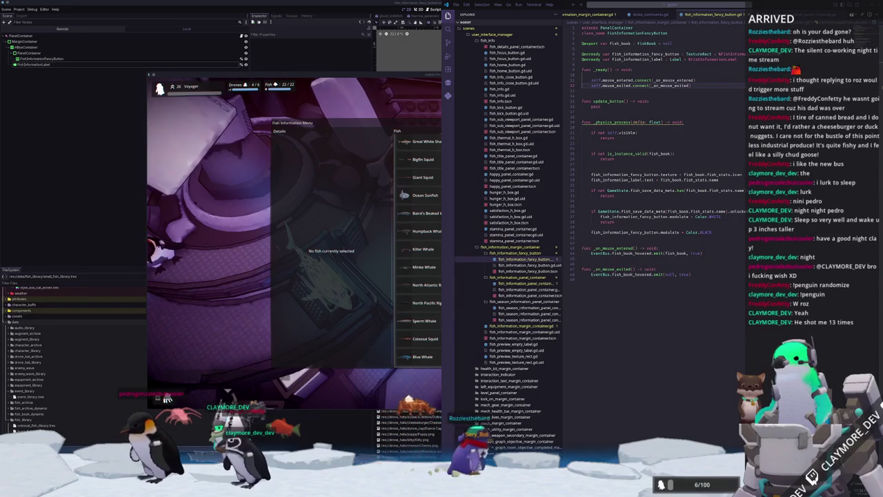
click(685, 317)
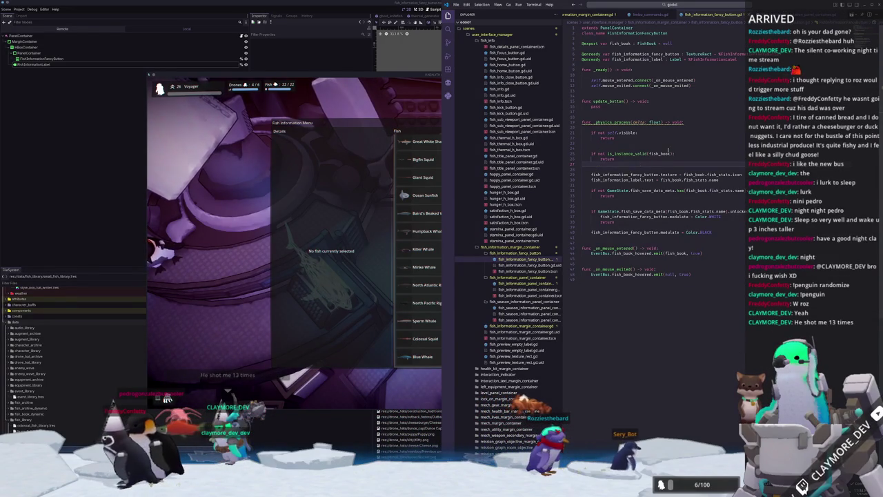
key(Delete)
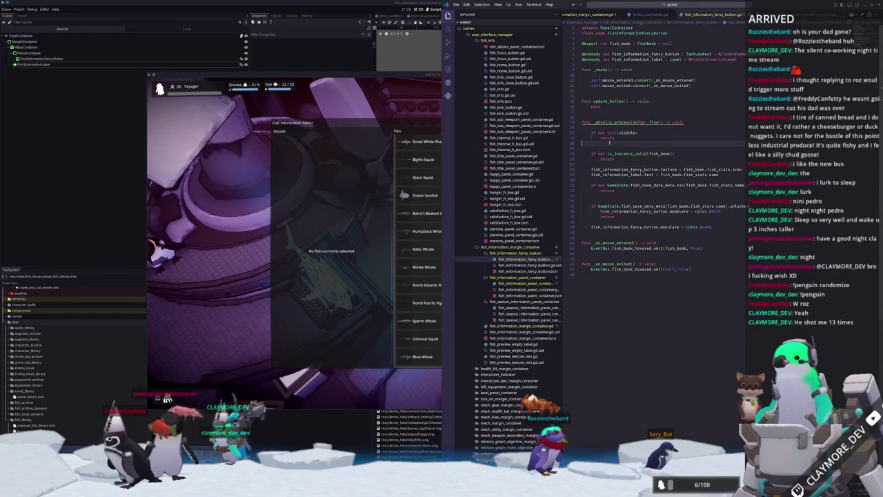
key(Delete)
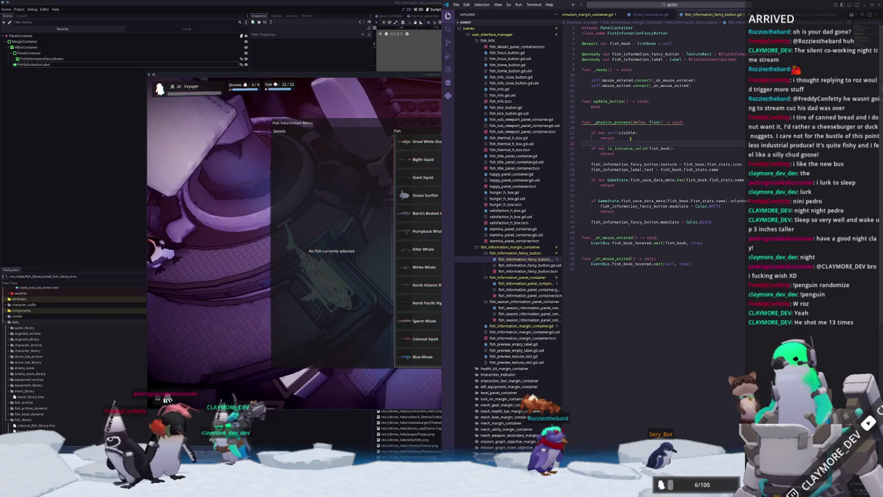
key(Delete)
scroll(622, 191, down, 3)
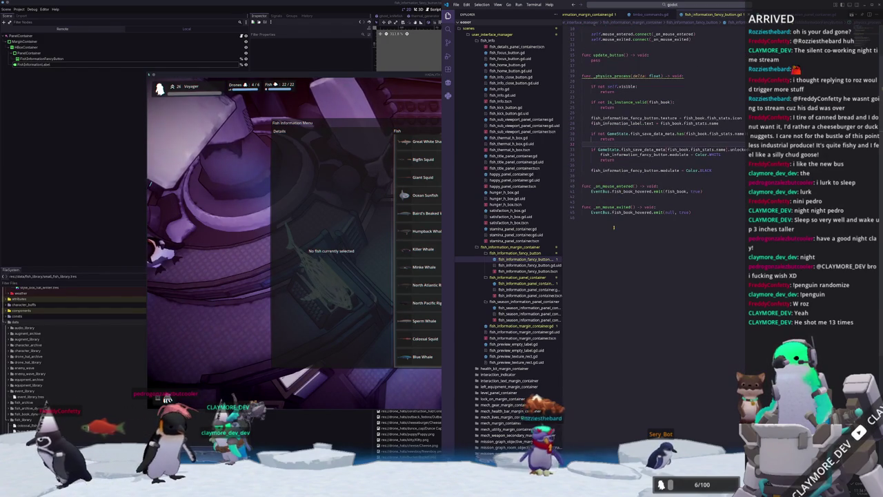
Reduce _on_mouse_exited to pass, then check the Killer Whale details in the game
click(668, 207)
key(Return)
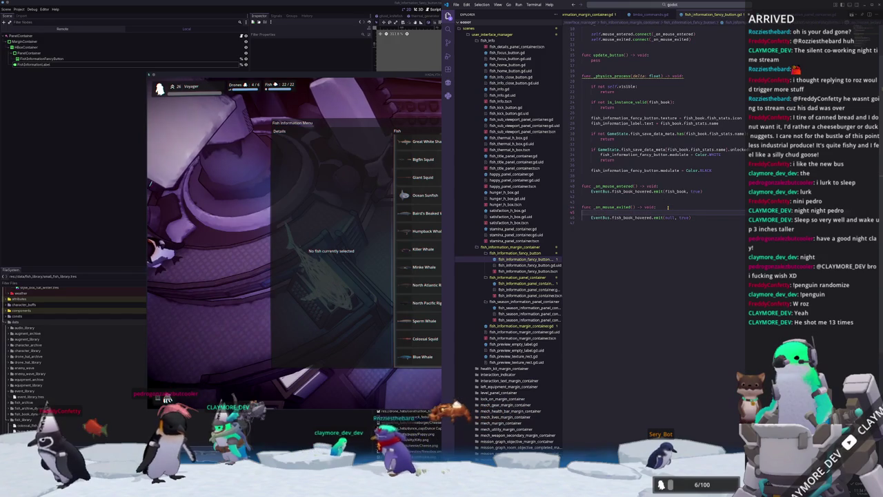
text(to emit this signal)
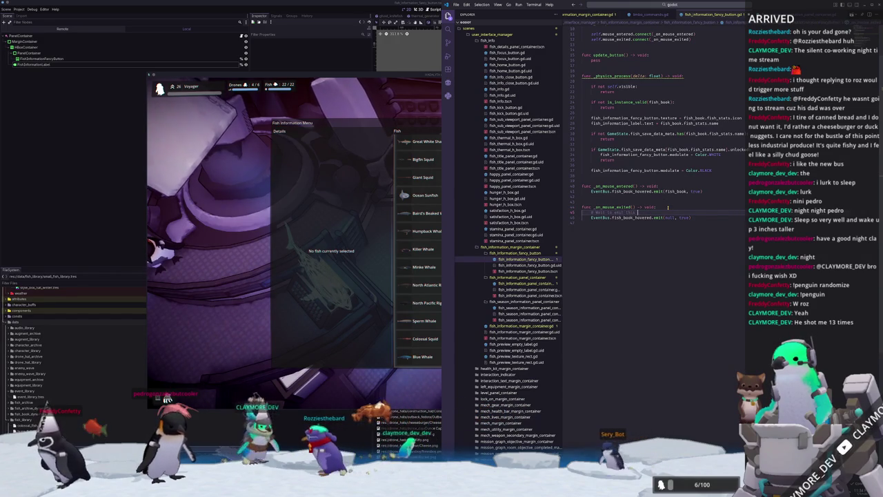
text( until another)
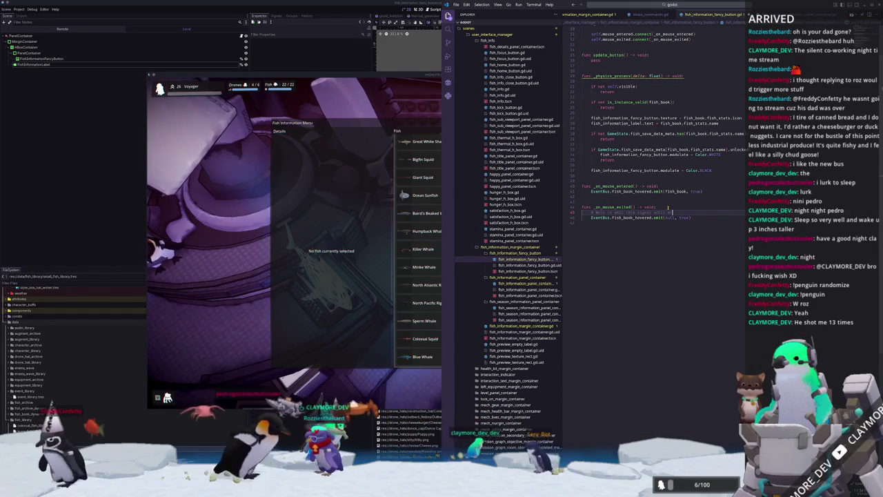
key(BackSpace)
key(BackSpace)
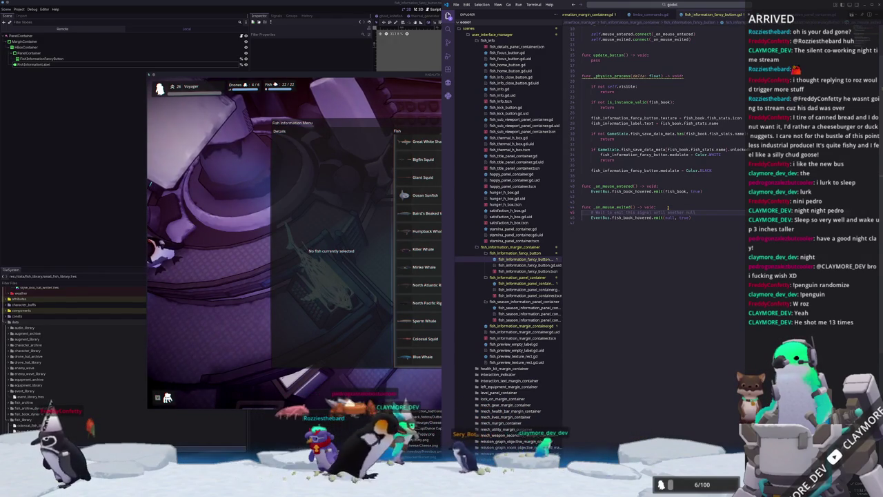
key(BackSpace)
key(BackSpace)
key(BackSpace)
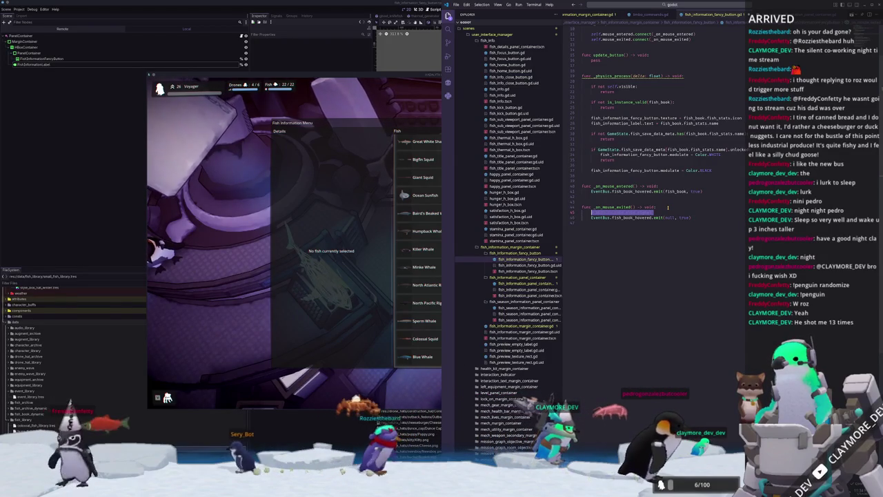
key(ctrl+shift+k)
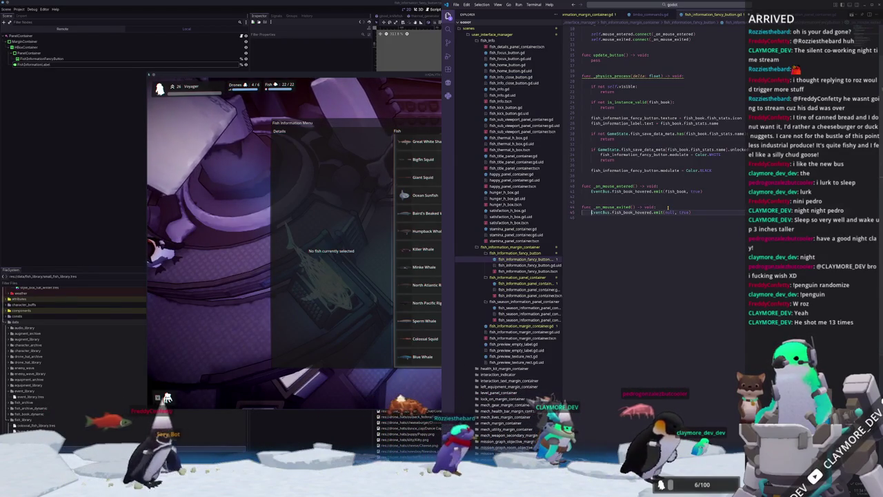
text(pass)
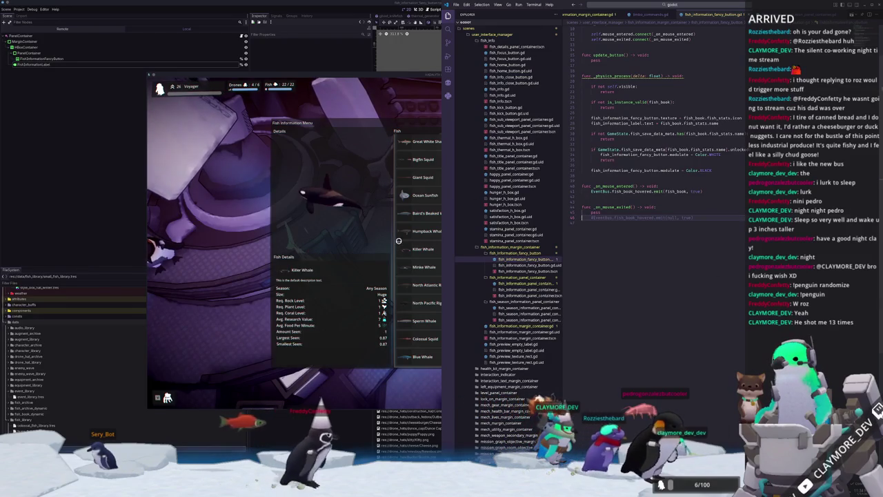
click(418, 252)
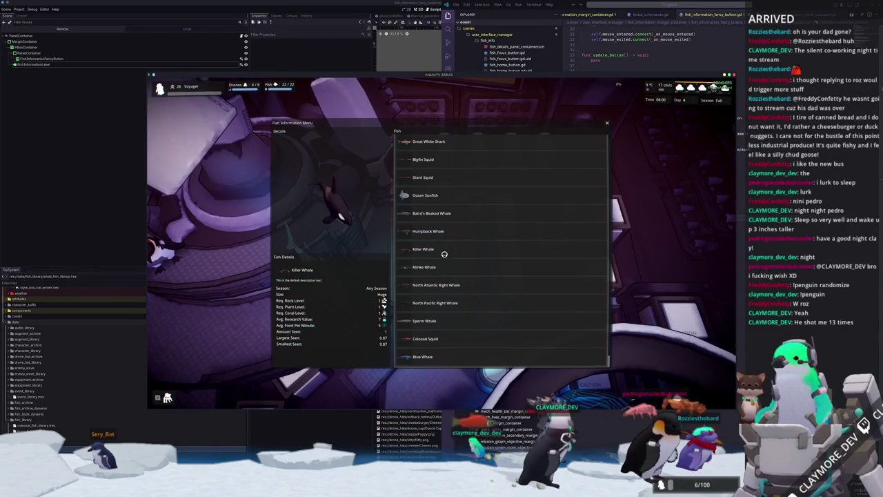
key(Escape)
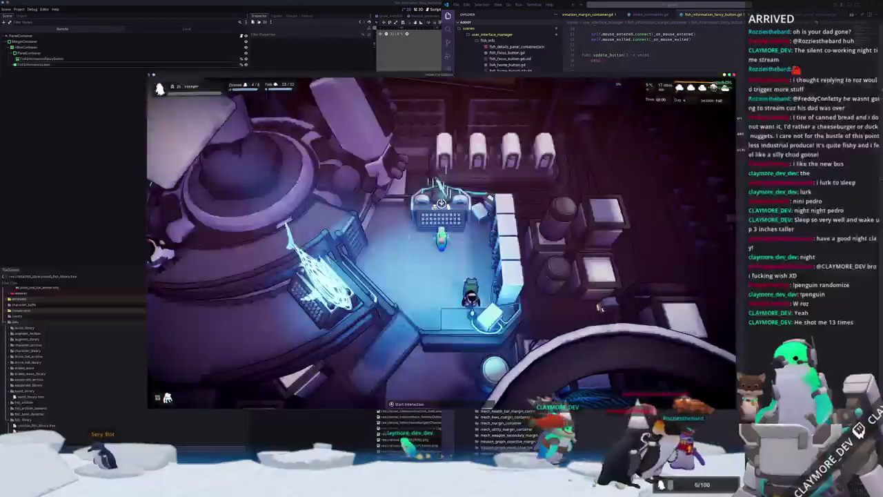
key(alt+Tab)
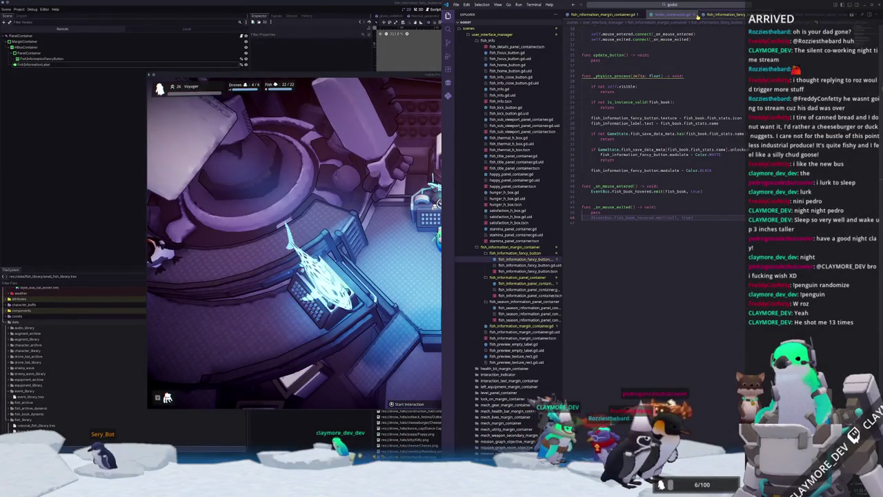
Add EventBus.fish_book_hovered.emit(null) inside the hide-menu handler and save the script
click(600, 15)
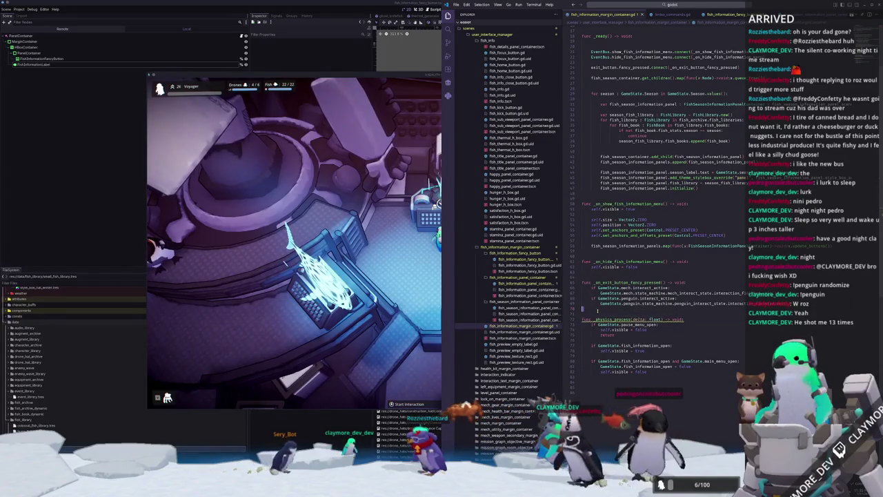
text(Event)
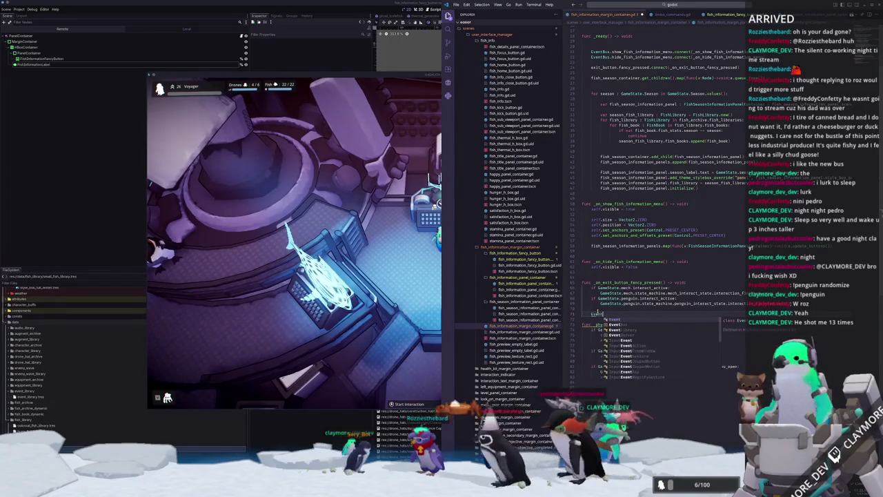
text(Bus.)
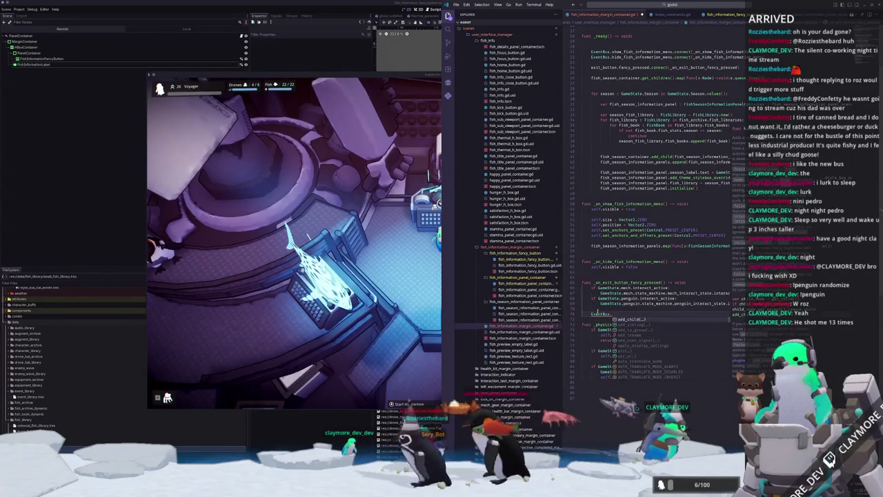
text(s)
key(BackSpace)
text(fish_)
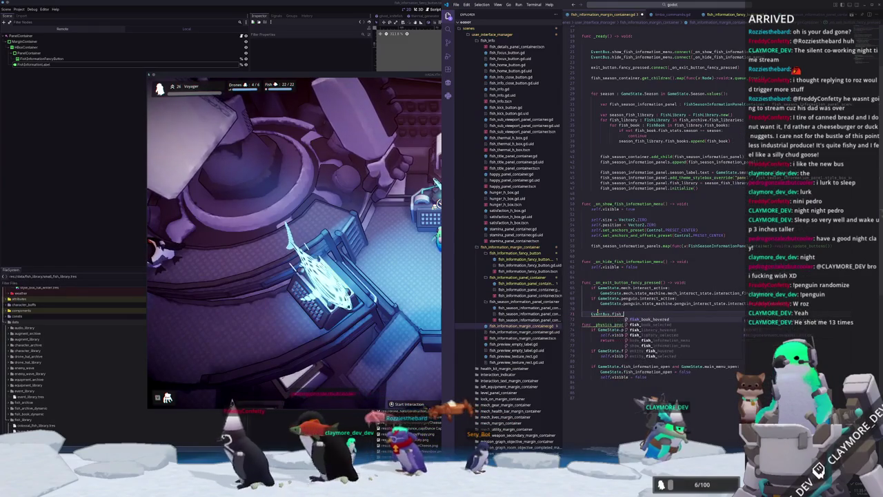
key(Return)
text(.emit()
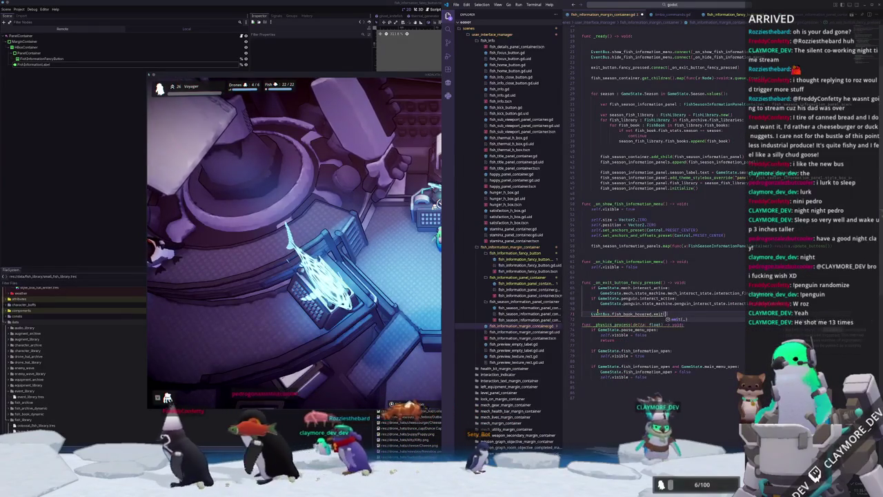
text(null)
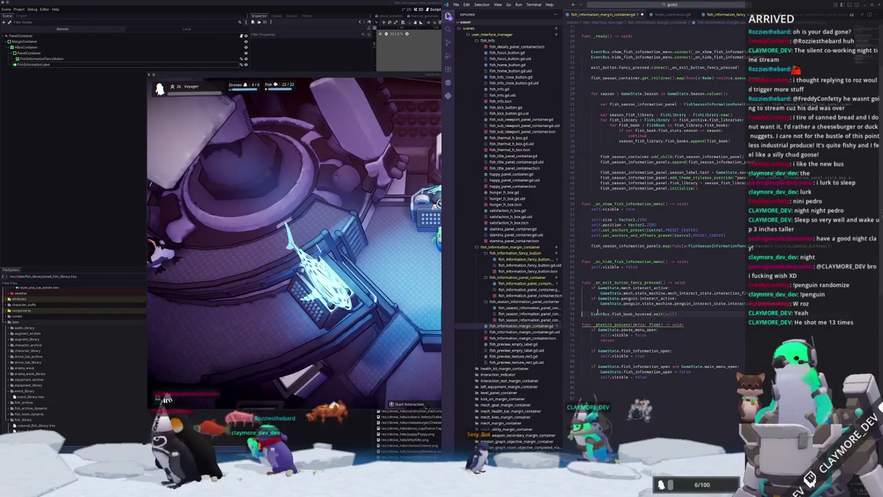
key(BackSpace)
key(shift+Home)
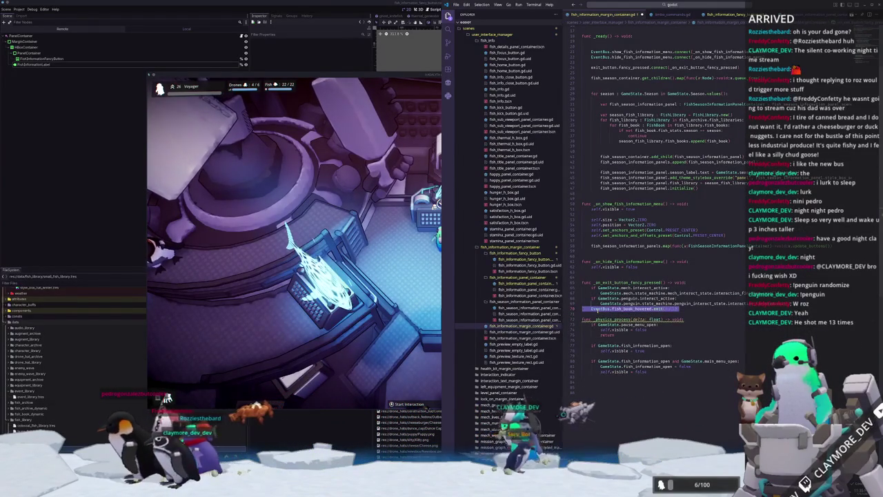
key(ctrl+x)
key(Up)
key(Up)
key(Up)
key(End)
key(Return)
key(ctrl+v)
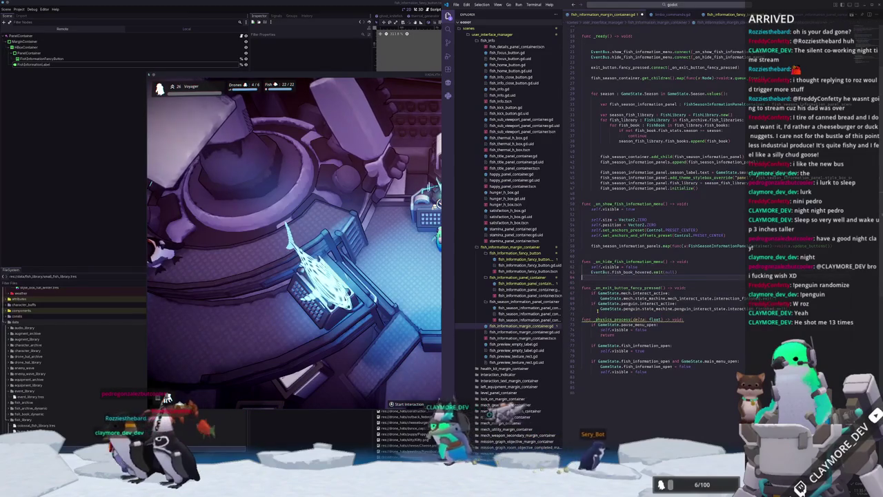
key(ctrl+s)
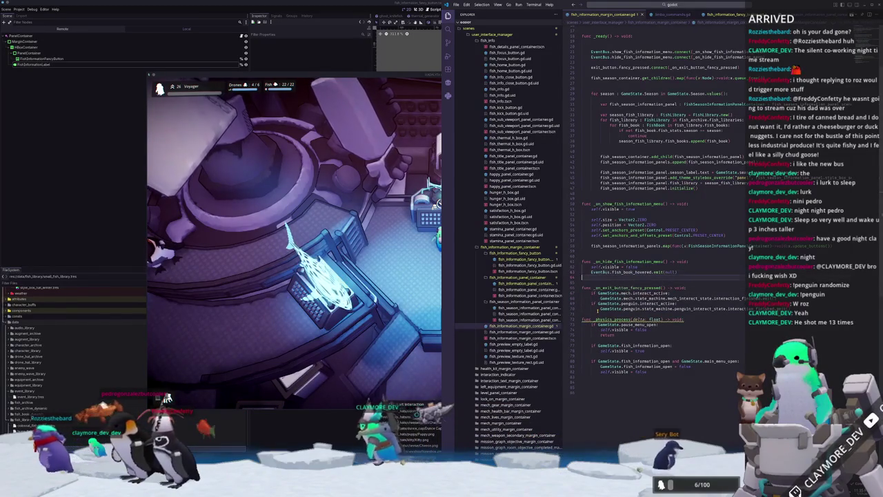
Change the call to emit(null, false) and reopen the Fish Information Menu to test
key(shift+Up)
key(alt+Tab)
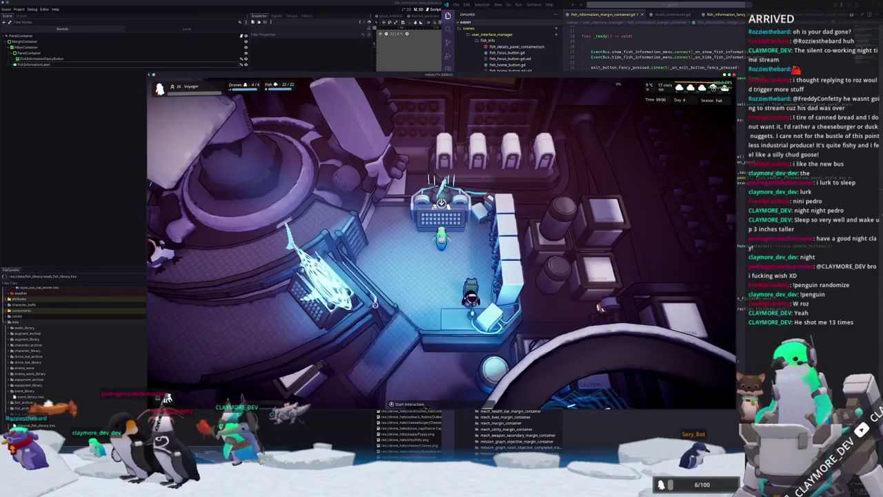
key(Escape)
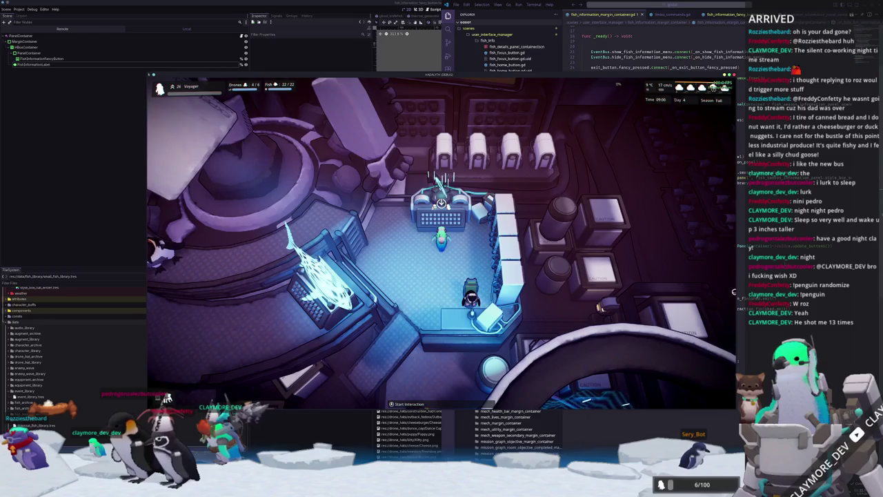
key(alt+Tab)
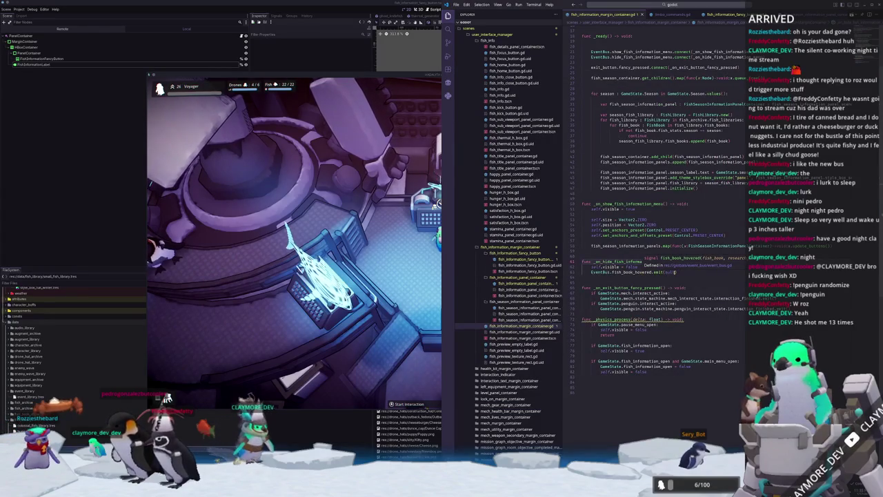
text(, false)
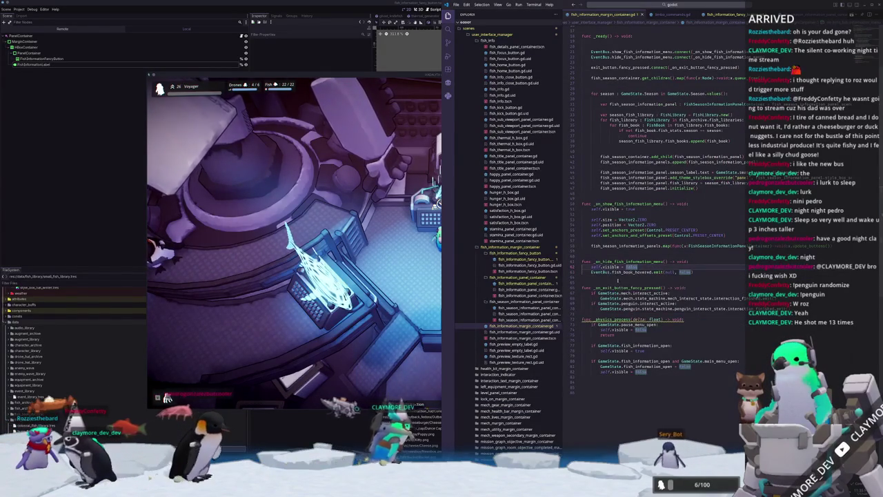
key(alt+Tab)
key(e)
key(e)
key(e)
key(e)
key(e)
click(452, 250)
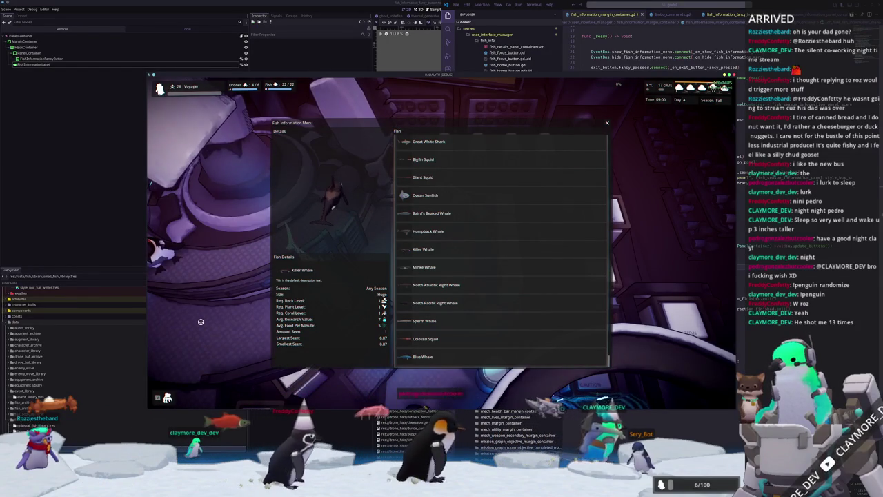
key(e)
key(e)
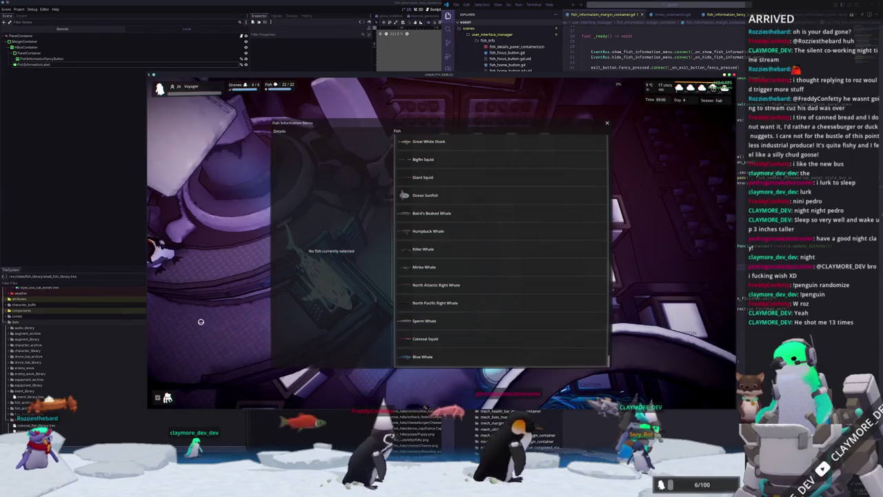
click(427, 239)
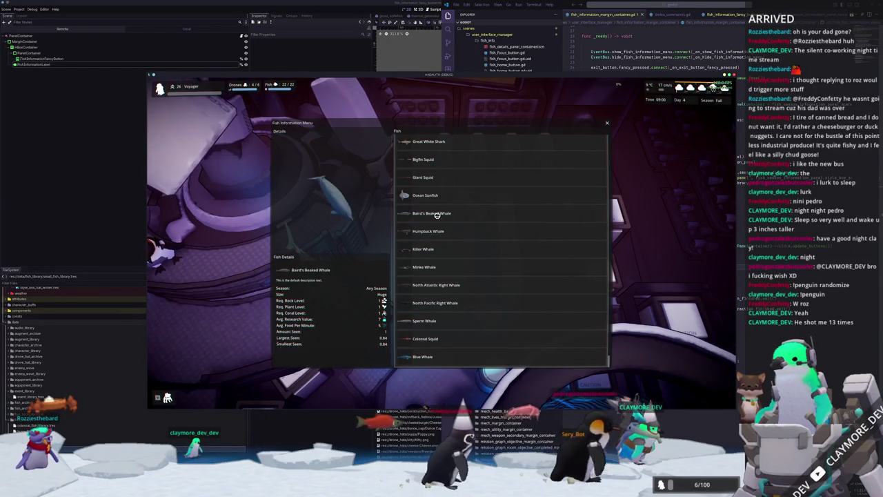
click(416, 195)
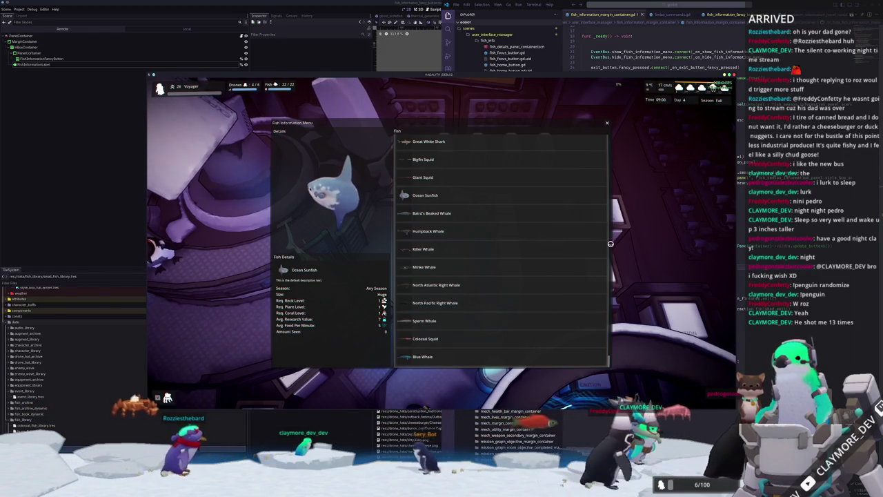
click(418, 214)
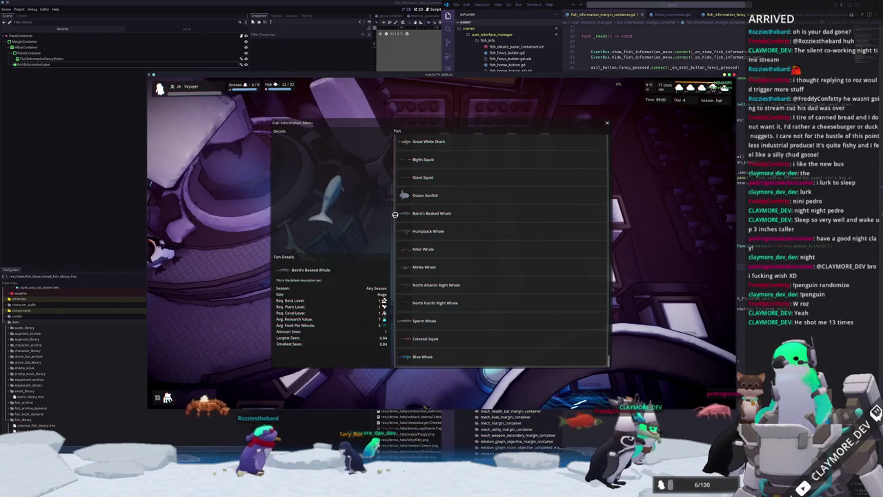
scroll(393, 215, up, 5)
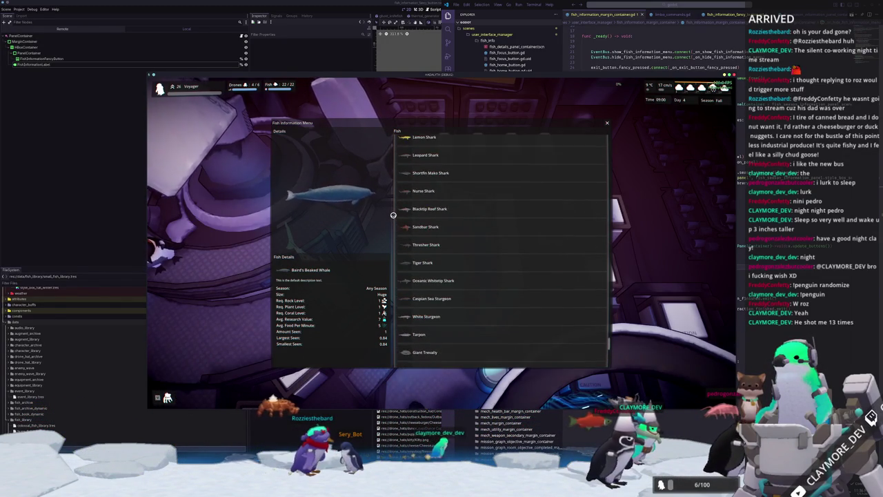
scroll(393, 215, up, 5)
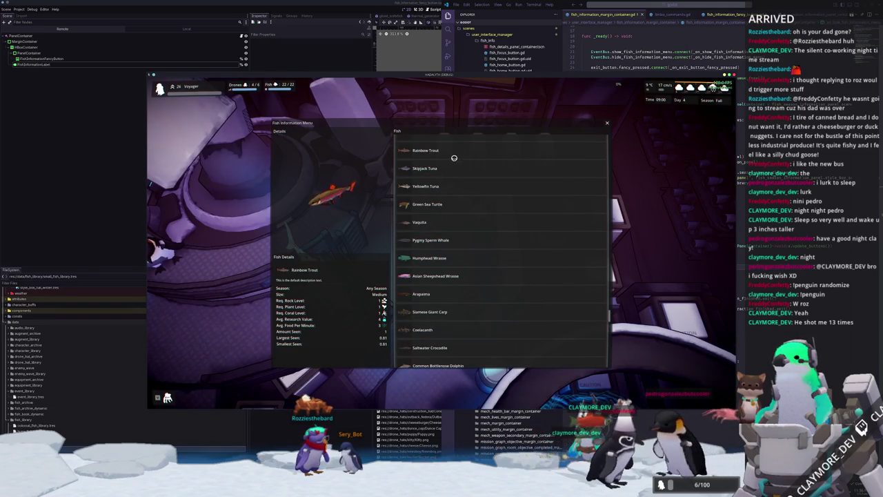
key(Escape)
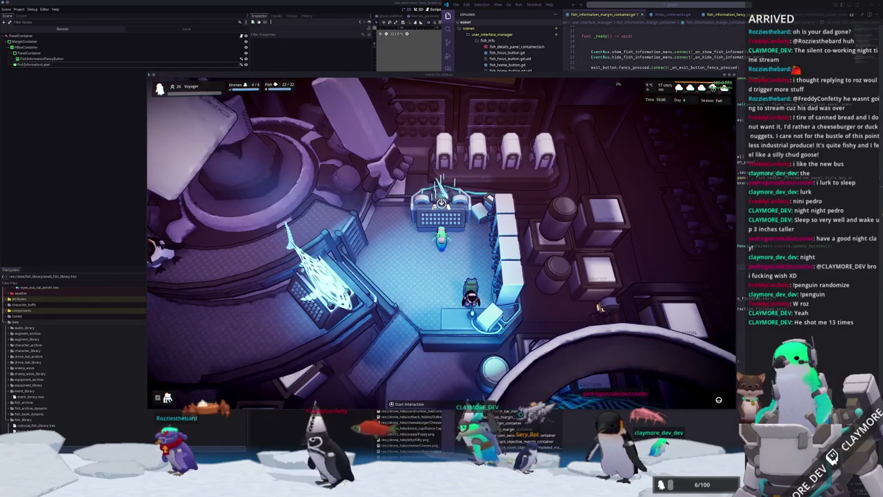
On the Notion Tasks board, move the button-hover waiting task card into Doing
key(alt+Tab)
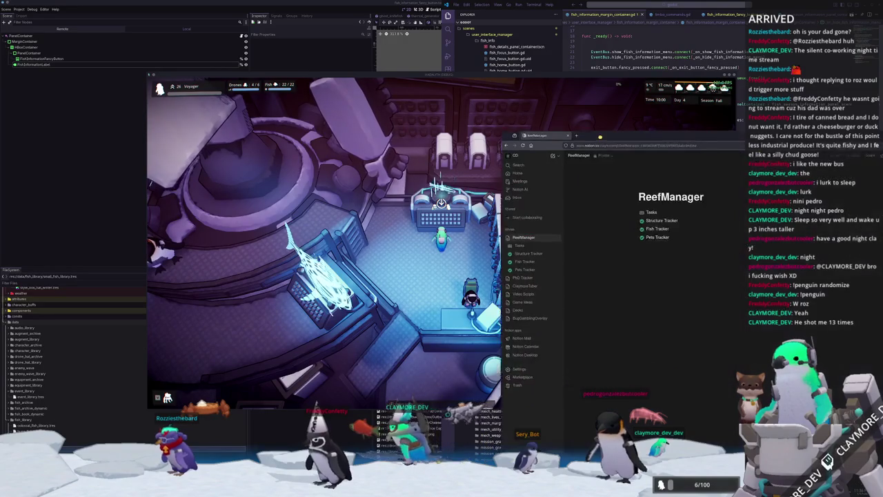
click(524, 189)
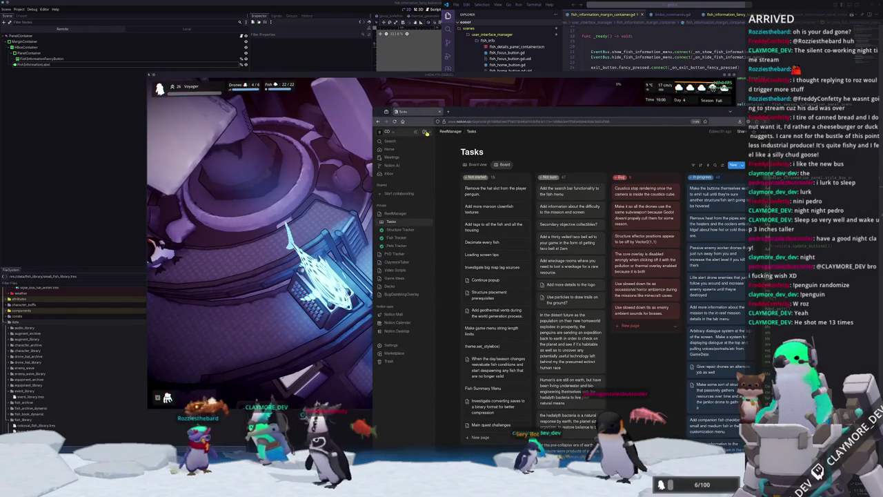
click(427, 132)
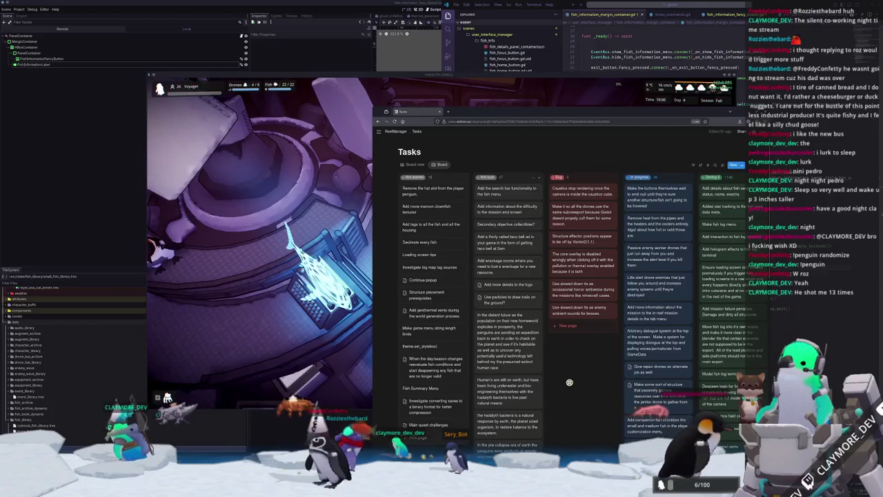
scroll(570, 381, right, 3)
scroll(569, 381, right, 10)
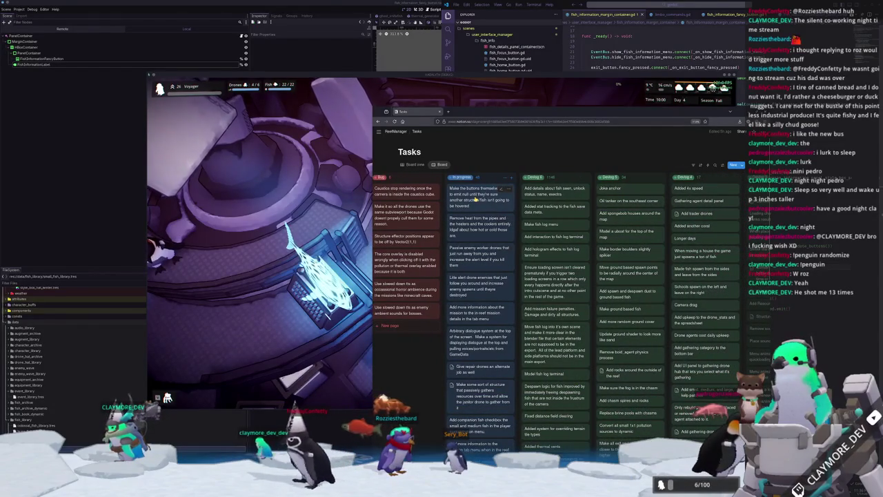
drag(557, 181, 555, 182)
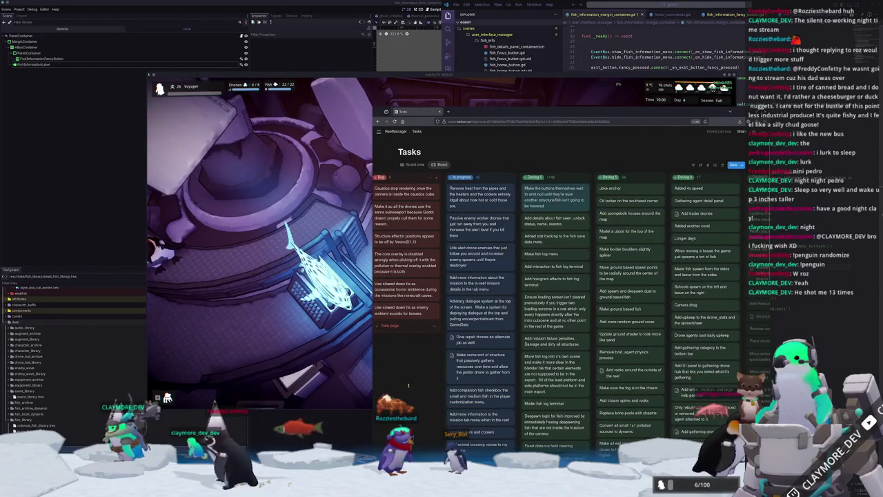
Add In progress cards for a per-fish spawn toggle and top-bar toggle-all buttons, spawn toggle first
click(512, 179)
text(Add a spawn)
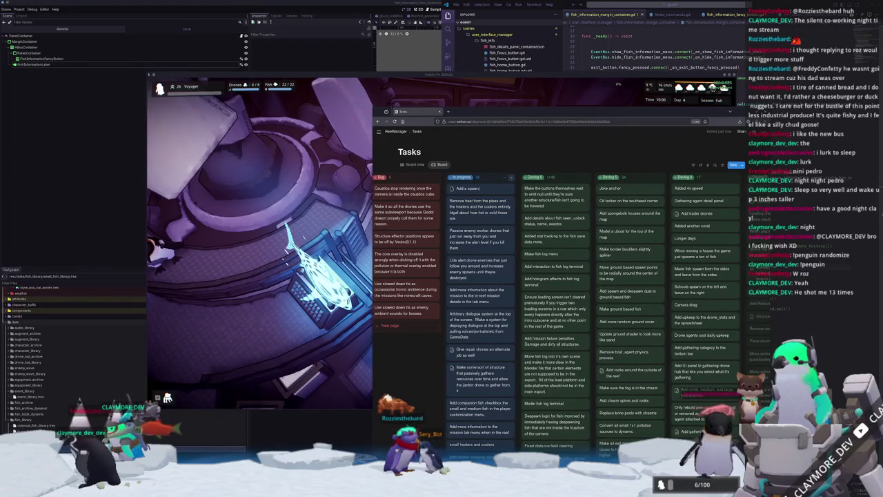
text(toggle to )
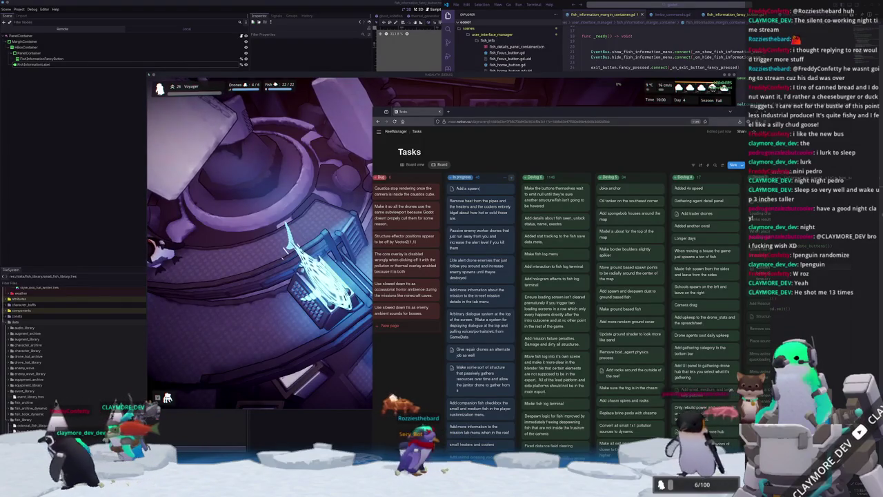
text(every)
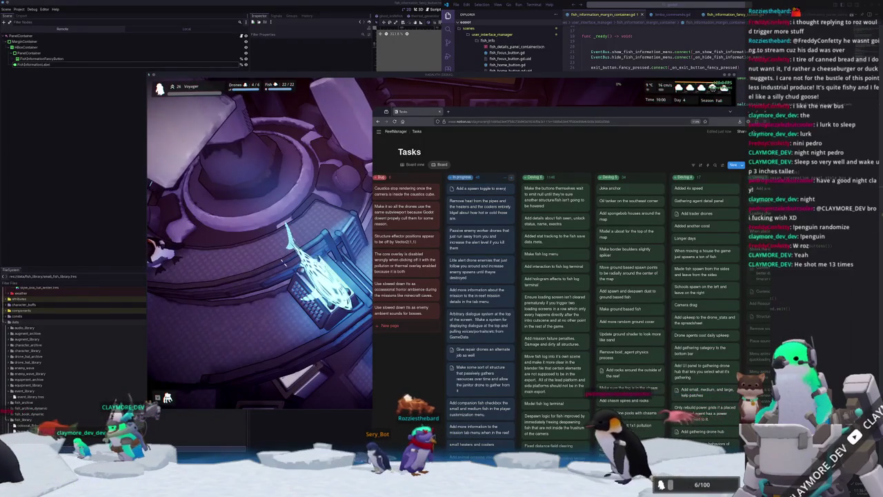
text( unlocked fish so the player can)
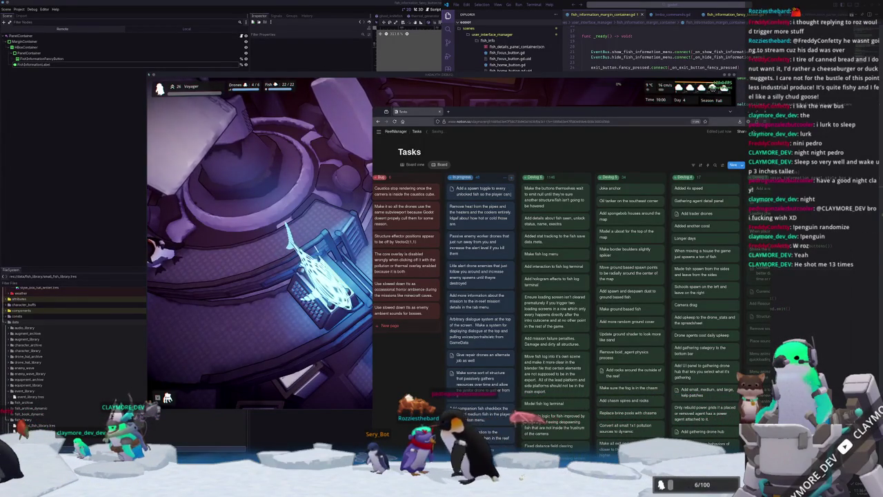
text( decide if they want a specifi)
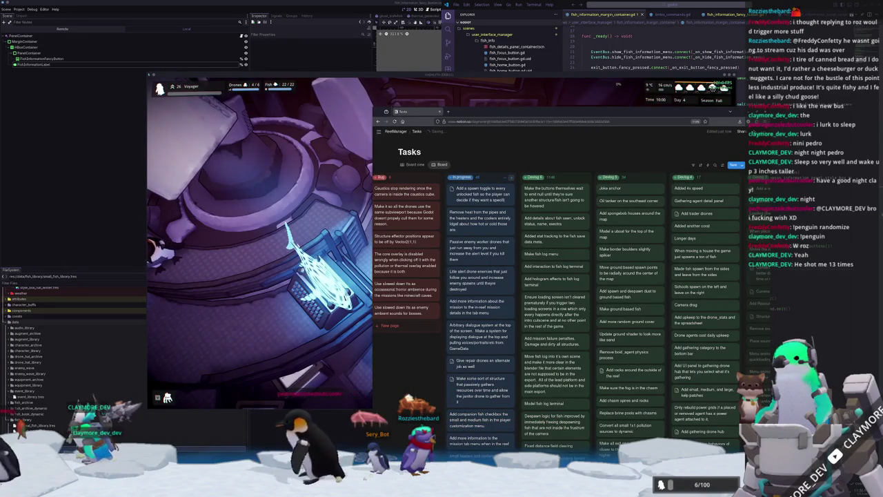
text(c thing to be able to spawn?)
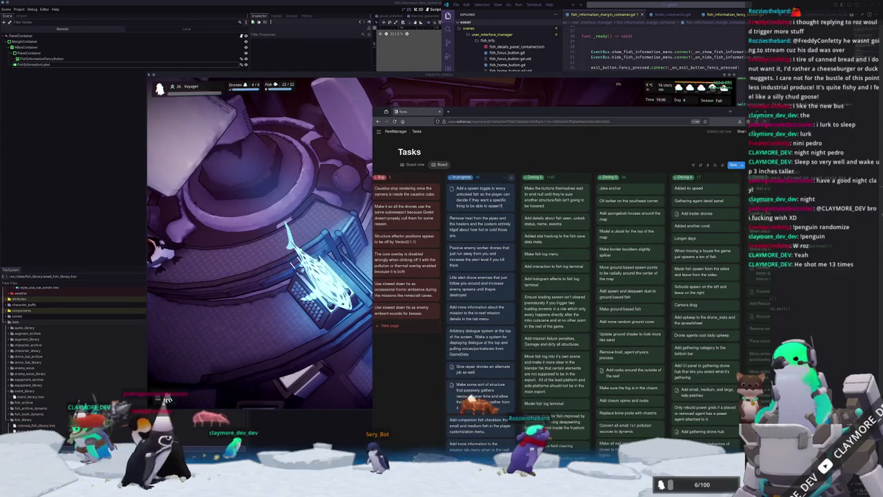
click(529, 167)
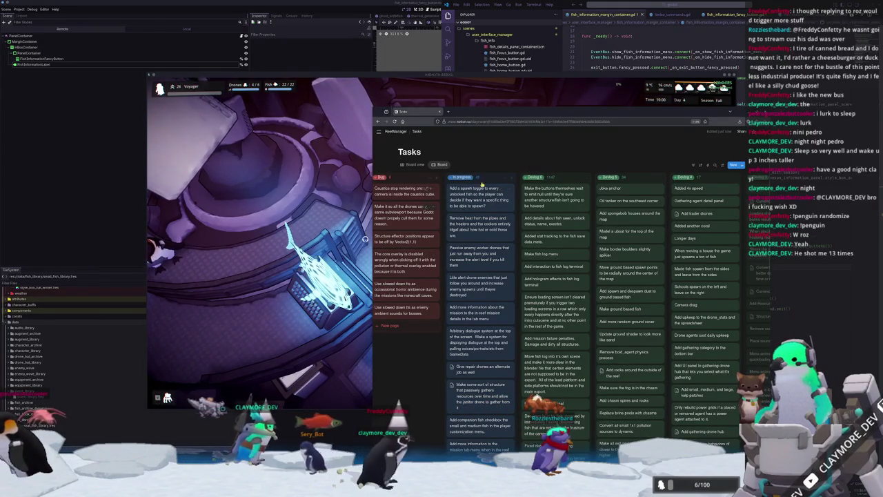
click(511, 177)
text(Add a toggle all and tog)
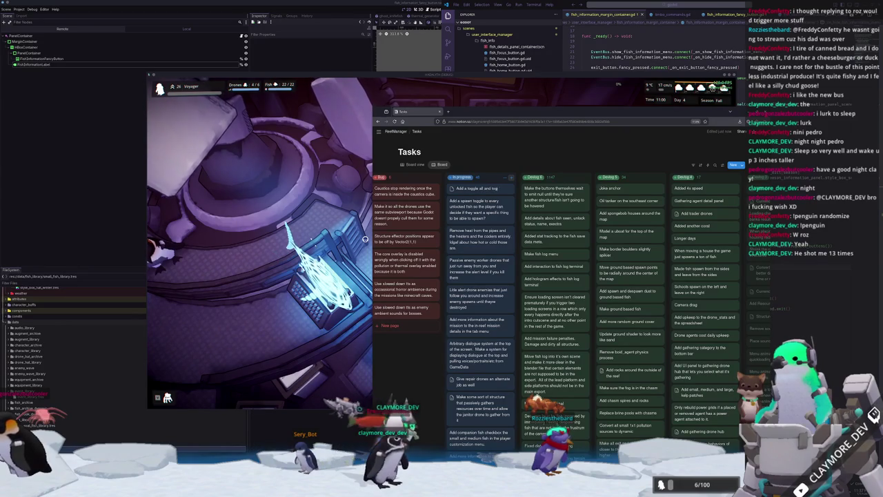
text(ne butto)
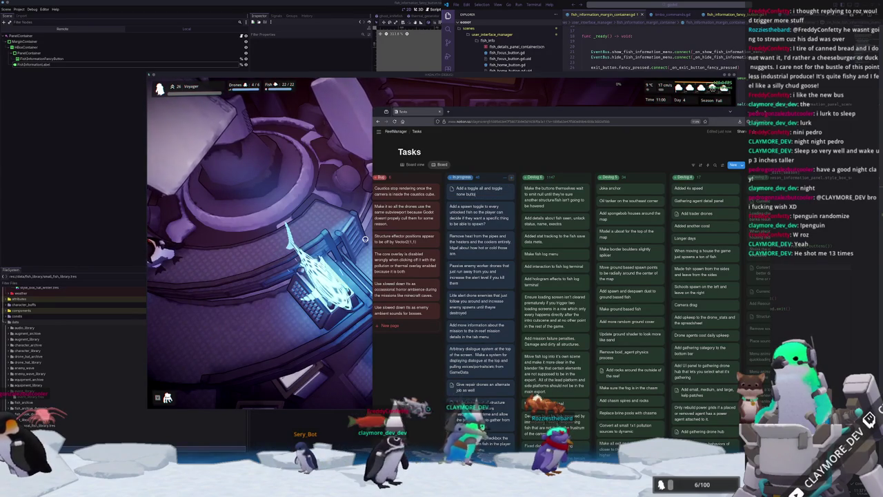
text(n to the top bar)
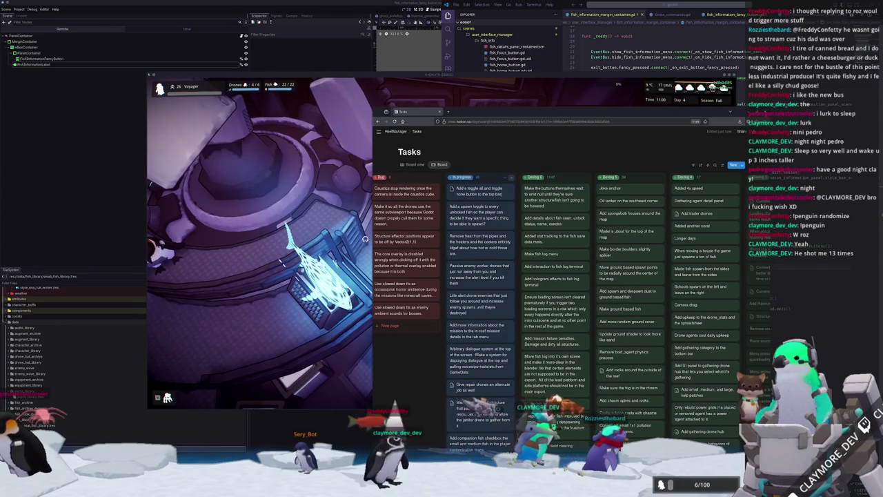
key(Escape)
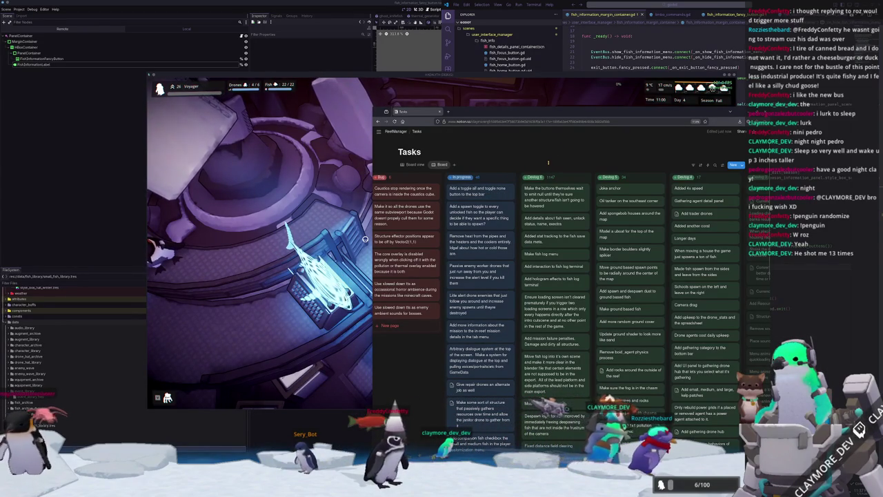
drag(478, 221, 481, 185)
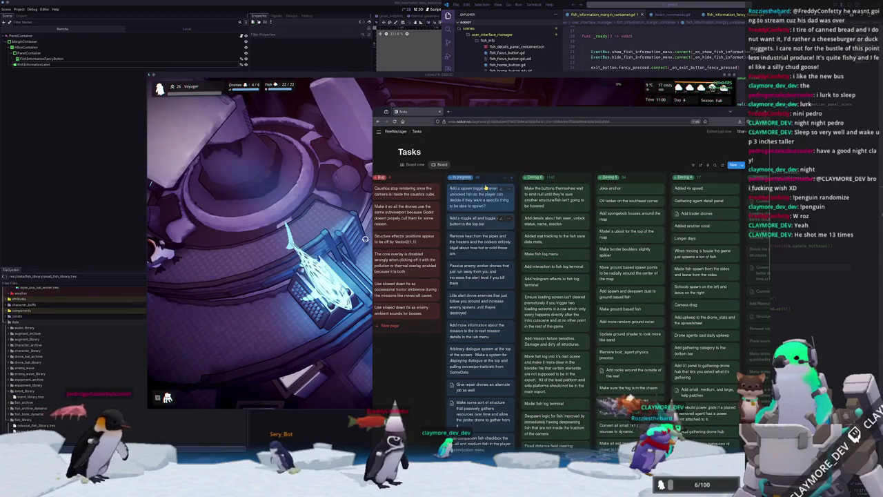
key(alt+Tab)
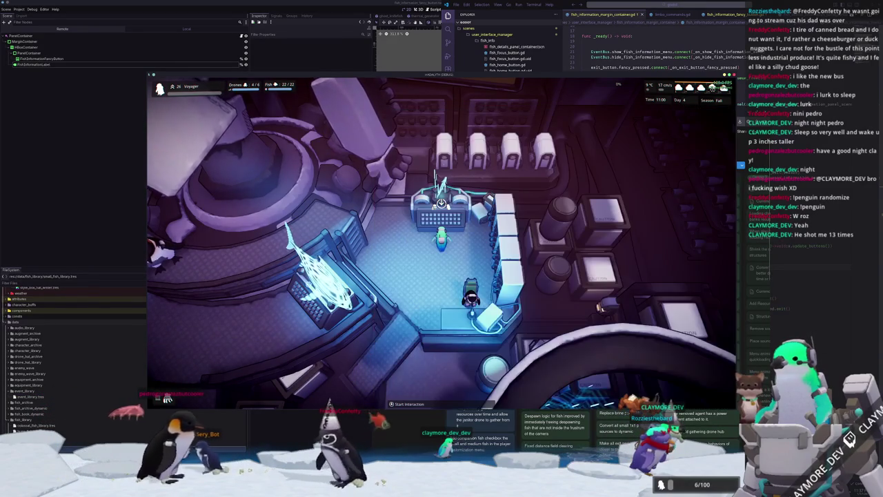
key(F8)
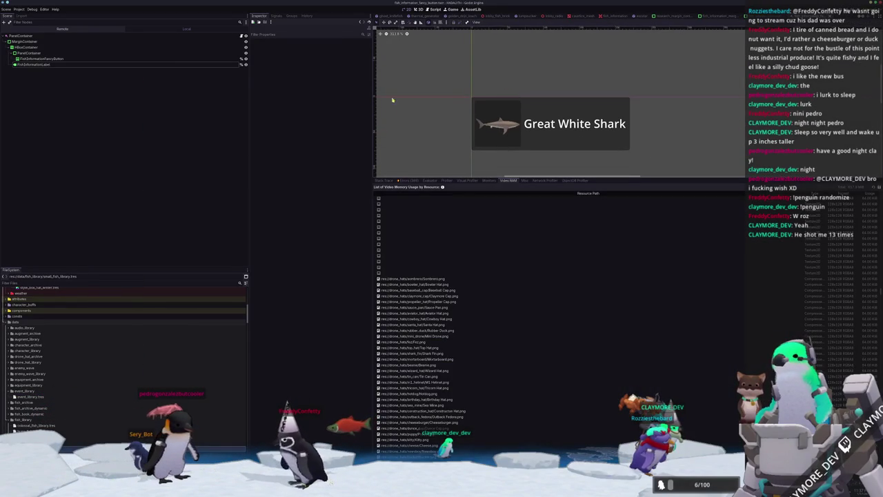
Add a CheckButton child node to the HBoxContainer
click(27, 47)
right_click(27, 47)
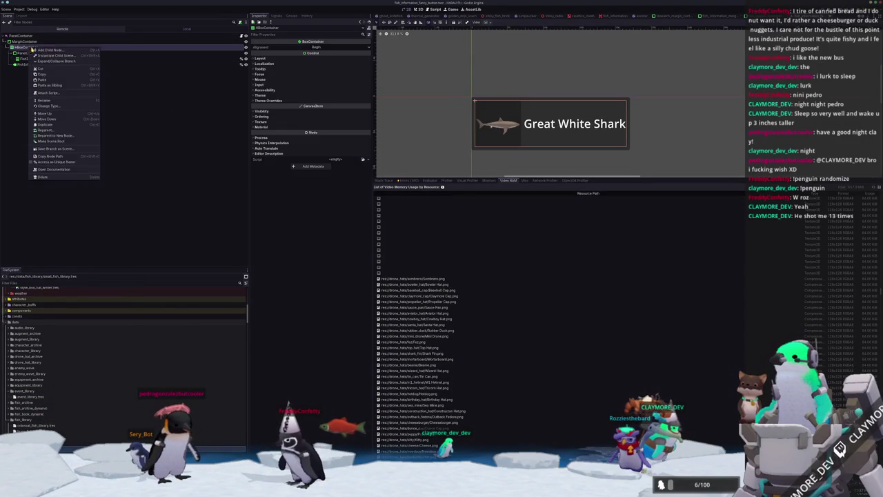
click(53, 51)
text(e)
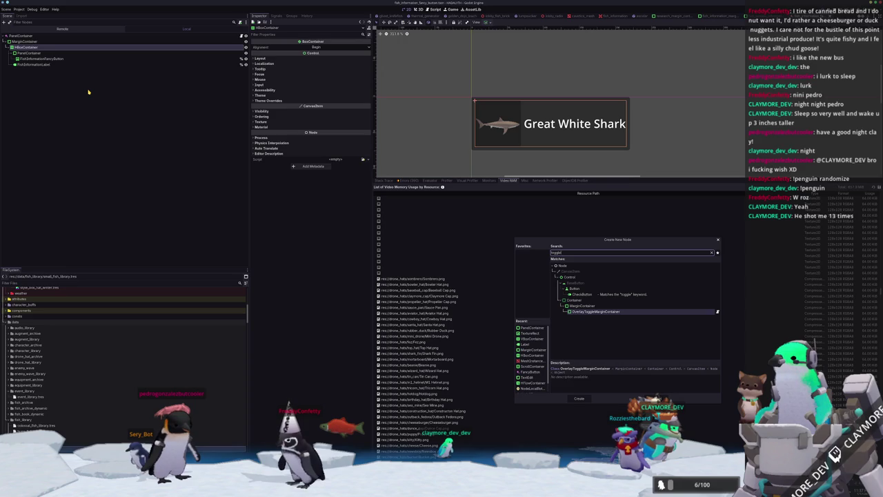
key(Return)
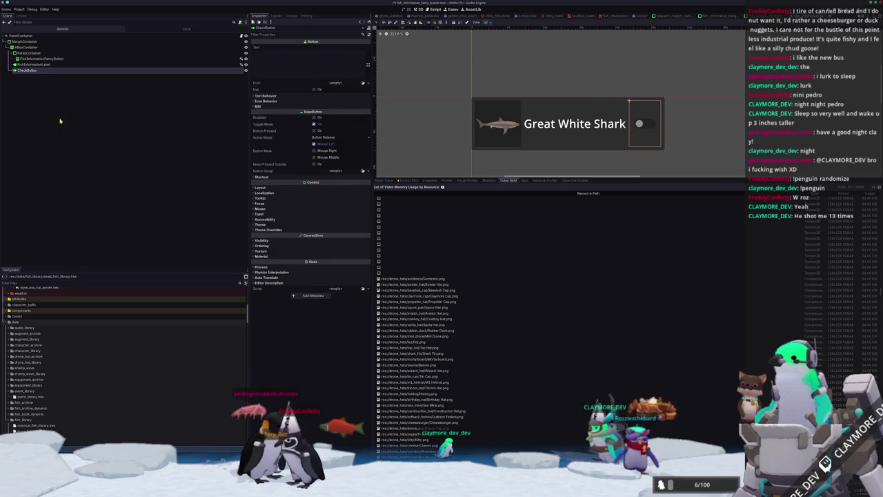
scroll(471, 129, down, 2)
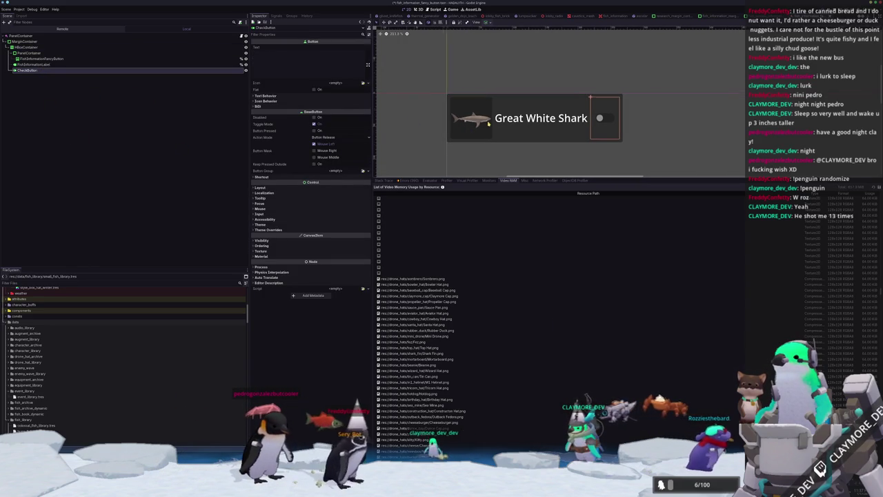
Make the CheckButton accessible by unique name and rename it FishInformationCheckButton
right_click(188, 74)
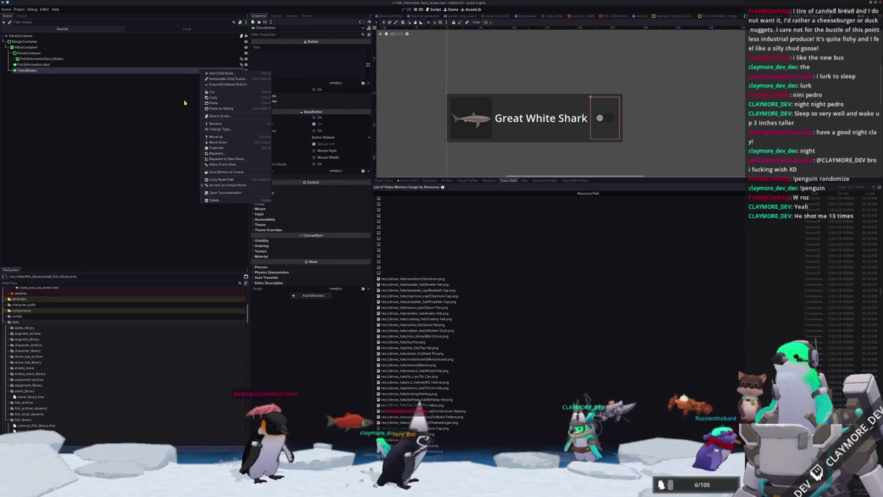
click(219, 187)
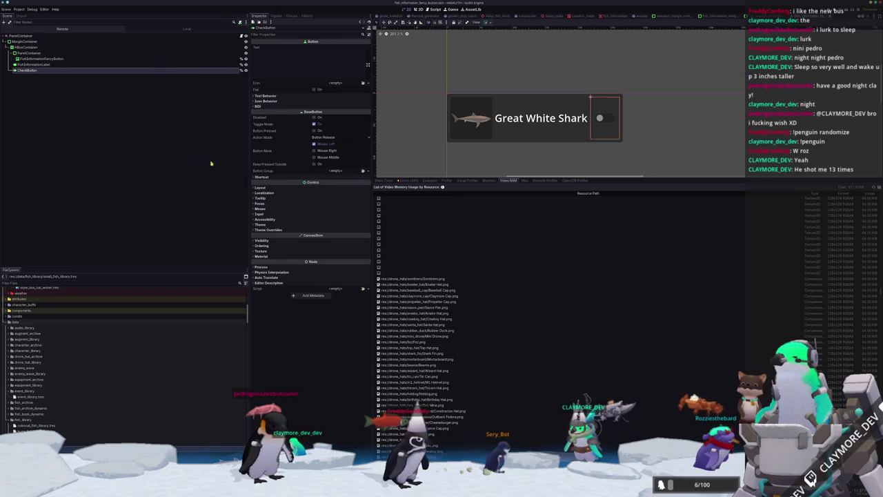
key(F2)
text(FishInformationCheckButton)
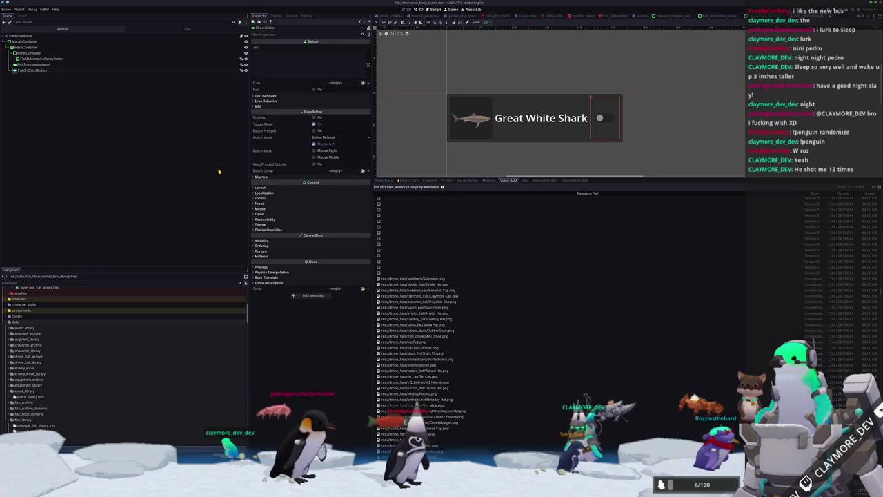
key(Return)
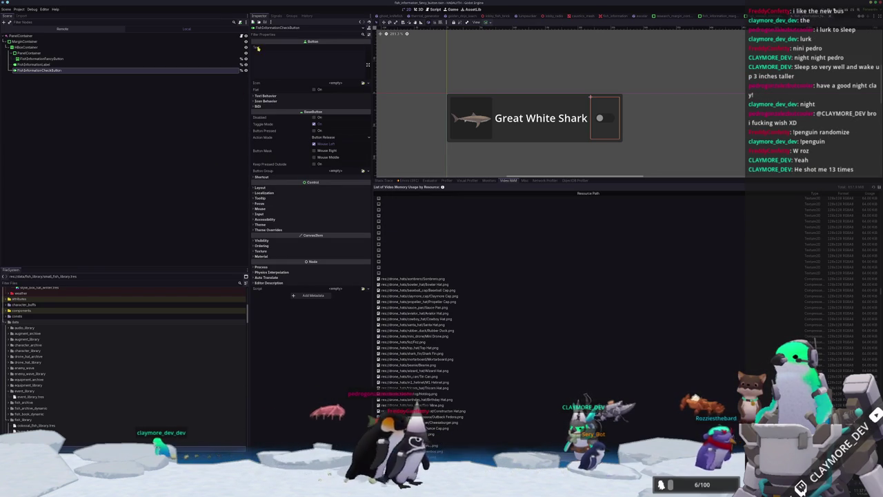
click(22, 35)
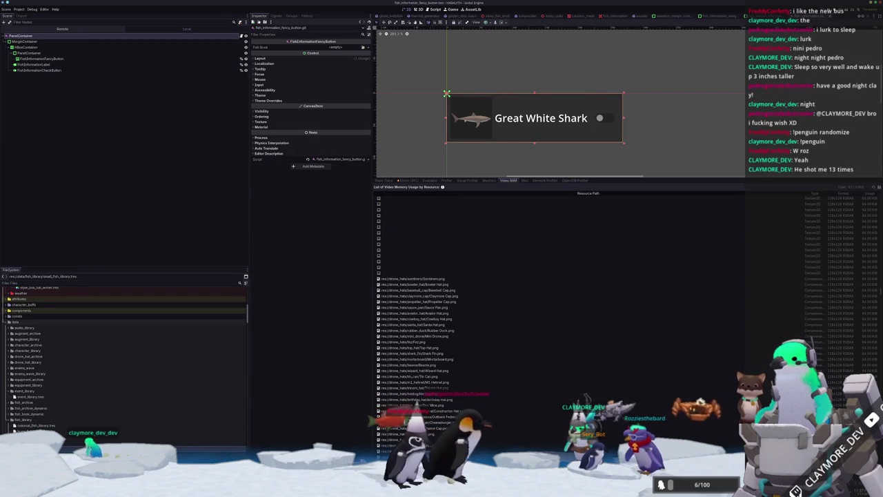
key(alt+Tab)
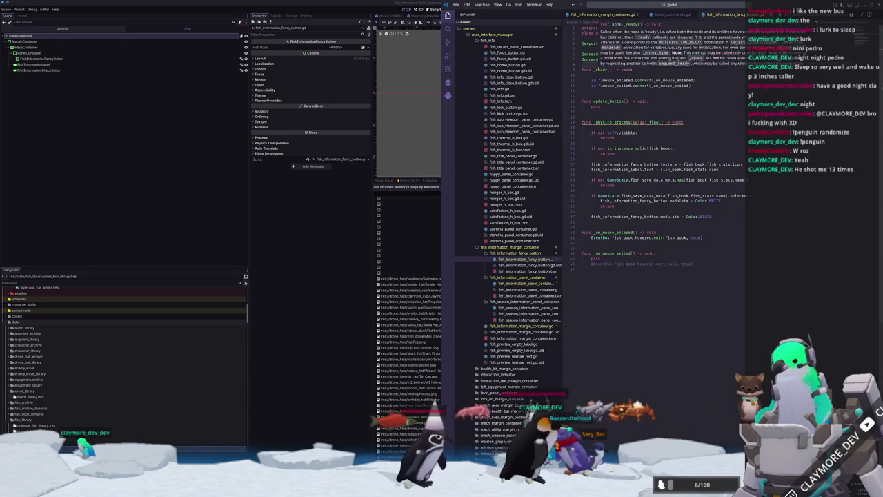
key(Return)
key(Return)
text(@onready var fish_informa)
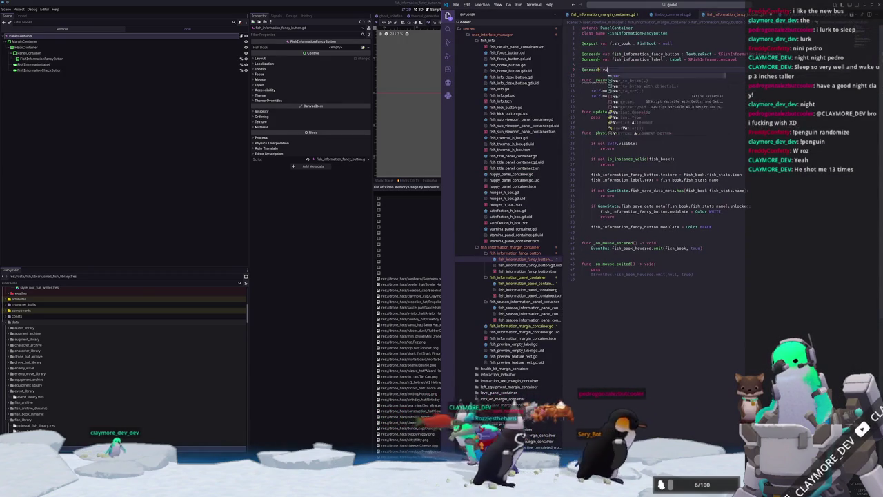
text(tion_button)
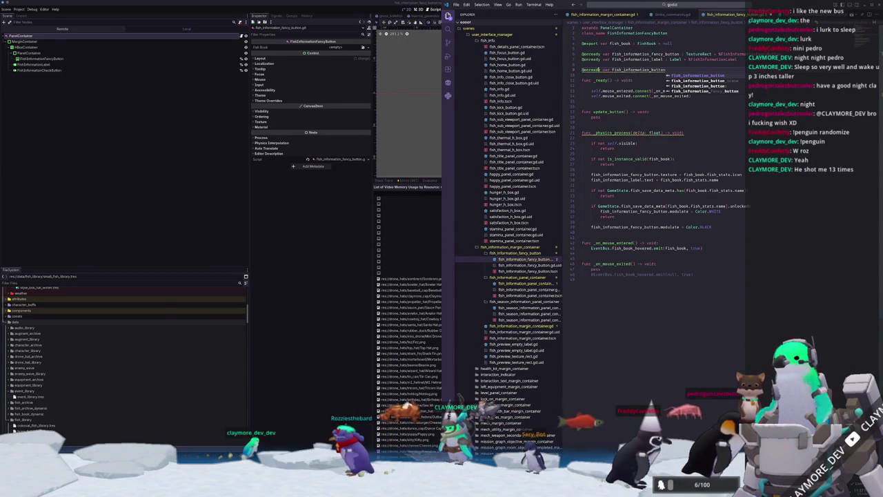
key(Escape)
text(check_)
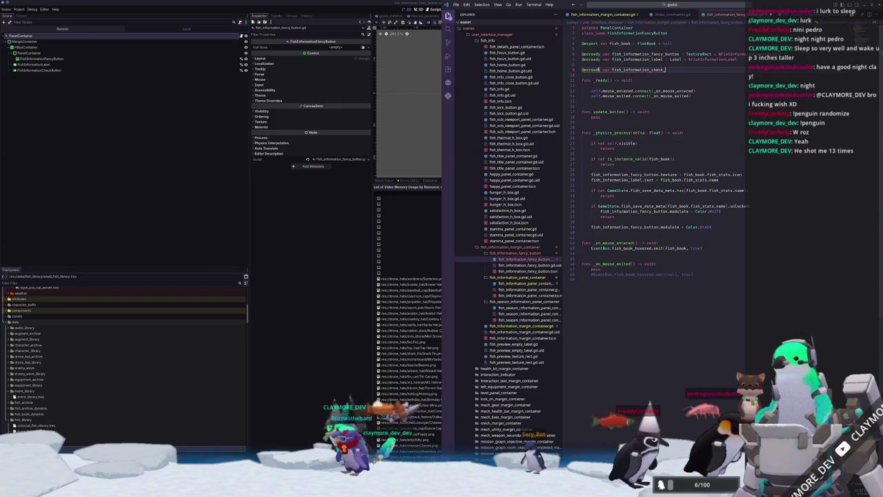
text(button : )
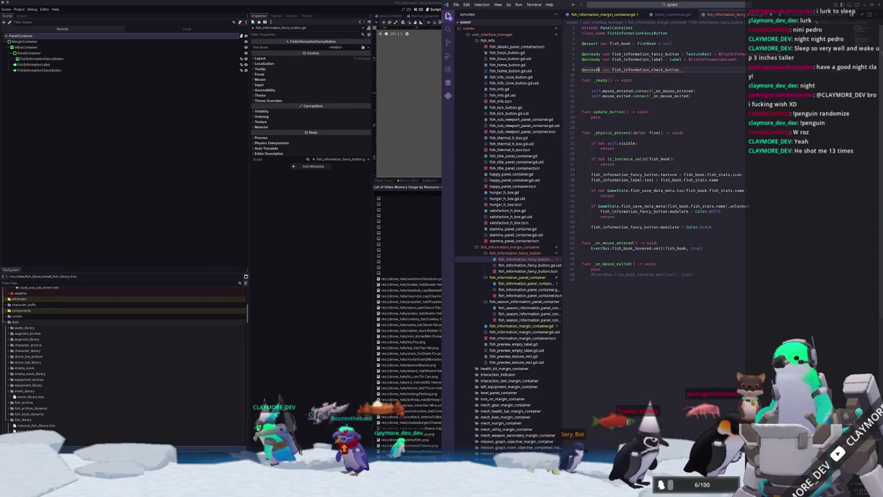
text(CheckButton)
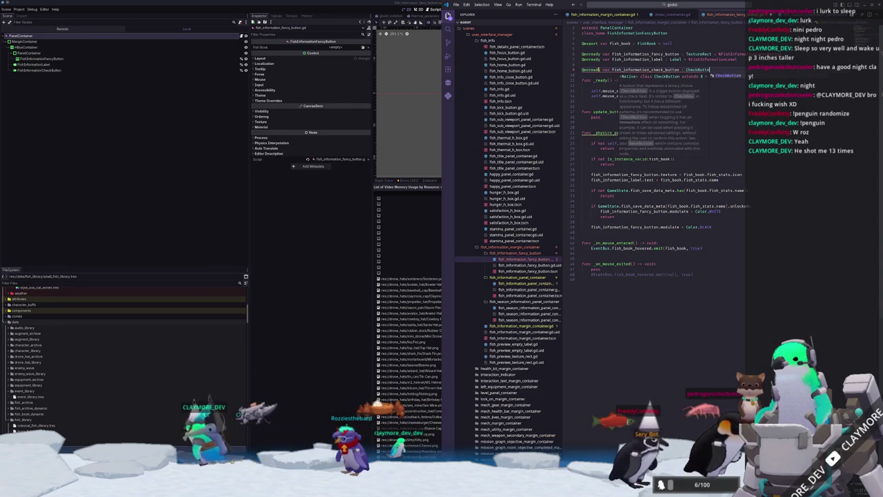
text( = %FishInform)
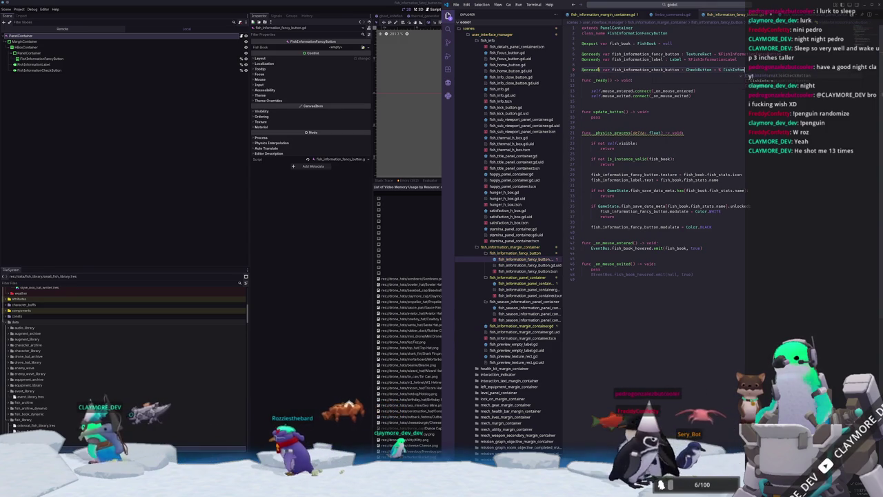
key(Return)
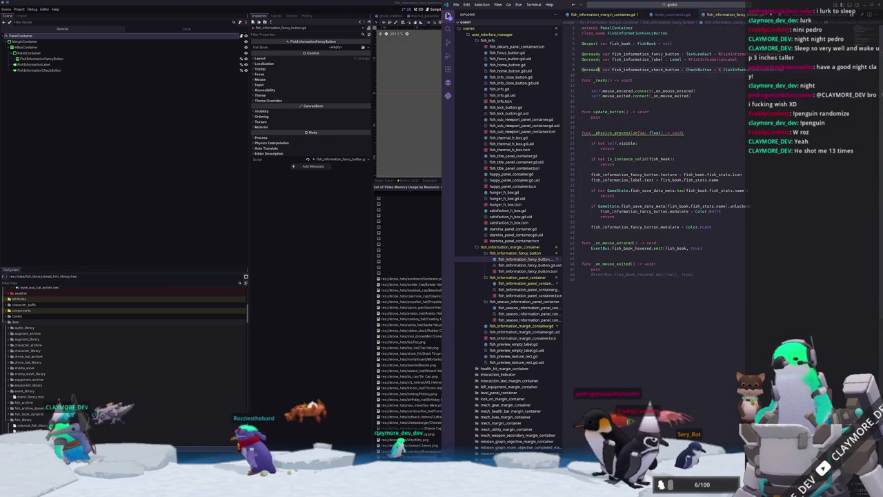
click(632, 81)
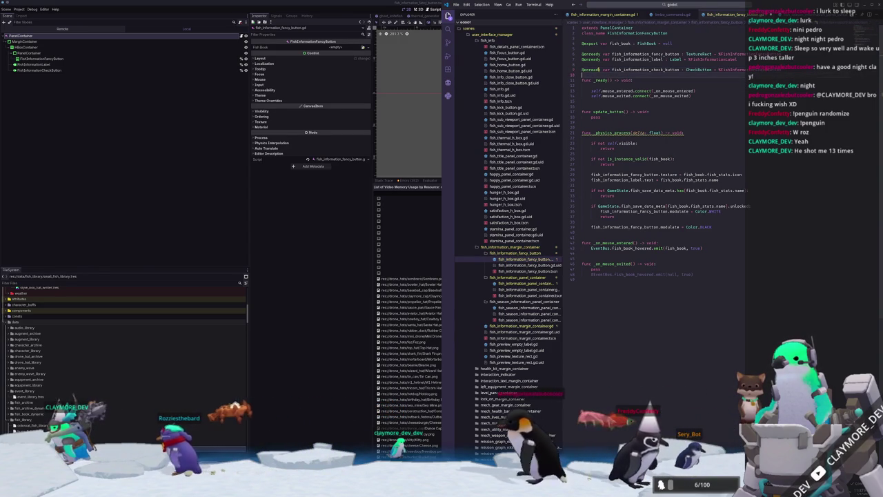
click(691, 96)
key(Return)
key(Return)
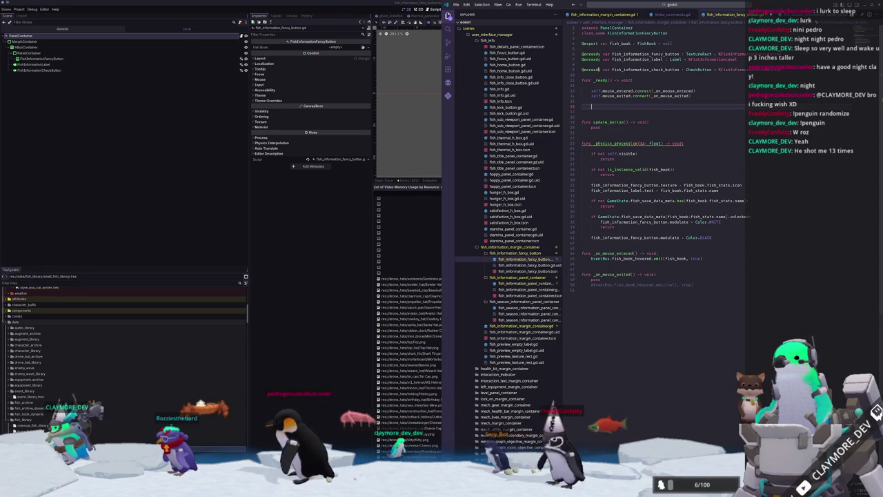
Set the fish image PanelContainer's mouse Filter from Stop to Pass (Propagate Up)
click(46, 58)
click(81, 54)
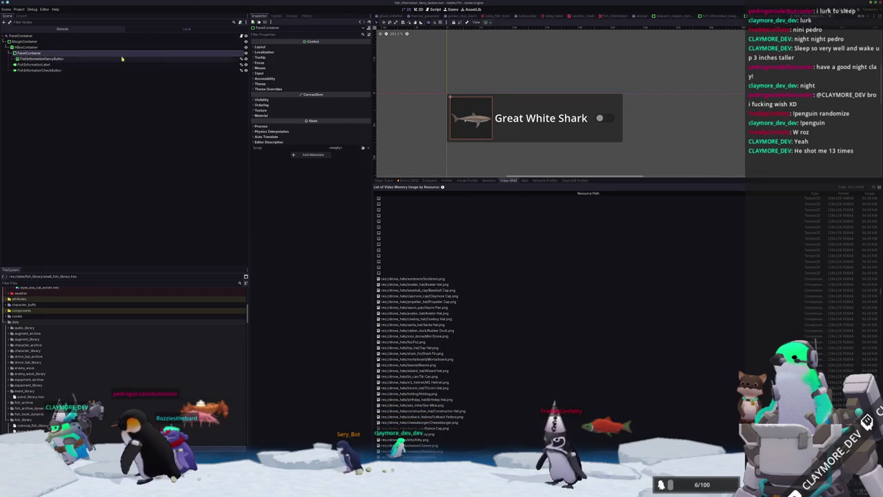
click(261, 68)
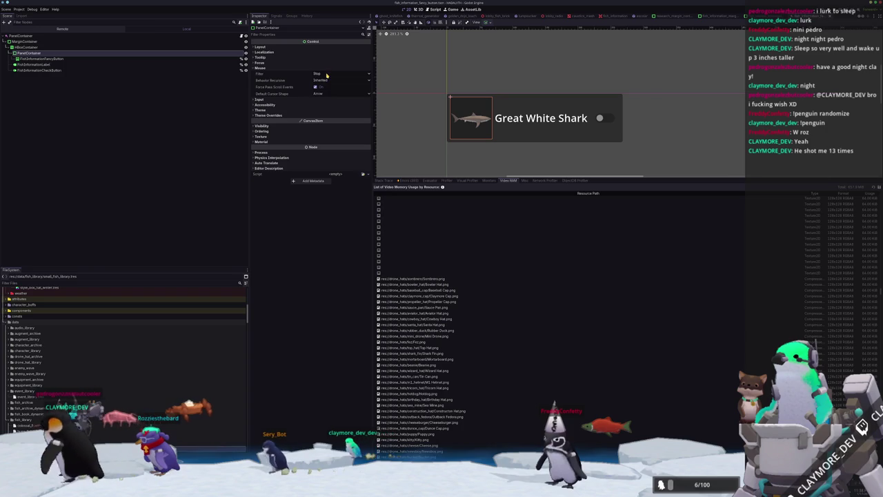
click(326, 74)
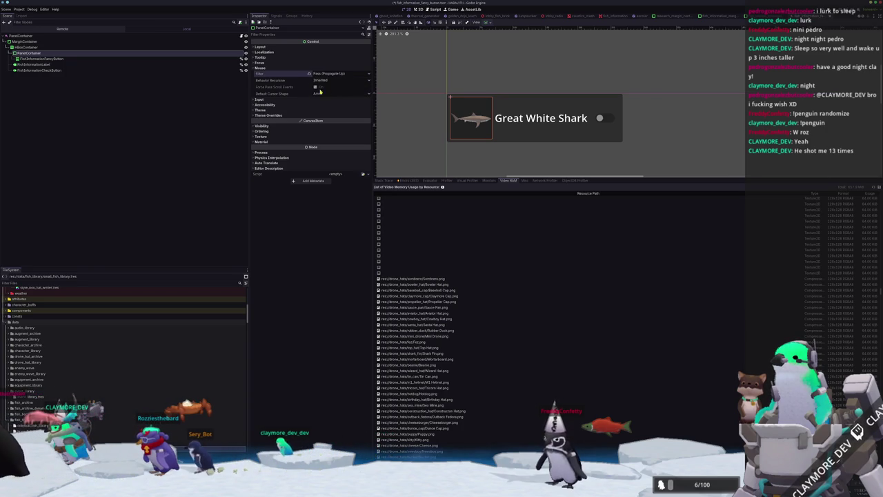
key(alt+Tab)
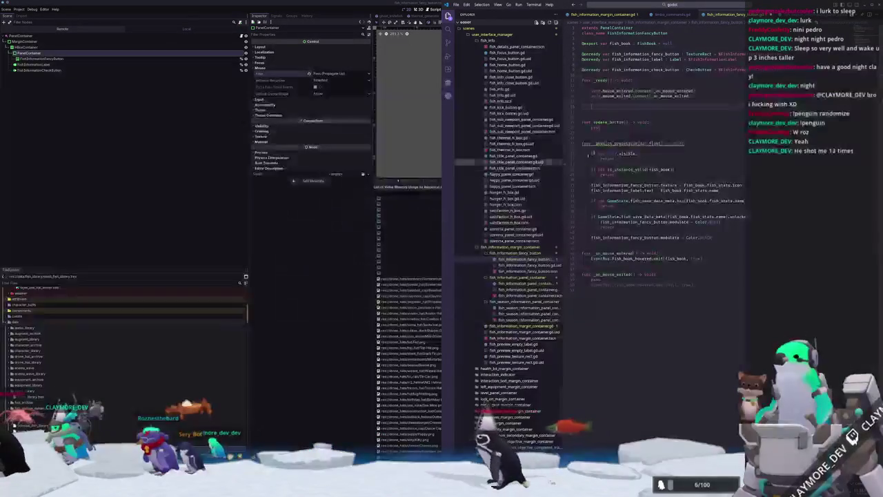
In _ready, connect fish_information_check_button.toggled to _on_fish_information_check_button_toggled
text(check)
key(BackSpace)
key(BackSpace)
key(BackSpace)
text(fish_information_c)
key(Return)
text(.toggle)
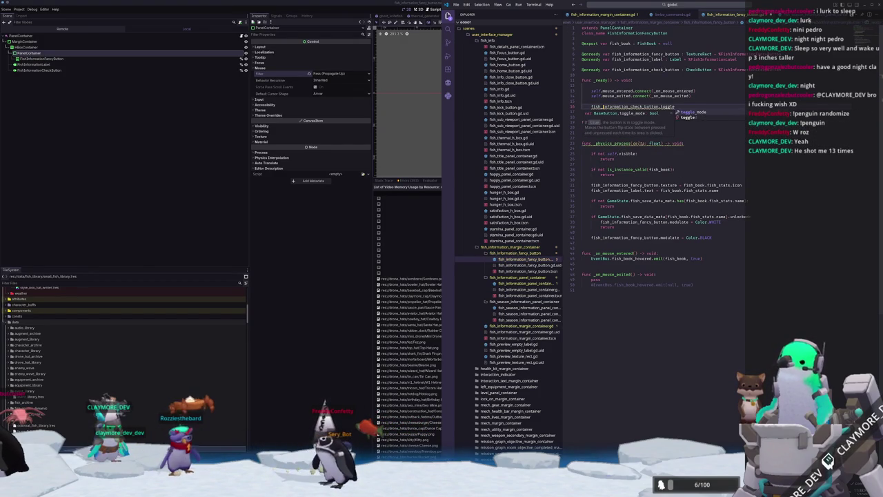
text(d.conne)
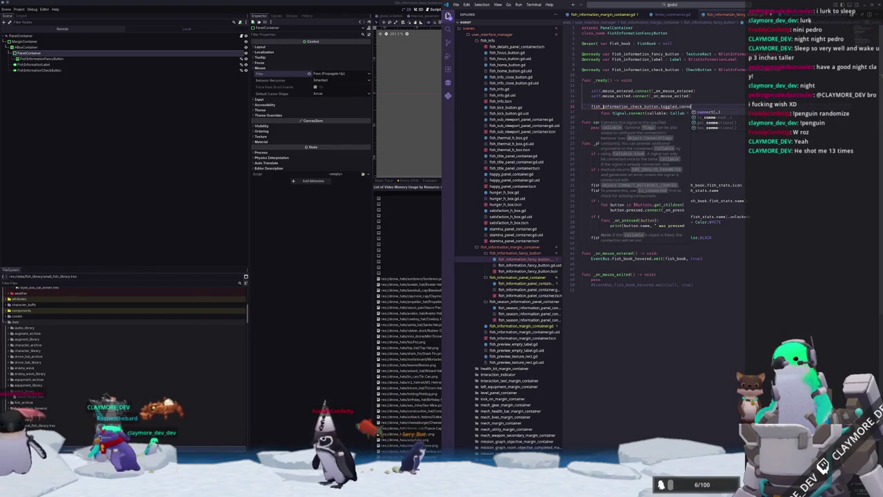
text(ct(_on_fish_inform)
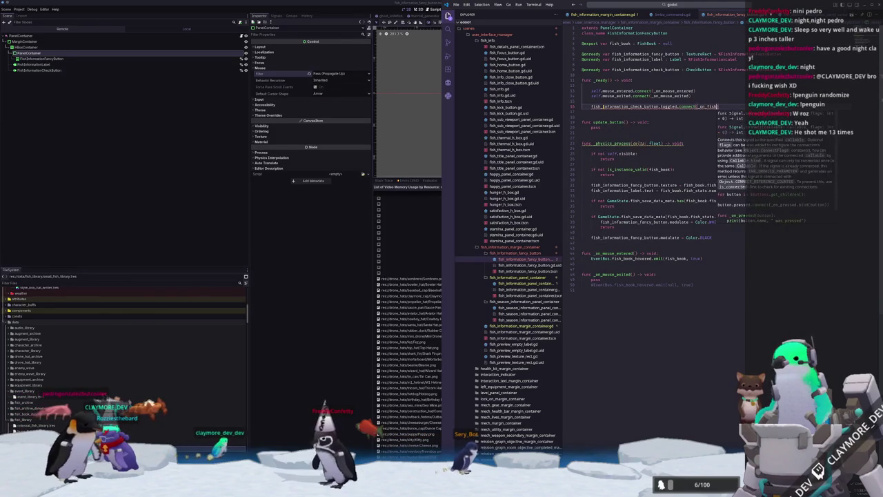
text(ation)
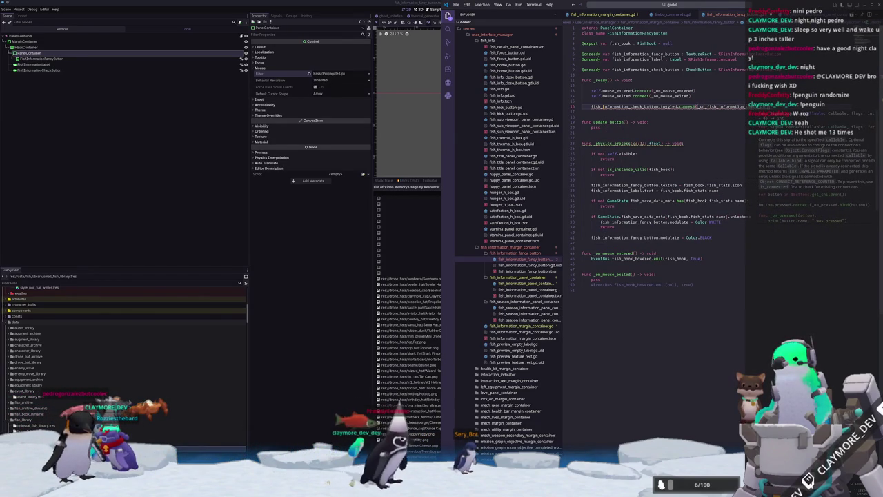
Define func _on_fish_information_check_button_toggled(toggled_on : bool) -> void below the connection
key(Down)
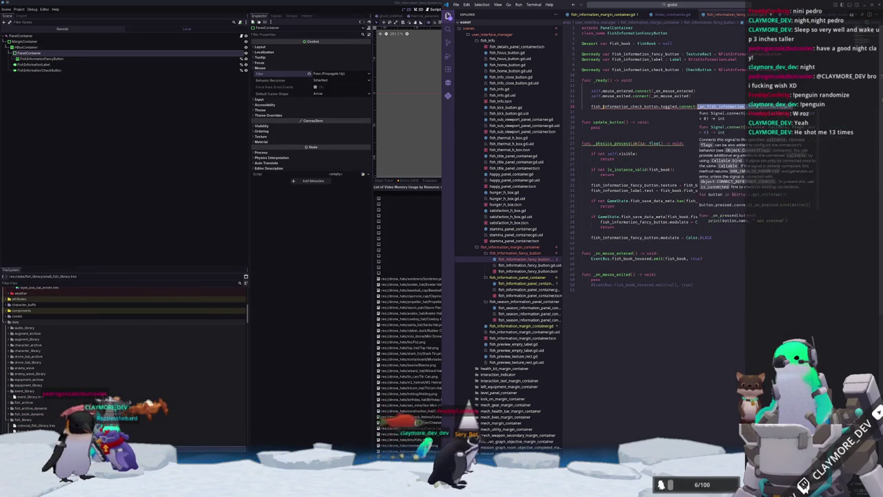
key(Return)
text(func _on)
key(Return)
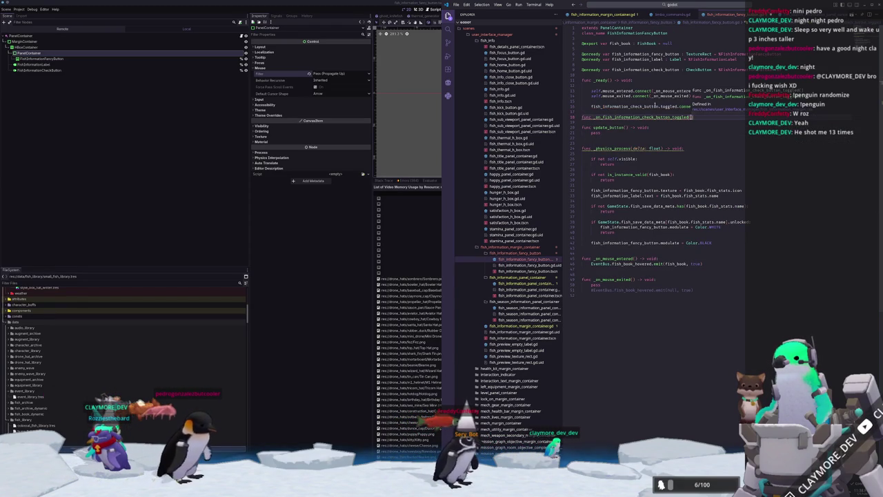
text(toggled_on )
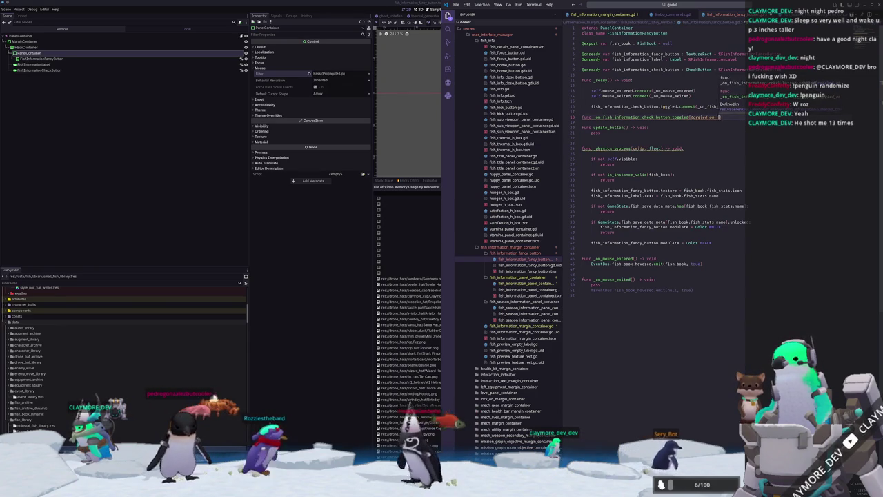
text(: bool) -> )
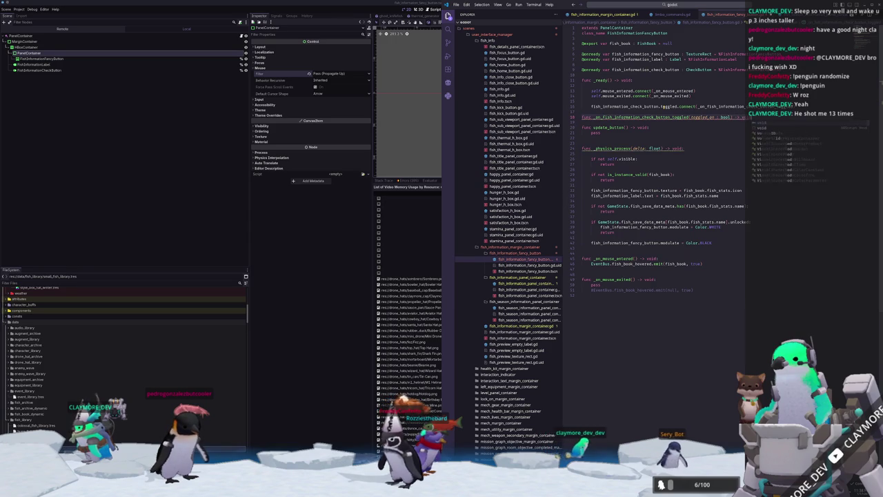
text(void:)
key(Return)
Give the handler a pass body and a comment about pushing the toggle mode into the save data
text(pass)
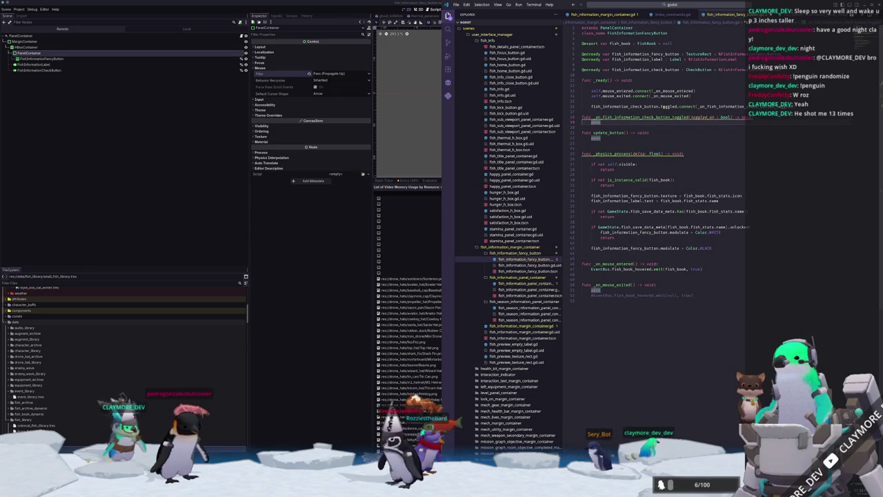
key(Return)
key(Return)
key(Return)
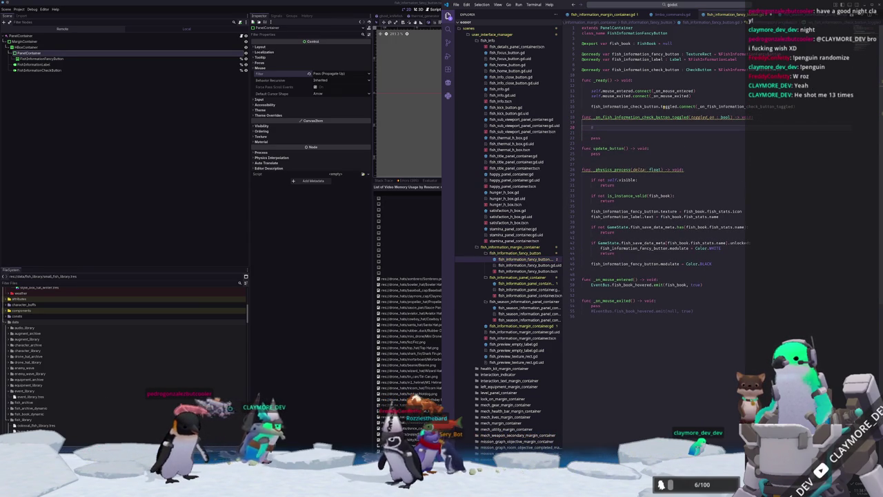
text(Extend)
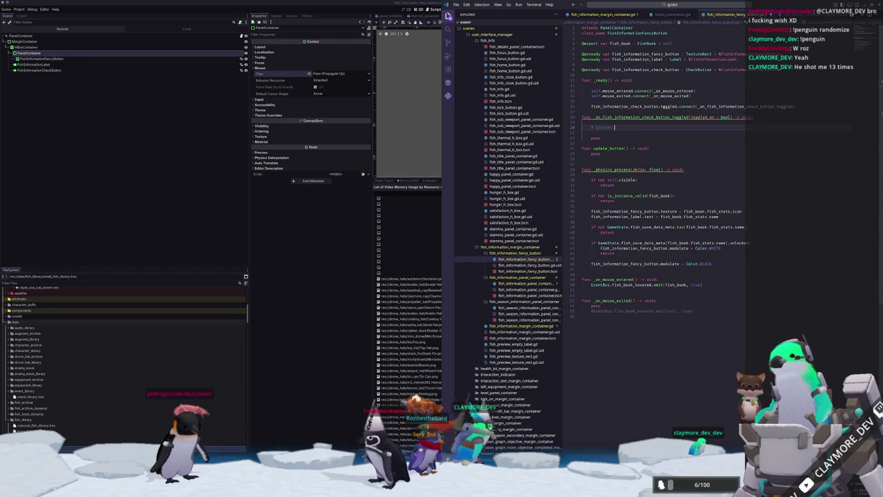
text( the)
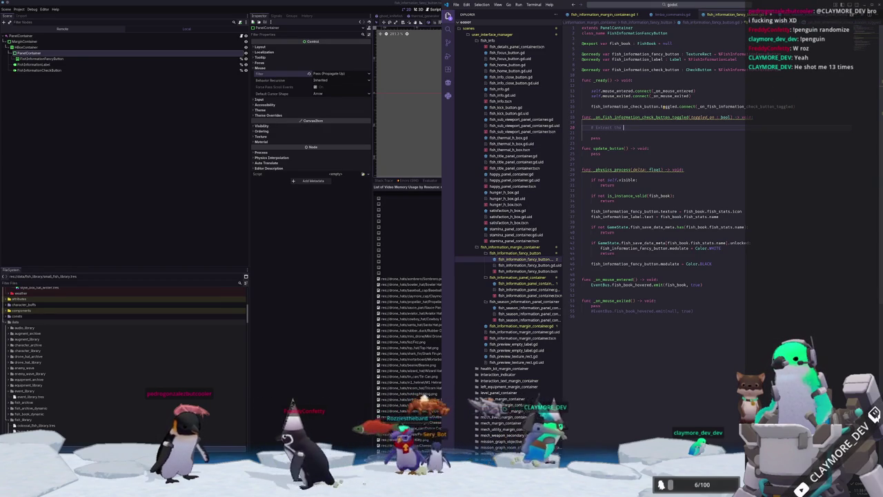
text( button toggle mode and push it into the )
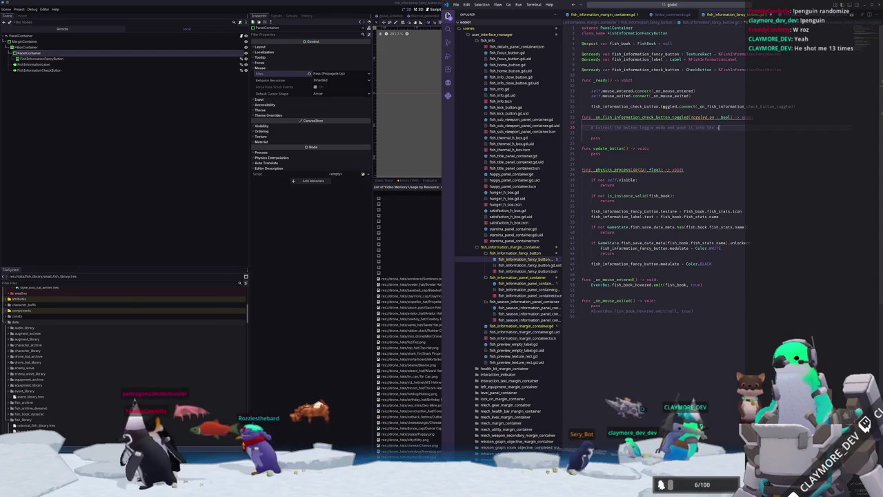
text(savedata)
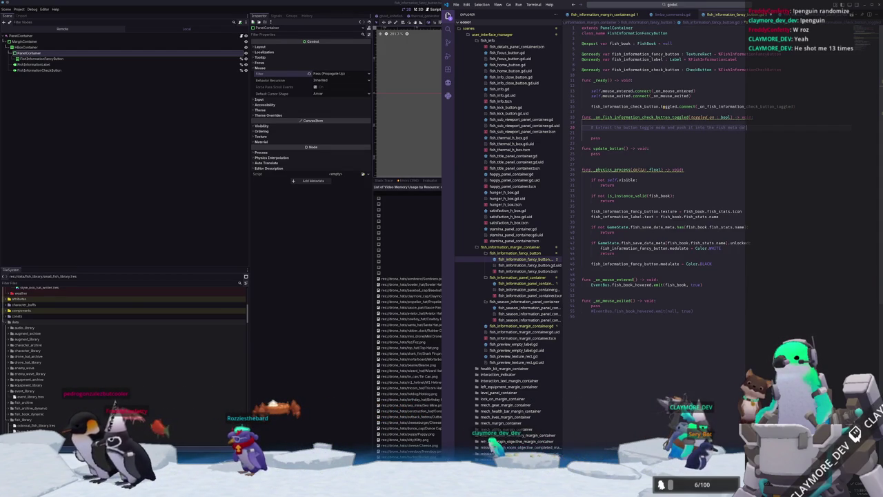
click(662, 6)
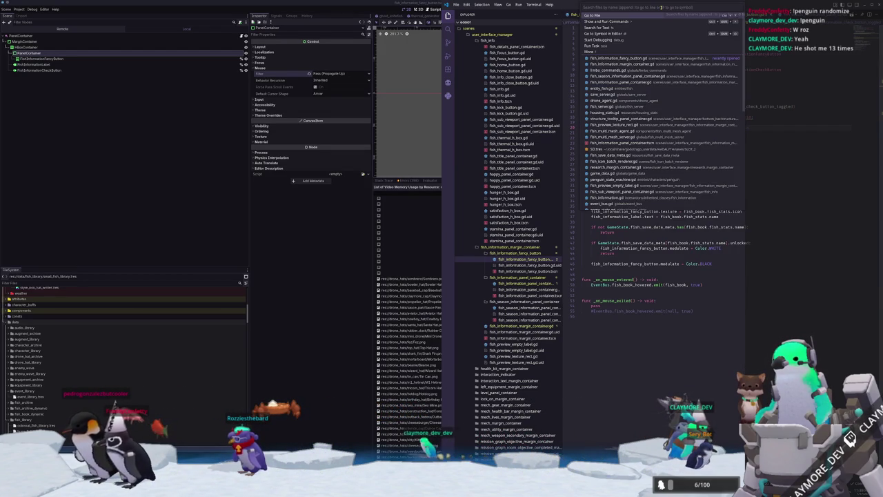
text(fish_meta)
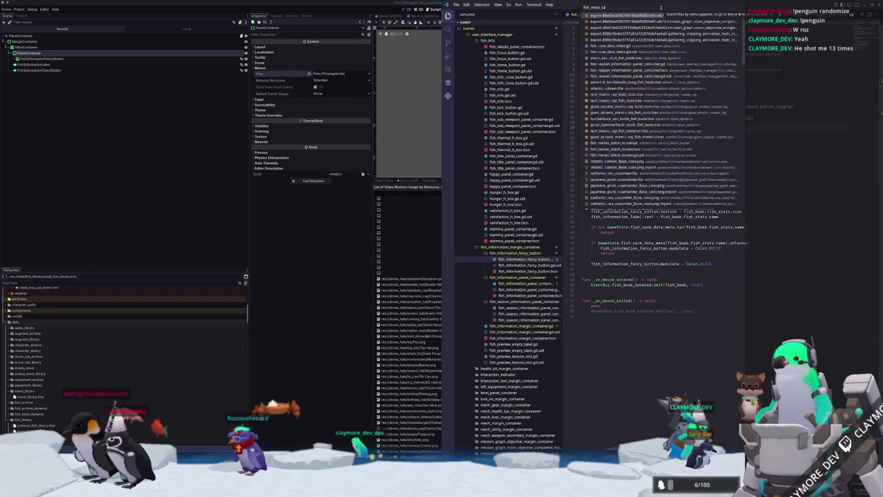
key(Return)
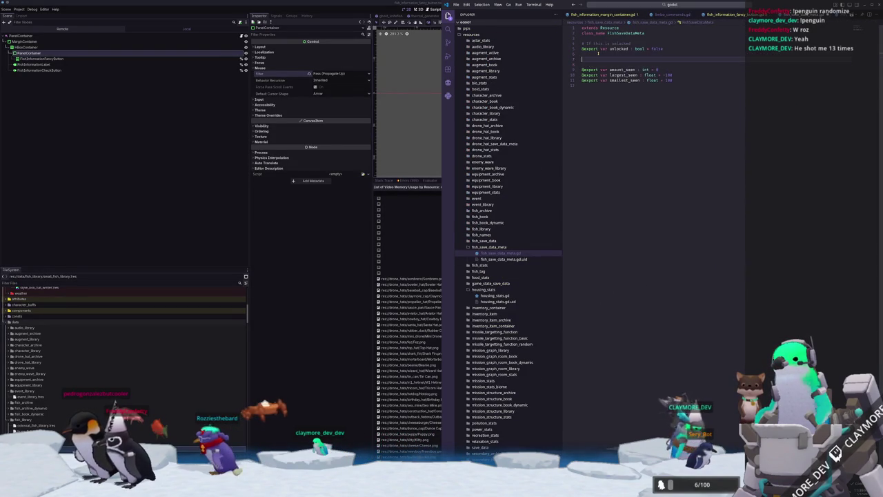
text(@export var enabled )
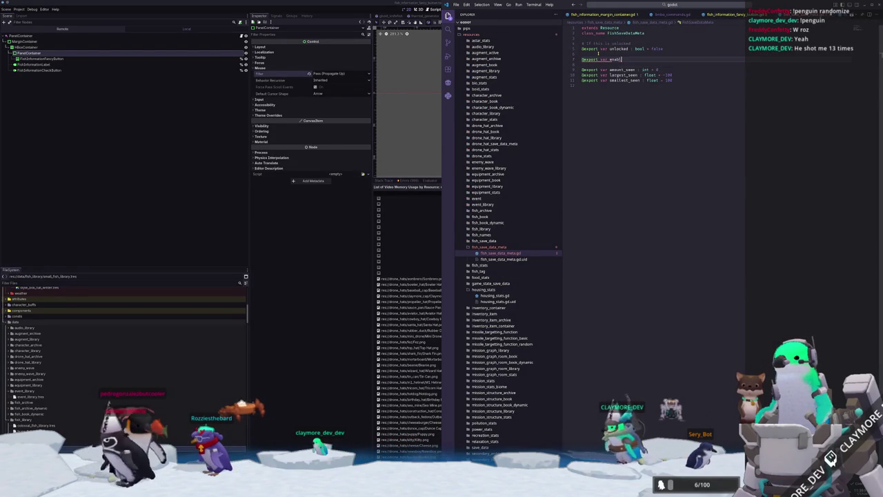
text(: bool = true)
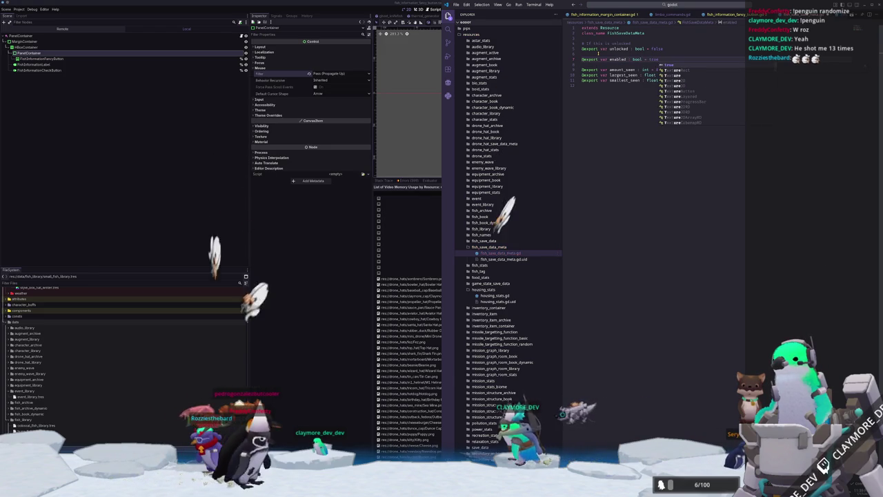
key(Return)
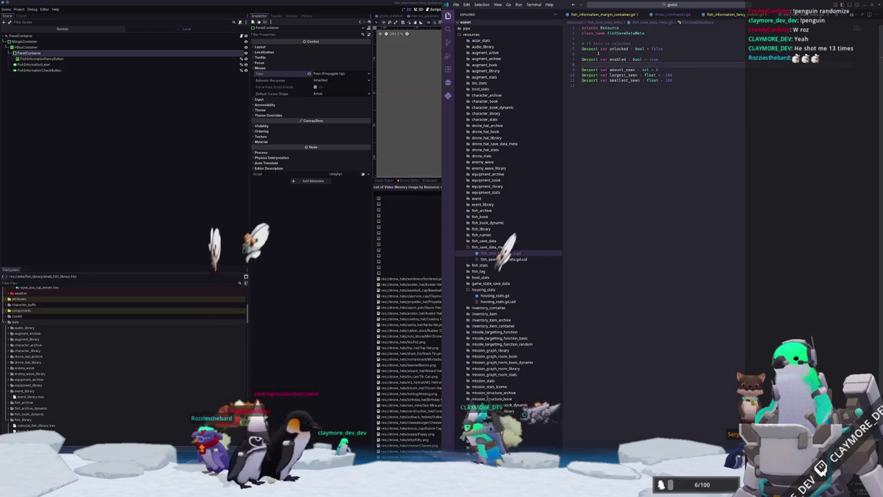
click(707, 15)
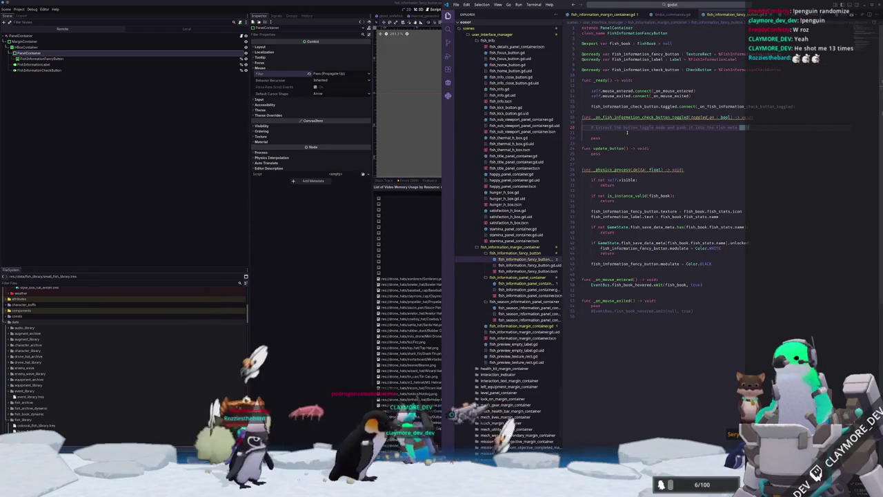
Paste the fish meta data existence check into the toggled handler with a '# Check to see if the current instance has valid meta data' comment
key(Return)
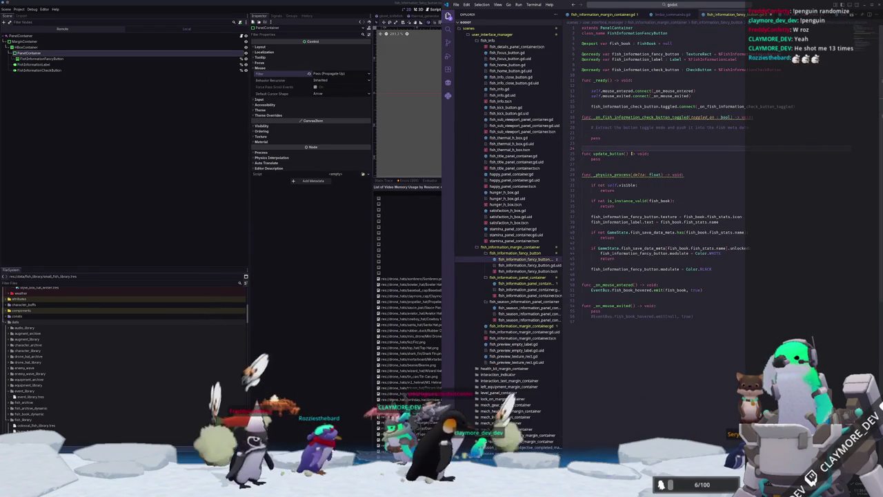
key(Up)
key(Up)
key(Up)
key(Return)
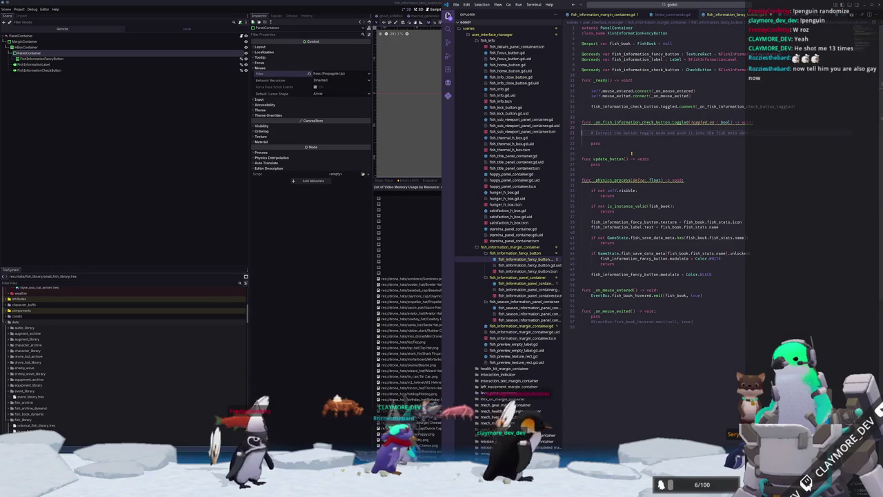
key(Return)
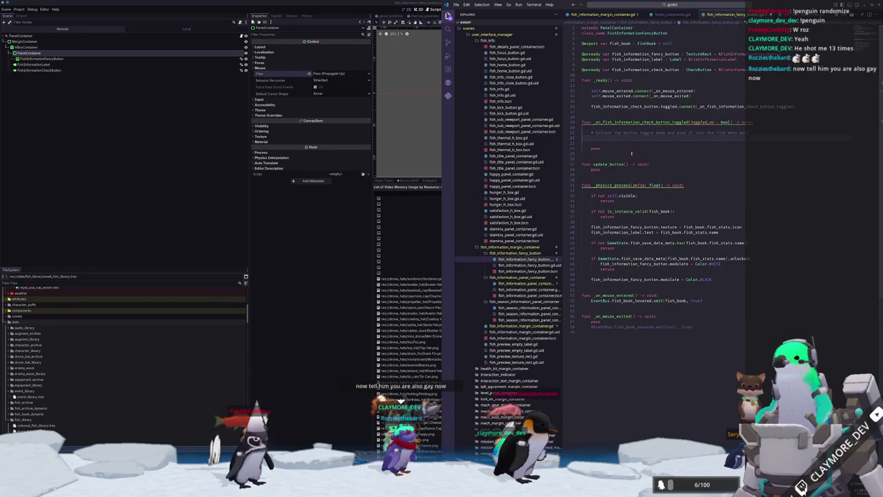
key(Down)
key(Down)
key(Down)
key(shift+Down)
key(shift+Down)
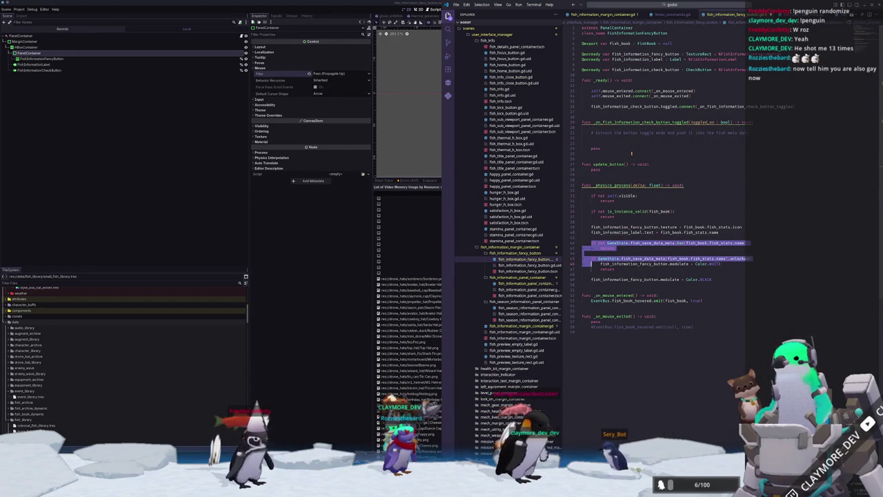
key(shift+Up)
key(ctrl+c)
key(ctrl+z)
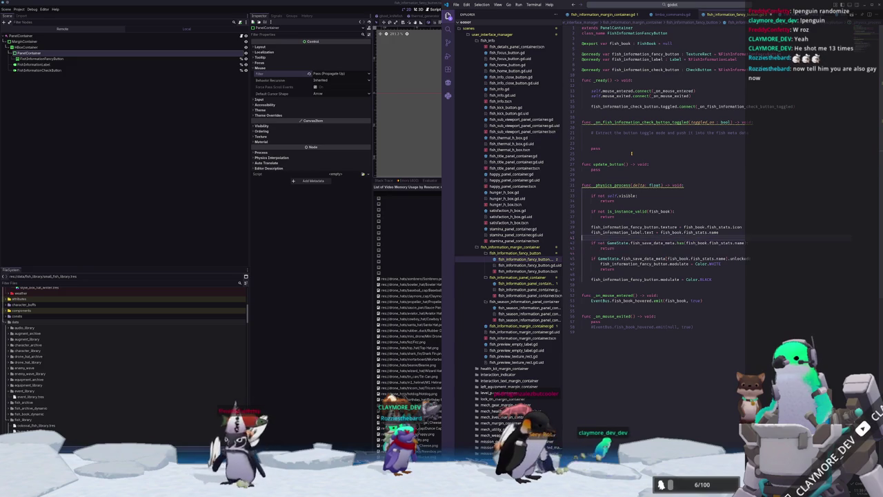
key(Up)
key(Up)
key(Up)
key(ctrl+v)
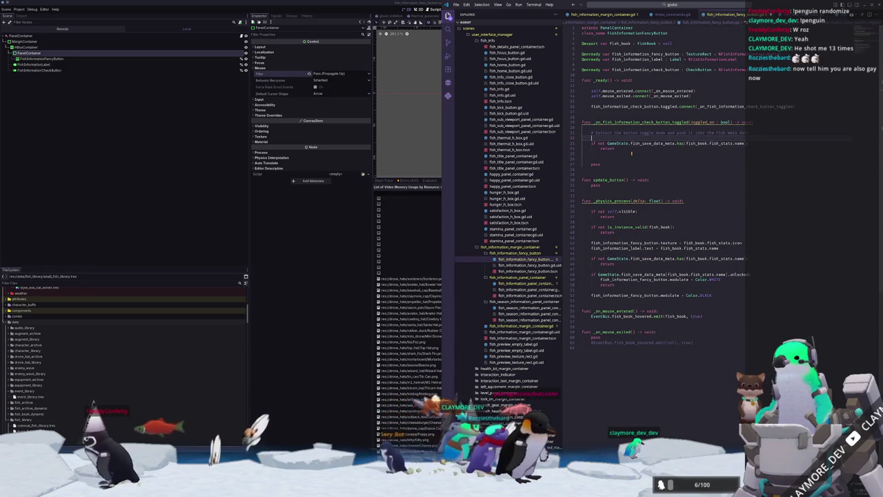
key(Return)
key(Return)
text(# Check to see if the current instance has valid meta data)
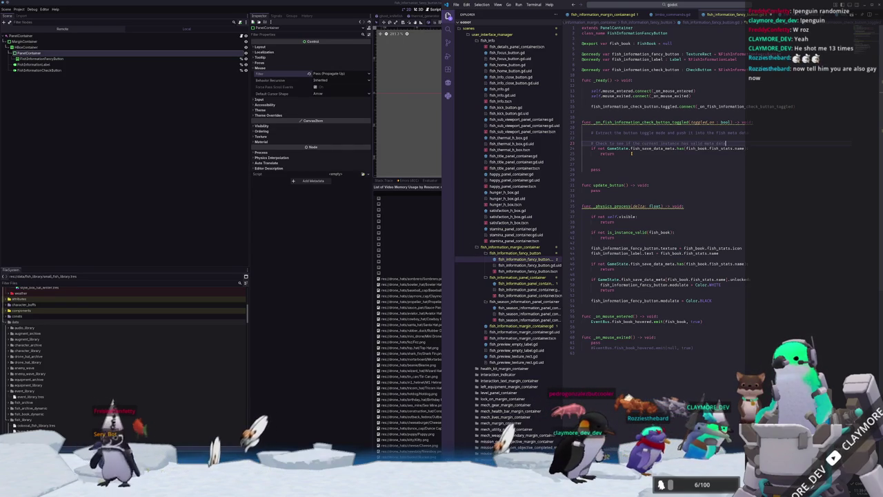
Set GameState.fish_save_data_meta[fish_book.fish_stats.name].enabled = toggled_on in the handler
key(Down)
key(Down)
key(Down)
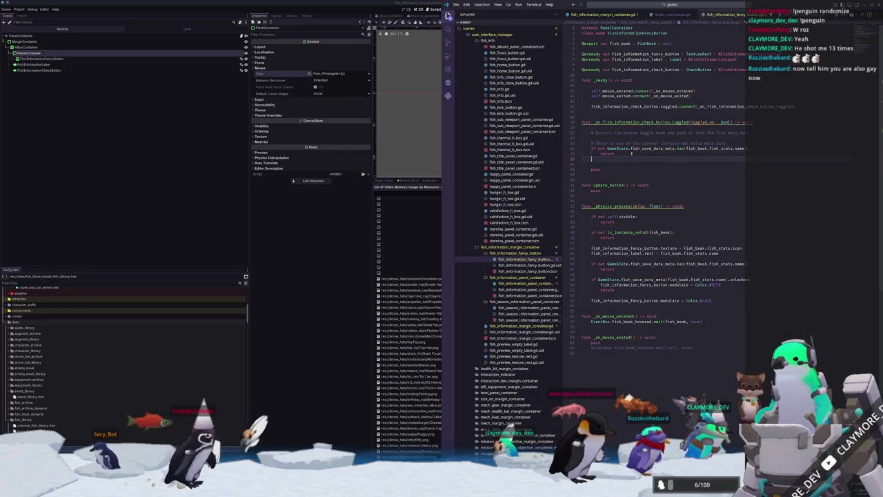
key(BackSpace)
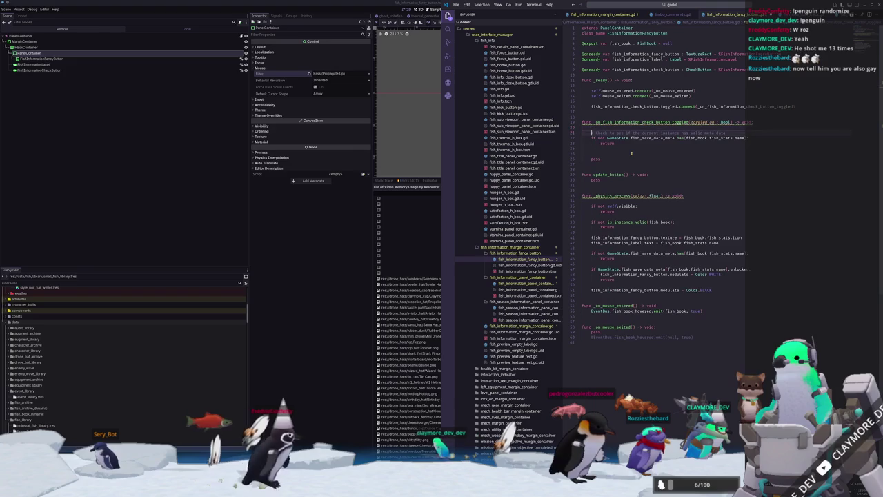
key(Return)
key(Return)
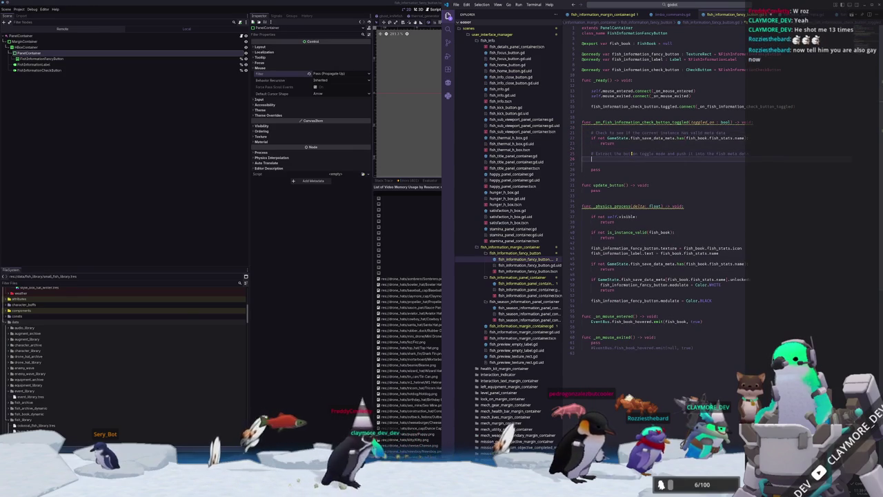
key(BackSpace)
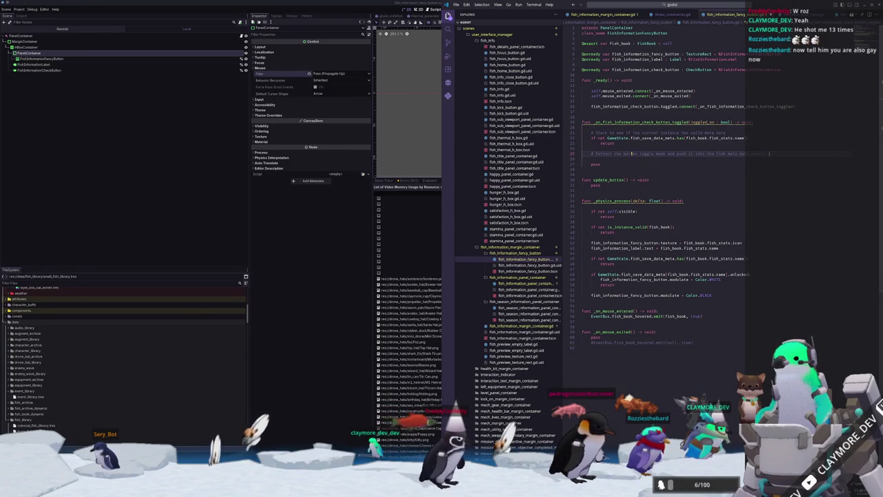
key(Return)
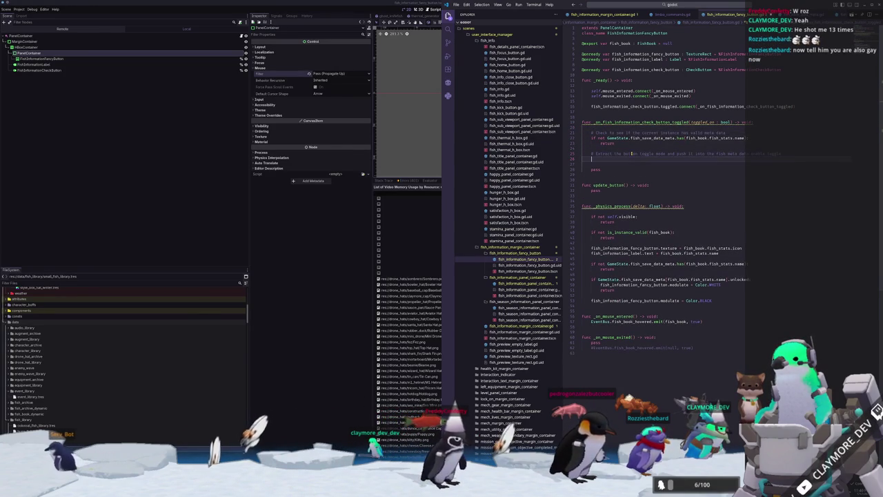
key(Tab)
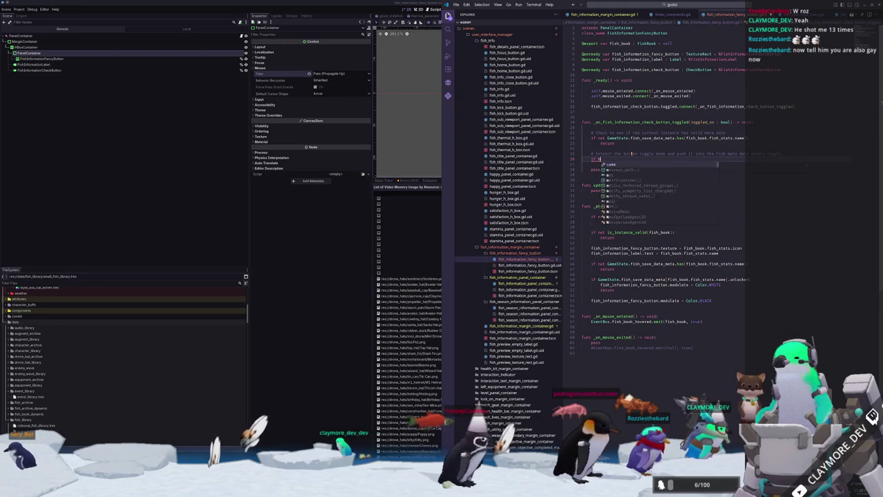
text(GameState.fish_save_data)
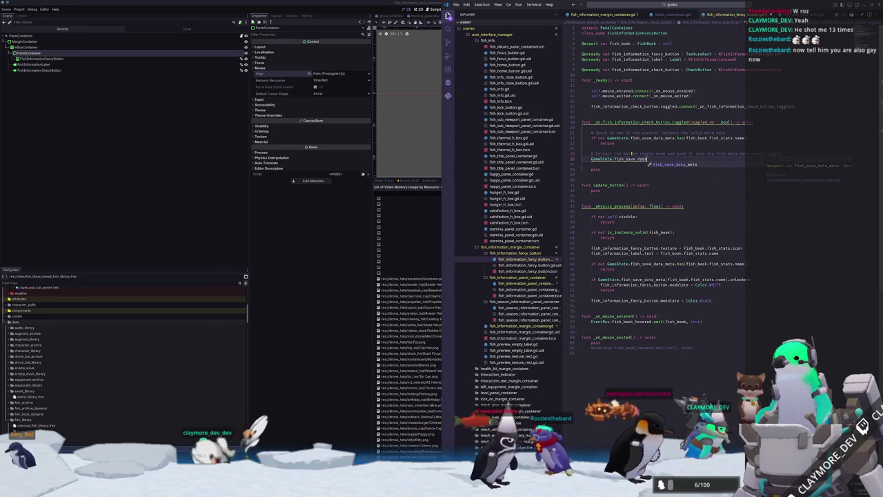
text(_meta[fish_)
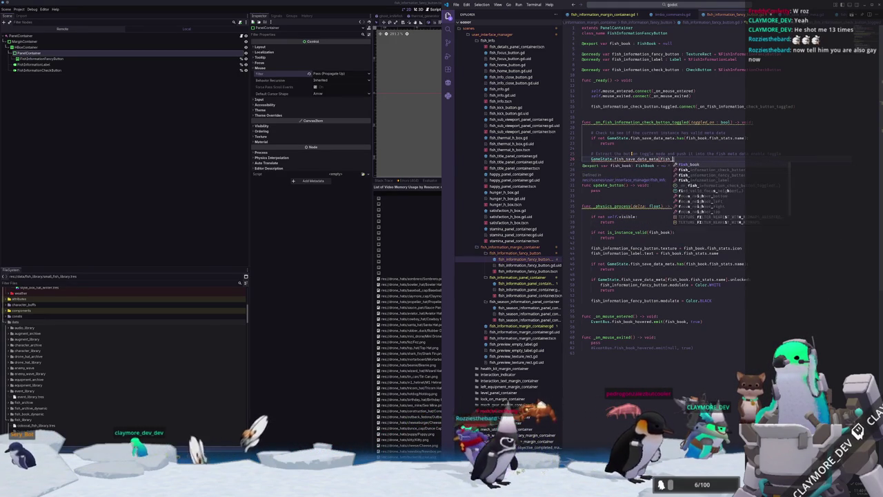
text(book.fish_stats.name])
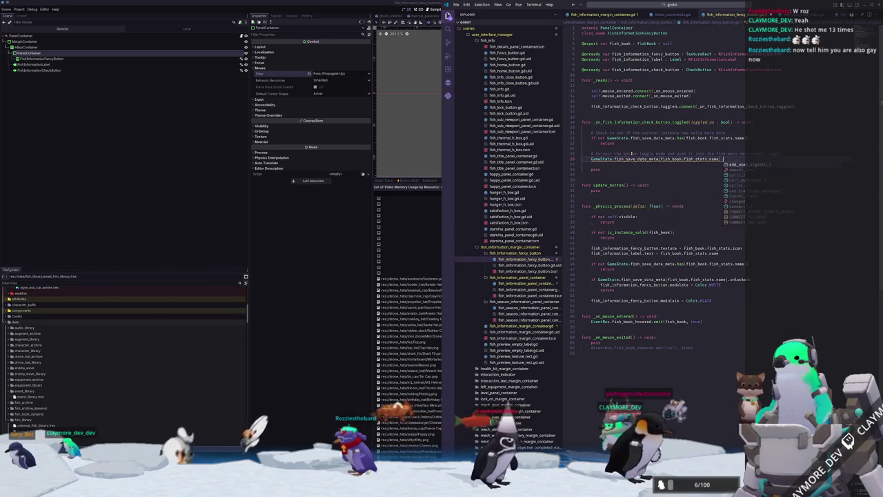
text(.enabled = )
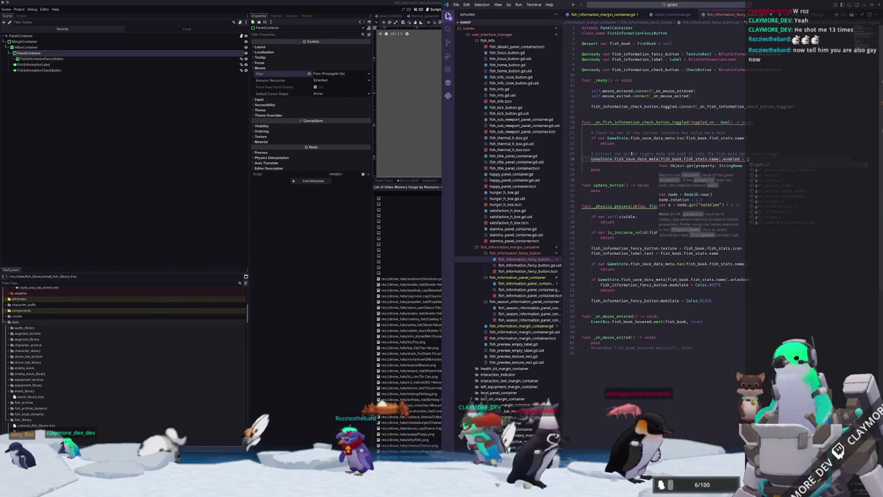
text(fish_infor)
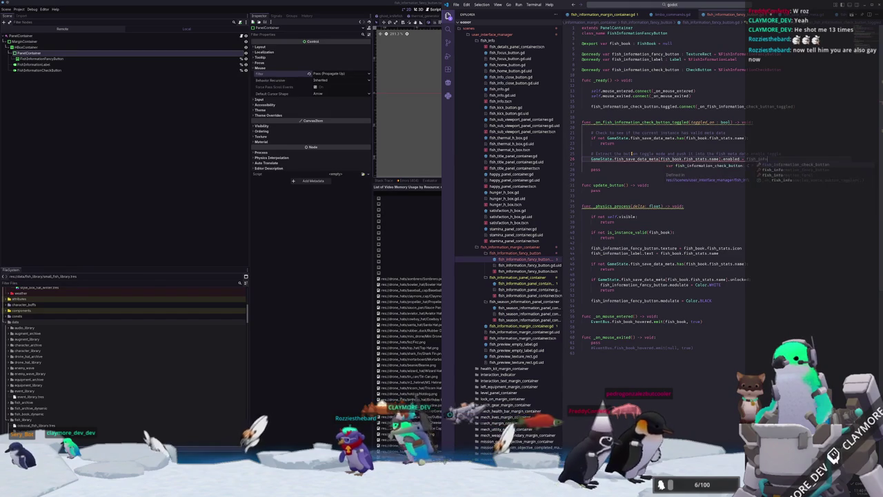
key(BackSpace)
key(BackSpace)
key(BackSpace)
text(toggled_on)
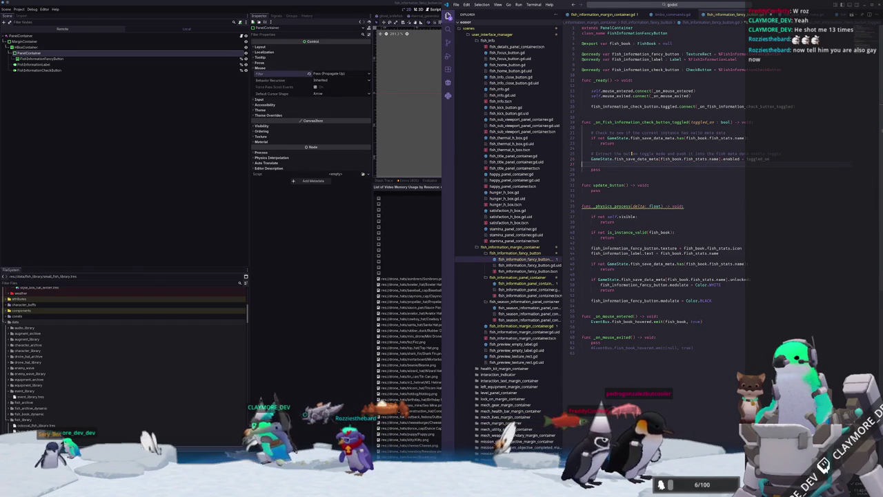
Delete leftover lines and begin a new 'func ch' above _physics_process
key(BackSpace)
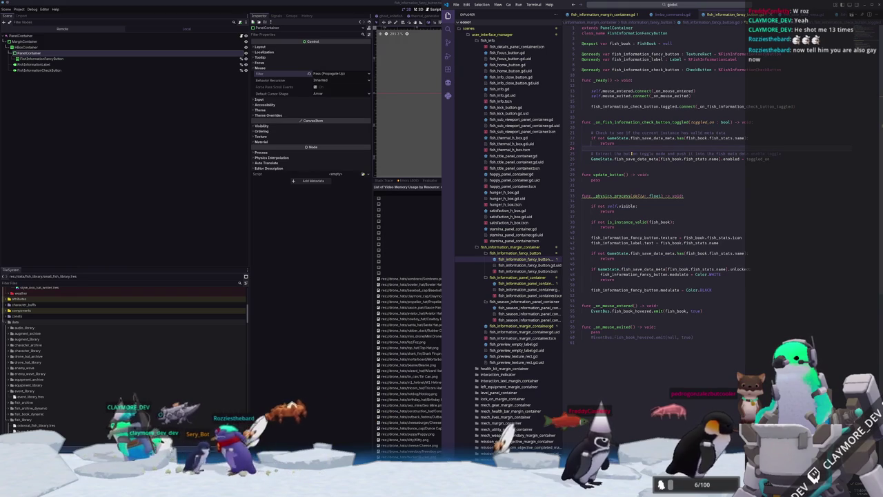
key(Up)
key(Up)
key(Up)
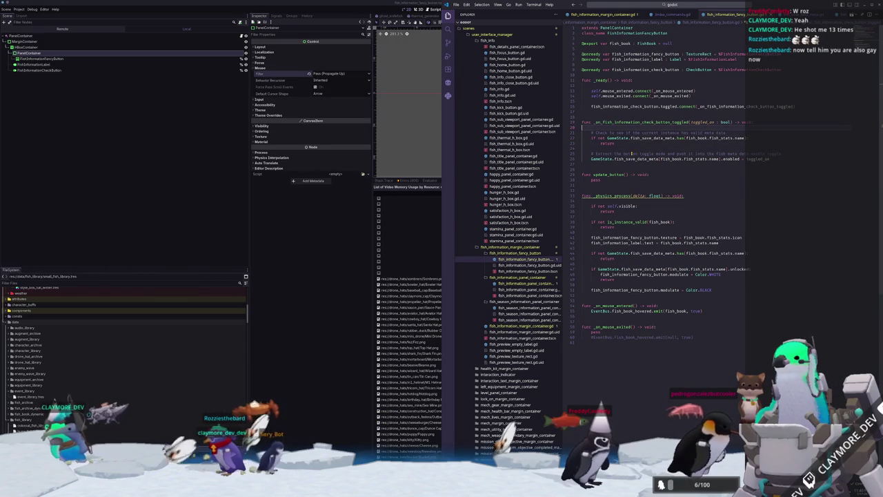
key(Return)
text(func check_bu)
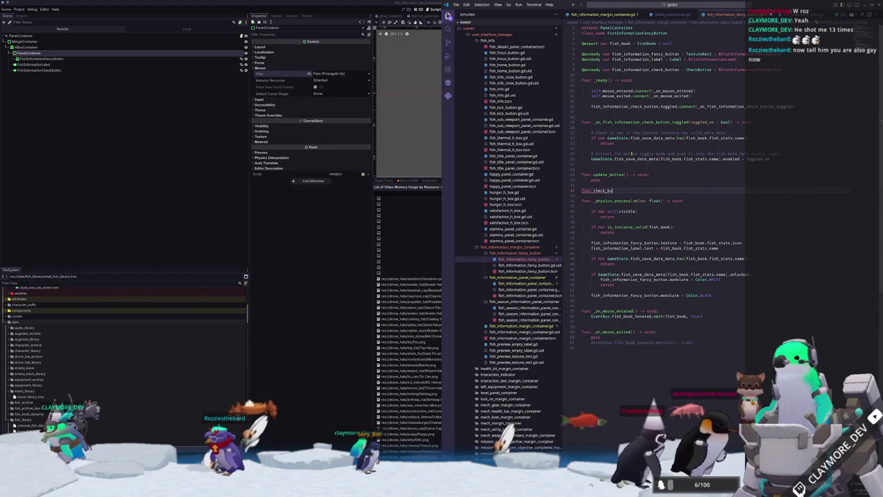
Complete 'func check_button() -> void:' with a pass body
text(void:)
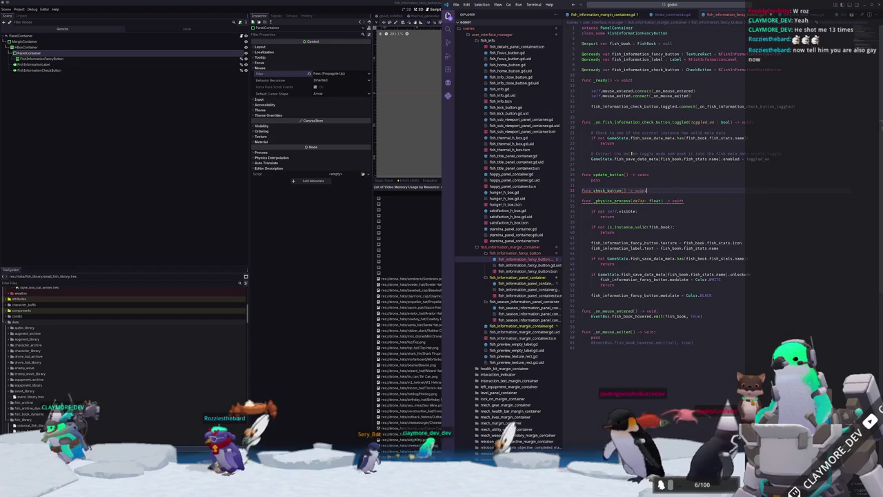
key(Return)
text(pass)
key(Return)
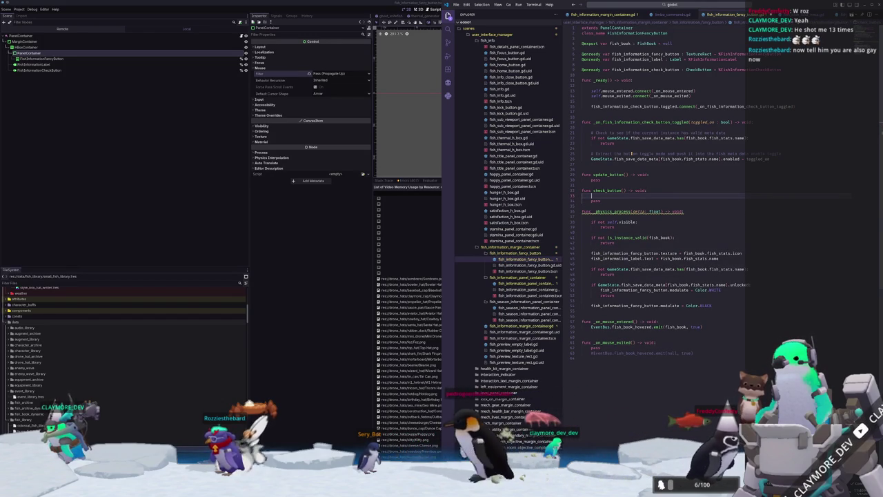
Start a fish_information_check_button reference, browsing its press and toggle members before consulting the docs
text(fish_information_check_button.pu)
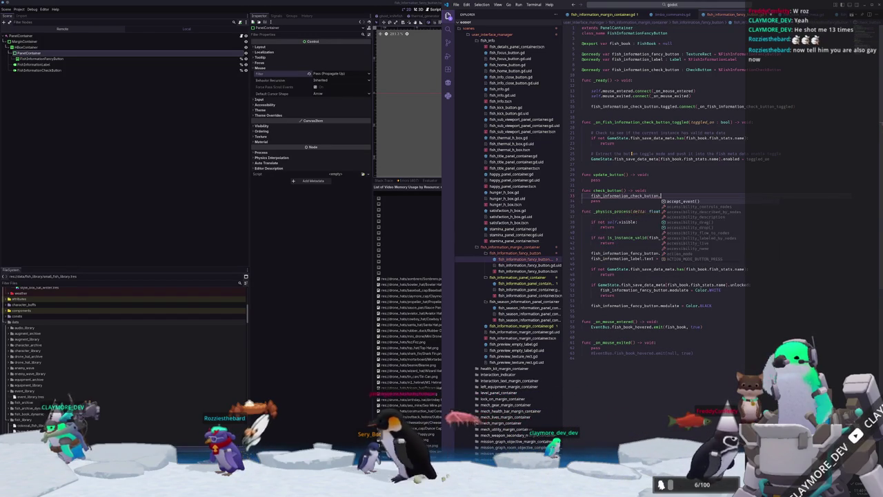
key(BackSpace)
key(BackSpace)
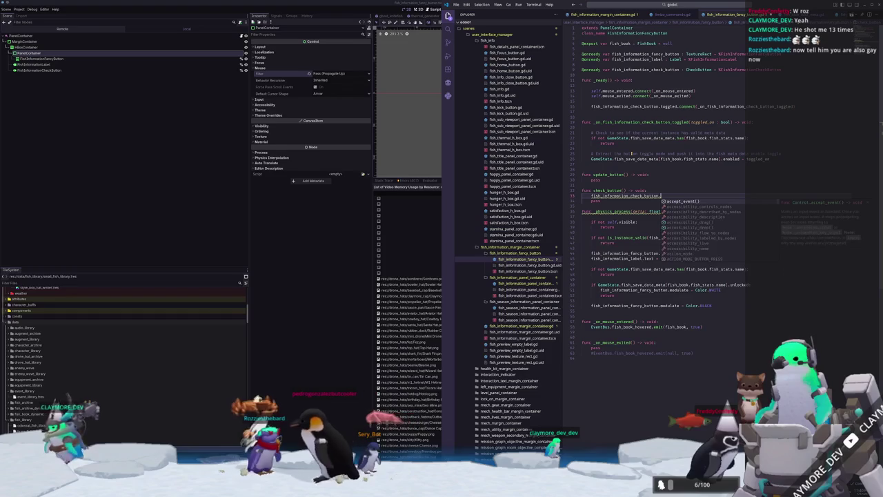
key(Up)
key(Up)
key(Up)
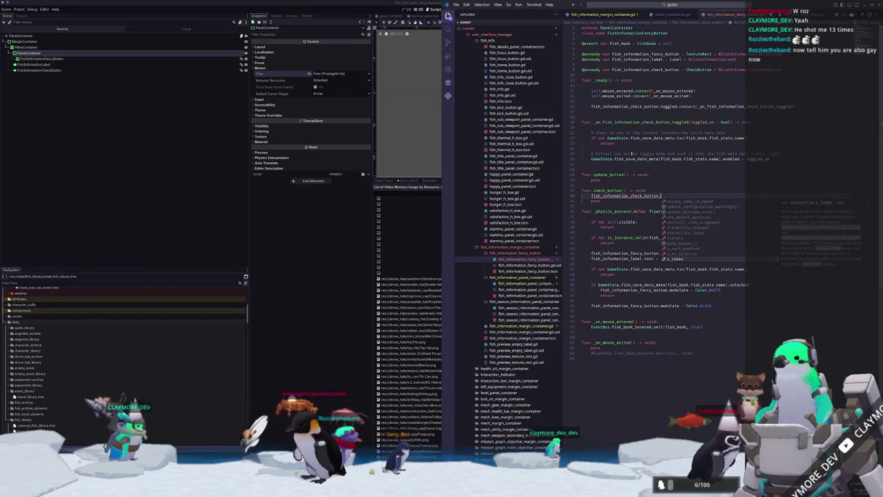
text(press)
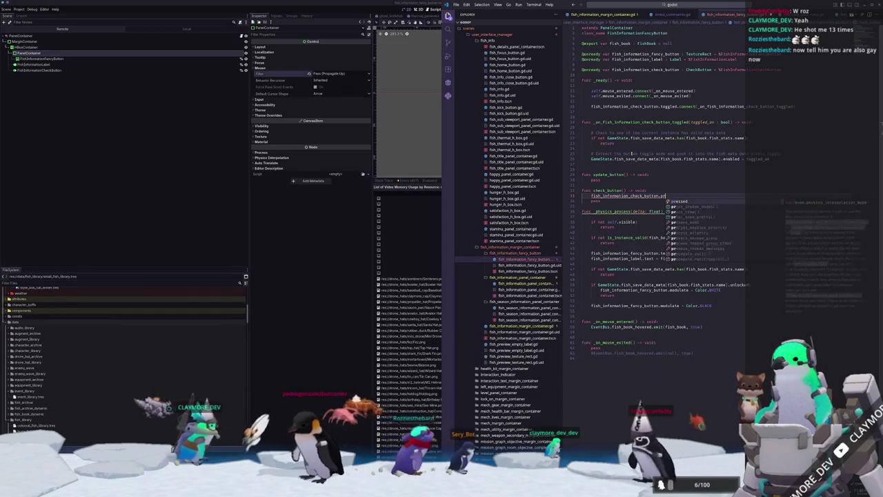
key(Up)
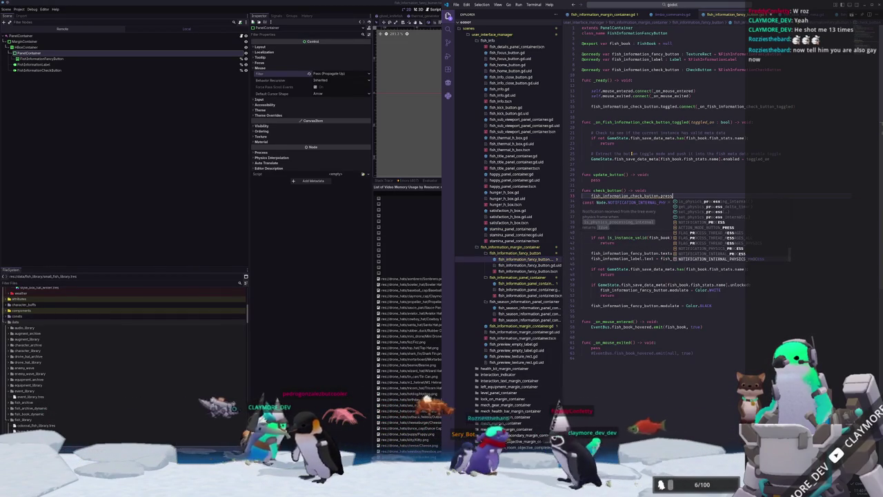
key(BackSpace)
key(BackSpace)
key(BackSpace)
text(toggl)
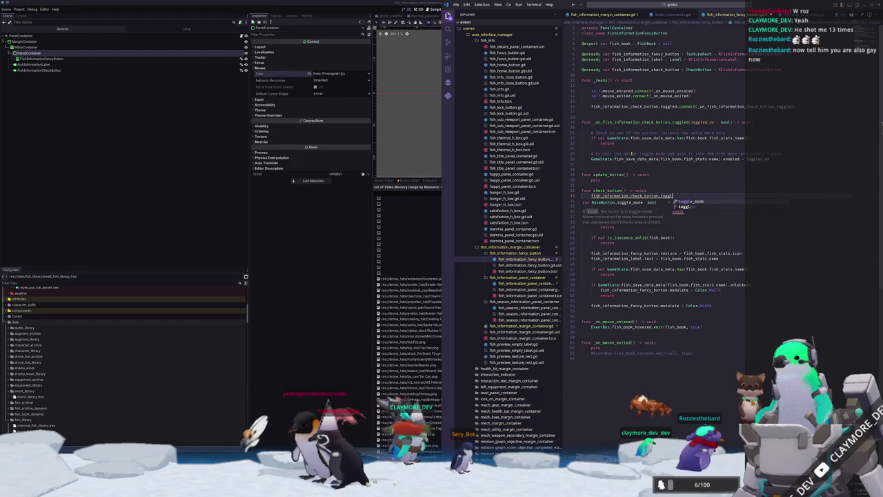
key(ctrl+shift+Left)
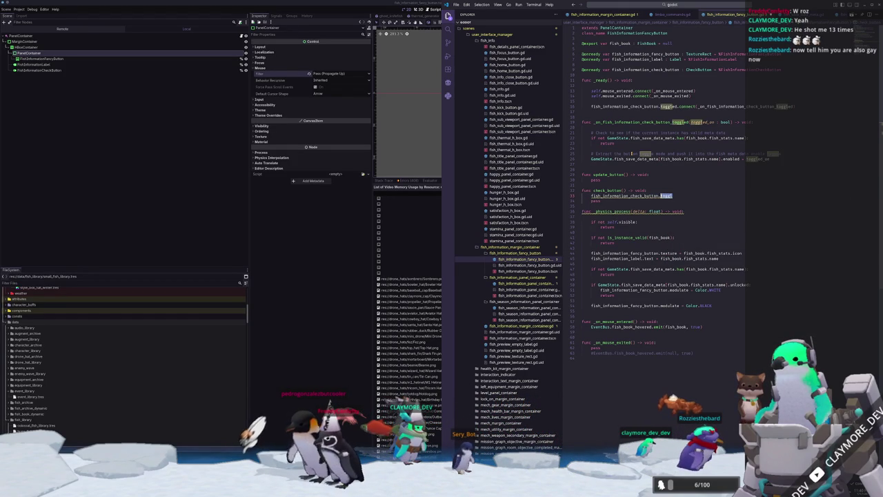
text(cli)
key(BackSpace)
key(BackSpace)
key(BackSpace)
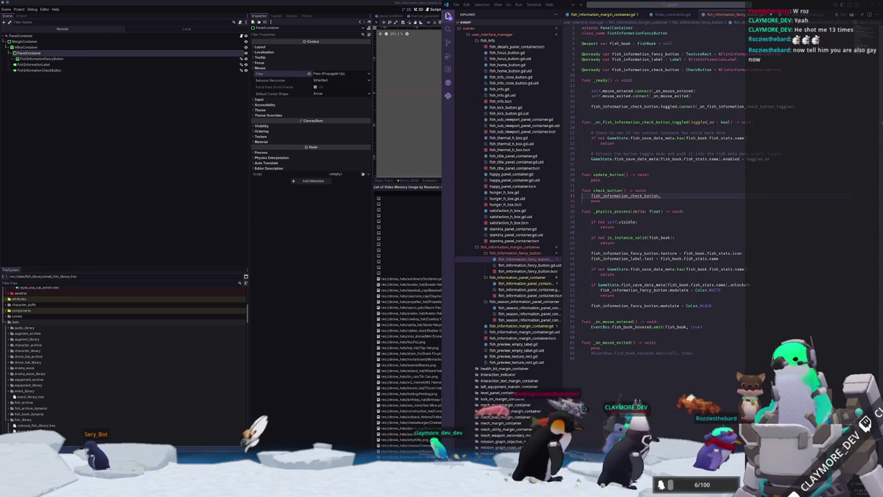
key(alt+Tab)
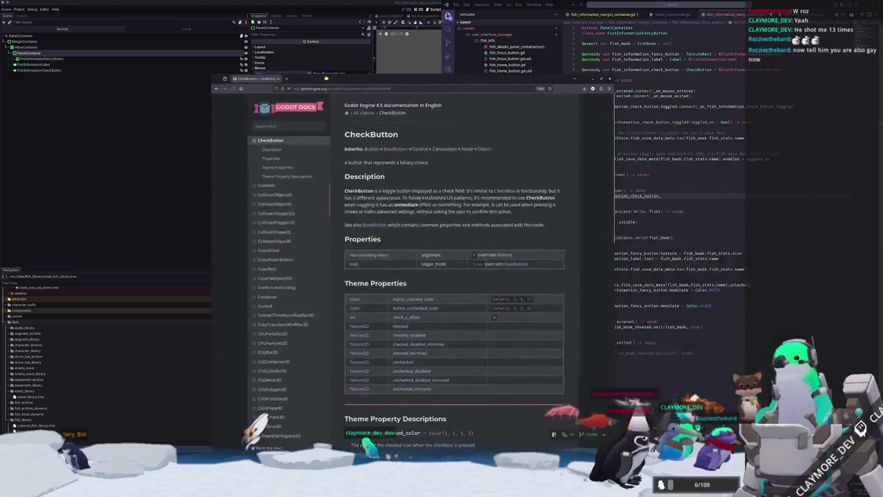
Read through the CheckButton docs, then follow alignment's 'overrides Button' link to the Button page
scroll(443, 246, down, 3)
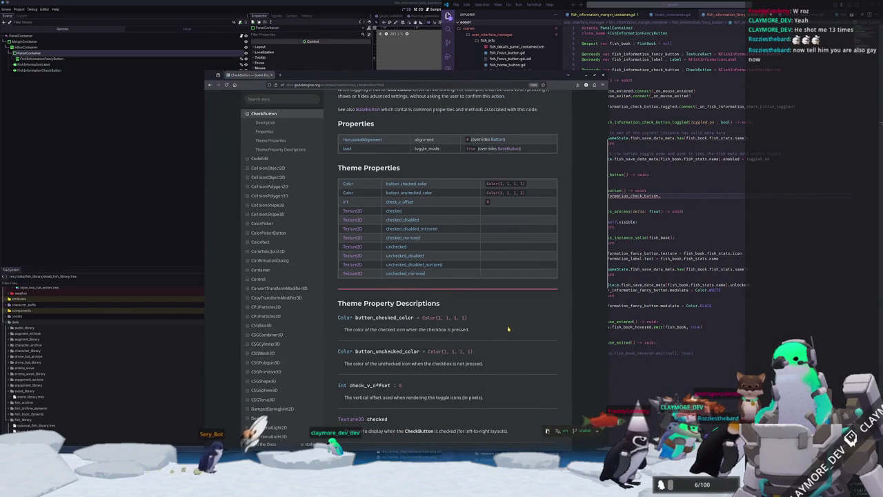
scroll(511, 328, up, 3)
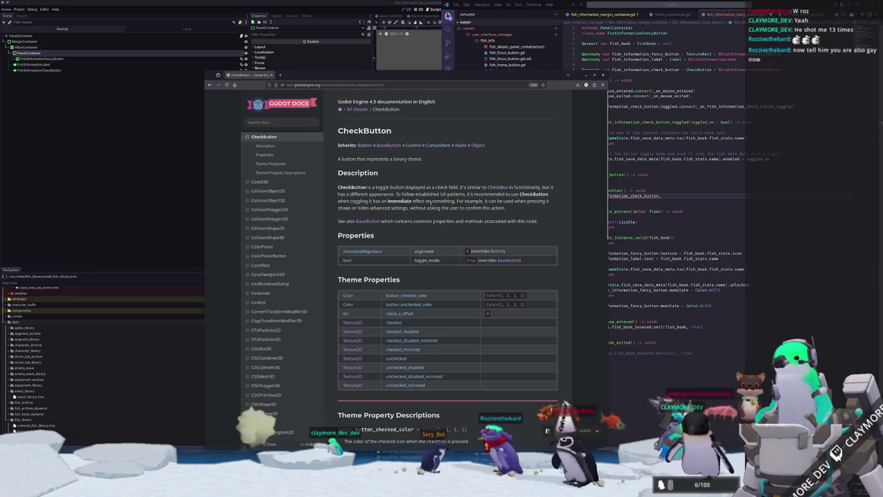
scroll(552, 223, down, 3)
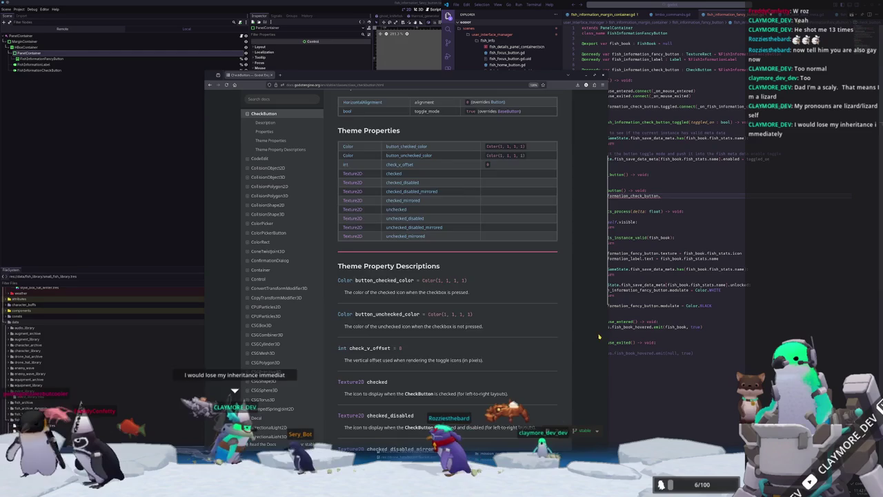
scroll(583, 292, down, 5)
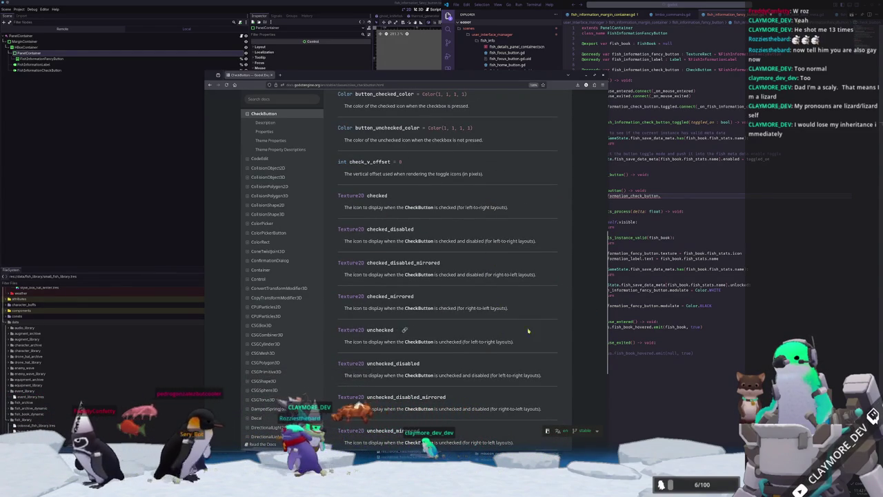
scroll(545, 316, up, 1)
scroll(400, 335, down, 1)
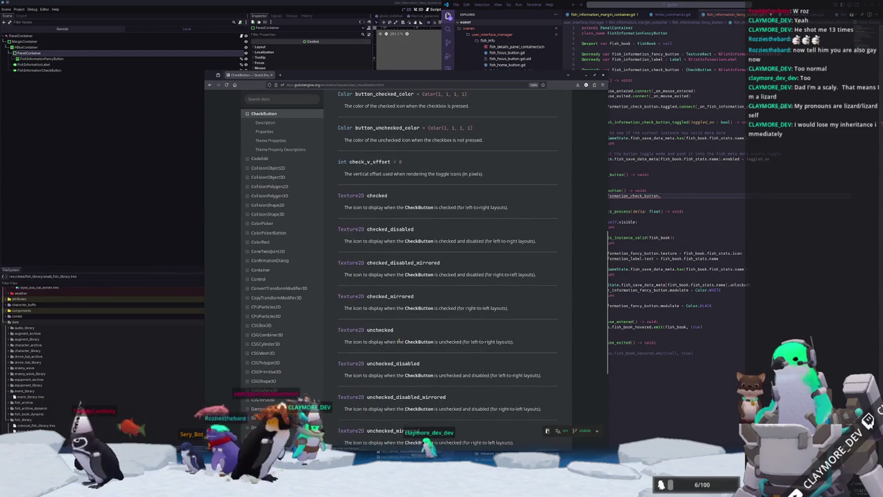
scroll(512, 336, up, 6)
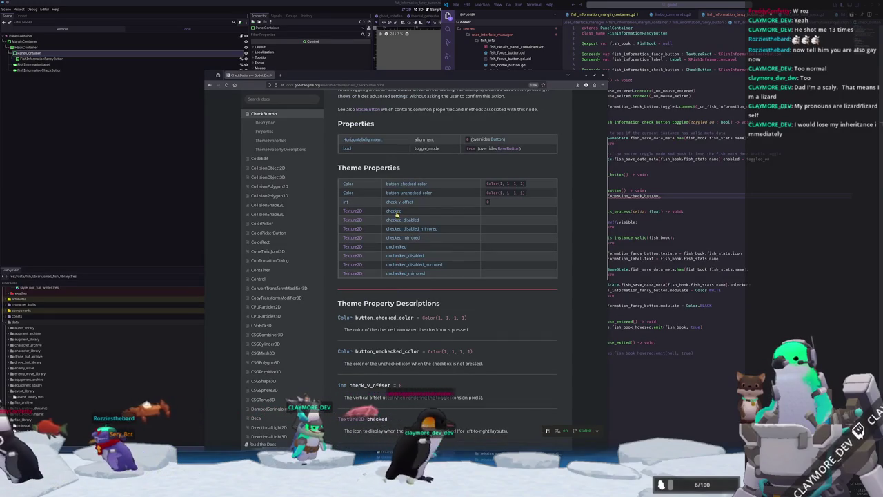
scroll(398, 183, up, 2)
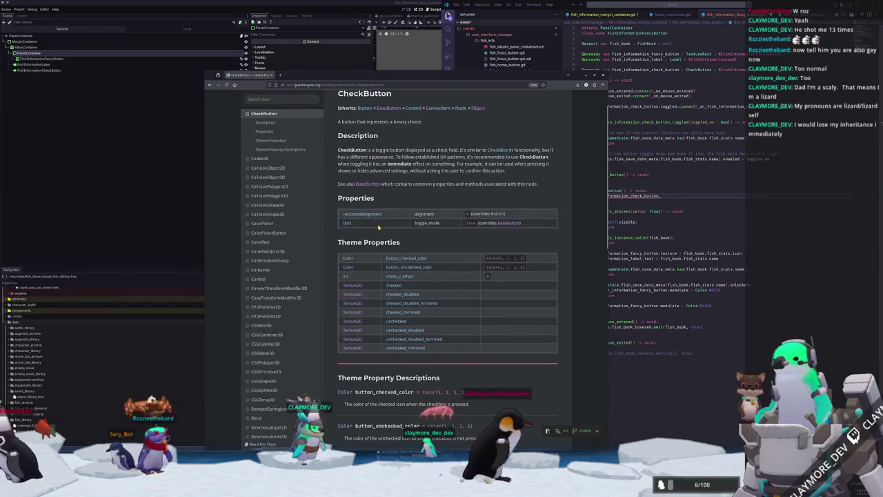
scroll(425, 239, up, 1)
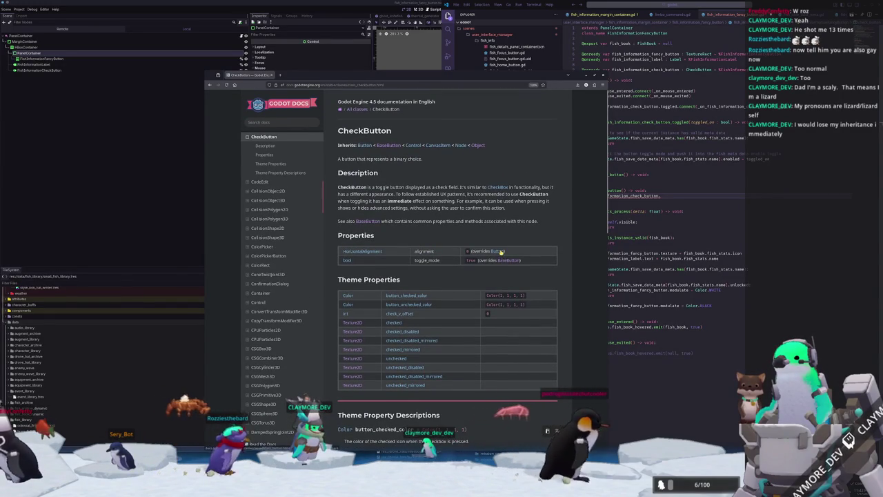
click(497, 251)
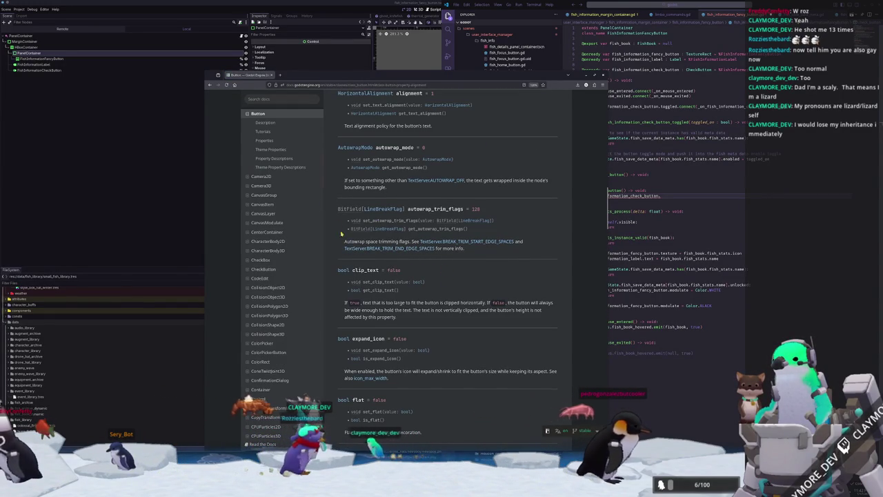
Go back to the CheckButton page and read BaseButton's toggle_mode description
click(208, 85)
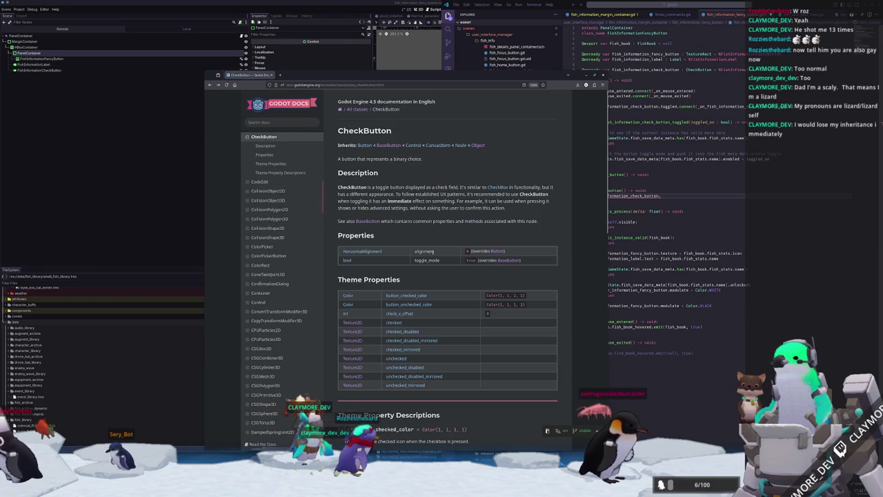
click(509, 260)
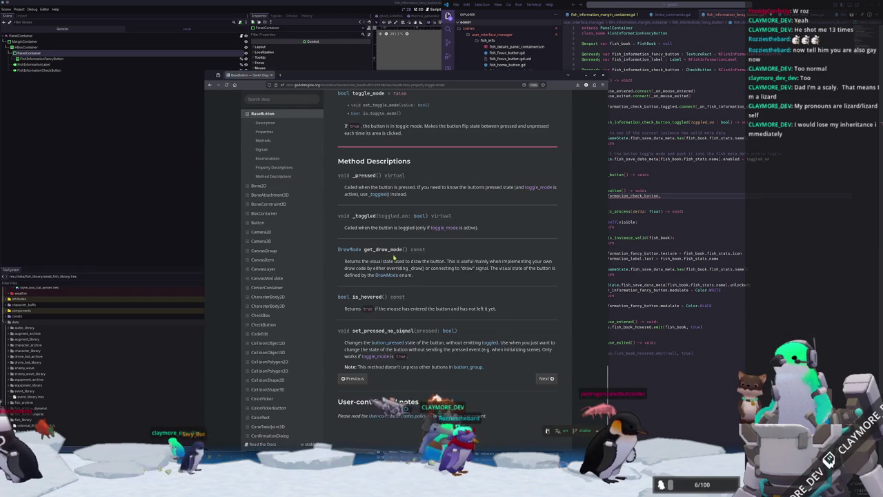
scroll(335, 323, up, 2)
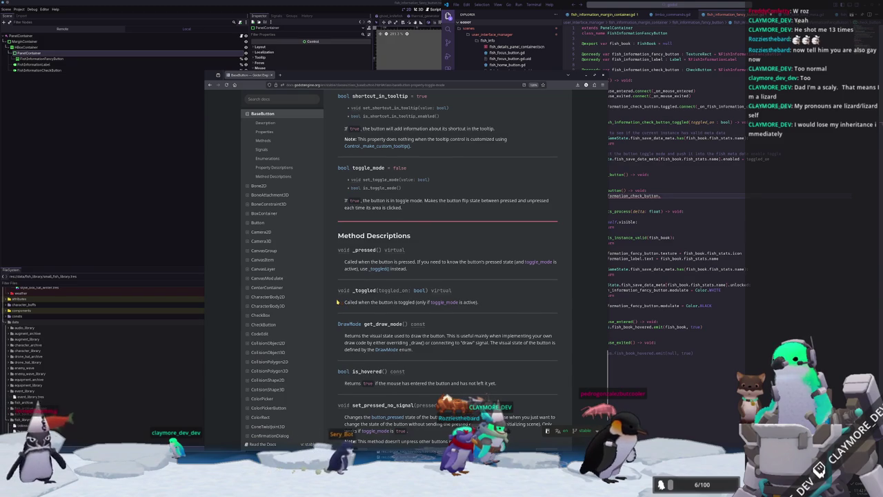
scroll(338, 302, up, 4)
scroll(336, 301, up, 9)
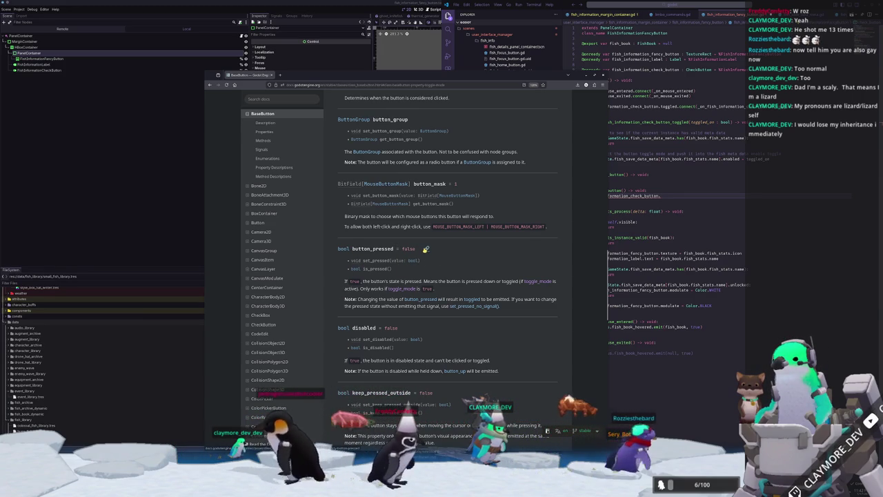
scroll(425, 248, down, 3)
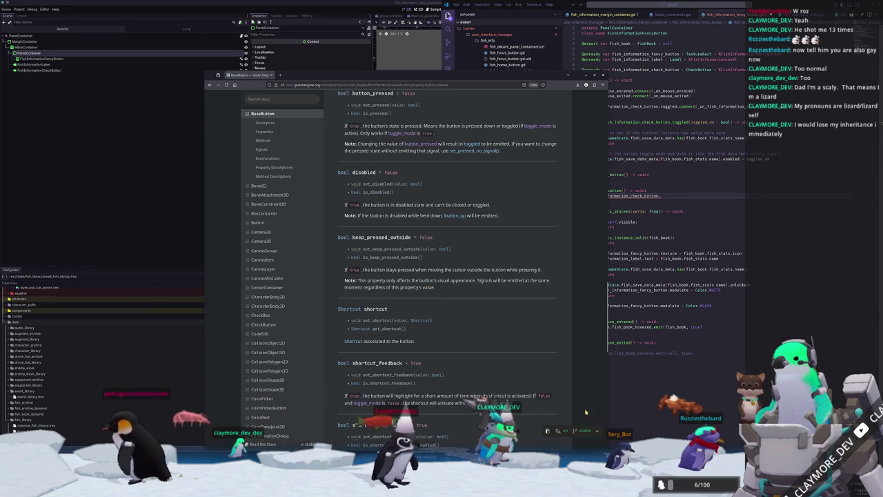
key(ctrl+minus)
key(ctrl+plus)
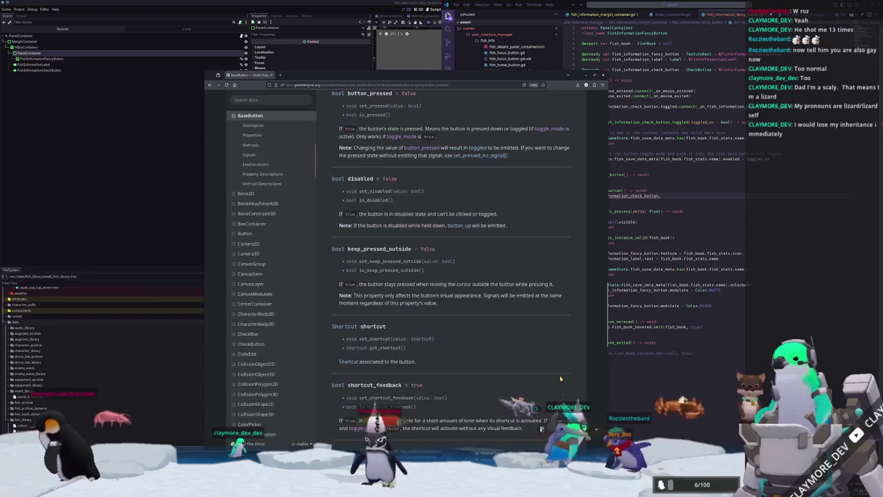
Dismiss the docs version flyout, review button_pressed and disabled, then switch to GitHub
click(596, 429)
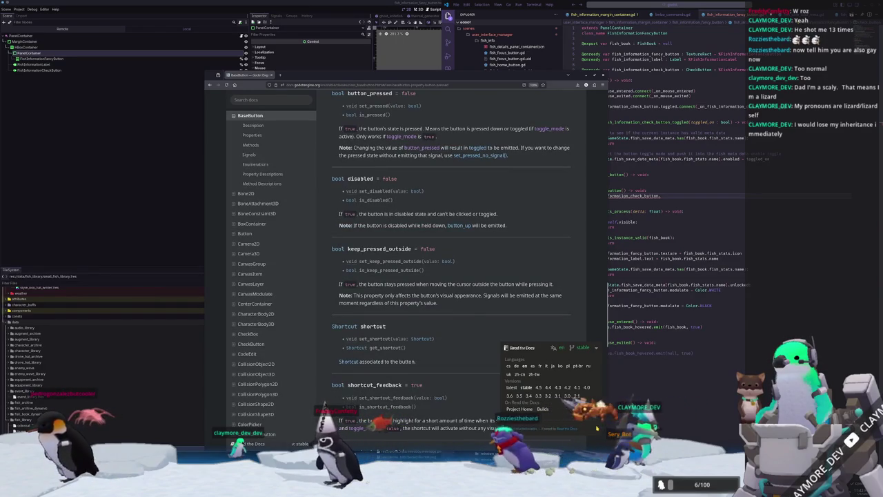
click(596, 349)
scroll(275, 390, down, 15)
scroll(275, 391, down, 10)
scroll(449, 276, down, 3)
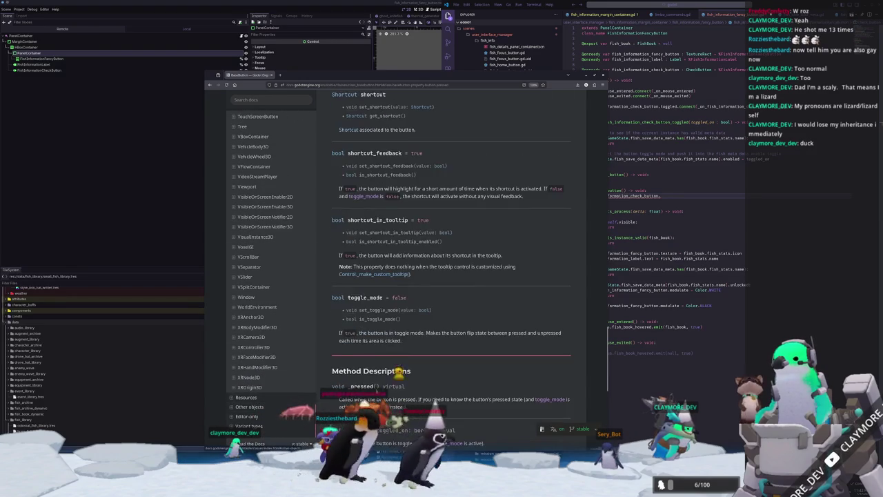
scroll(572, 352, up, 5)
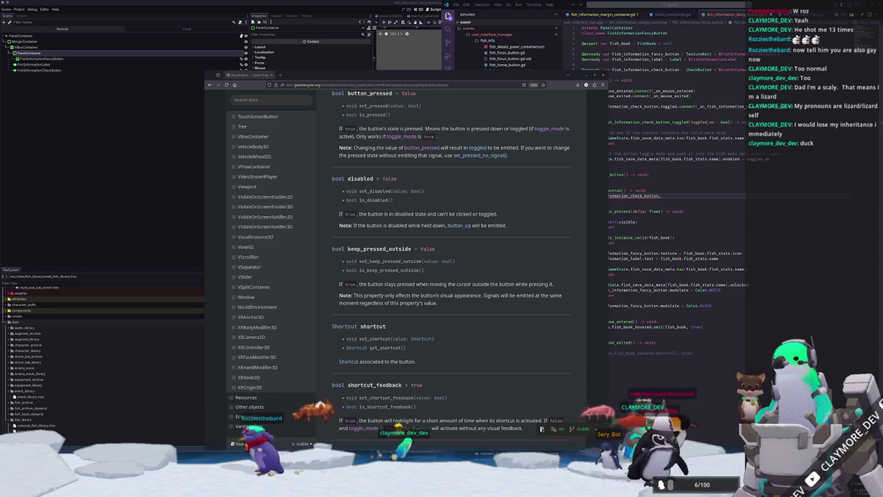
key(alt+Tab)
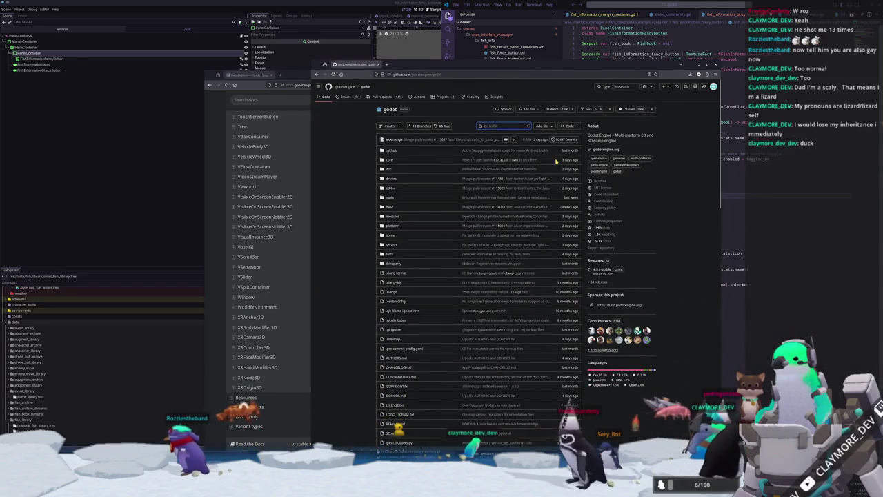
Open scene/gui/button.cpp via Go to file and toggle Dark Reader
text(button)
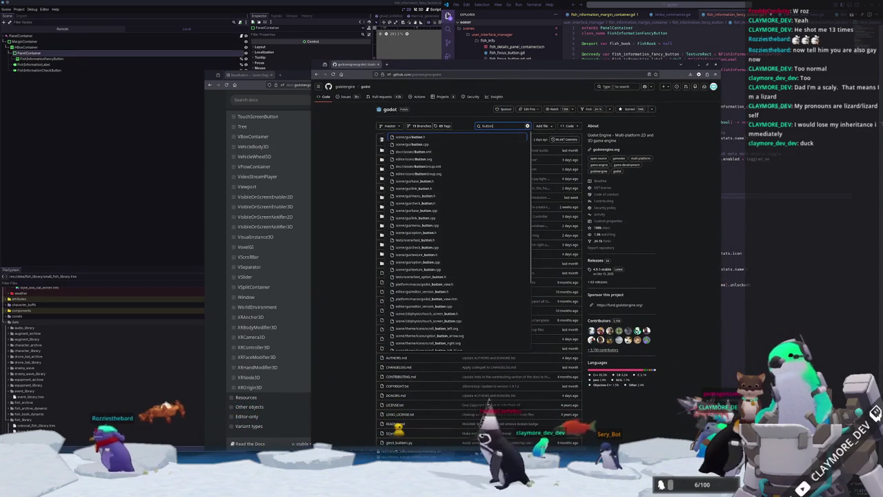
click(427, 145)
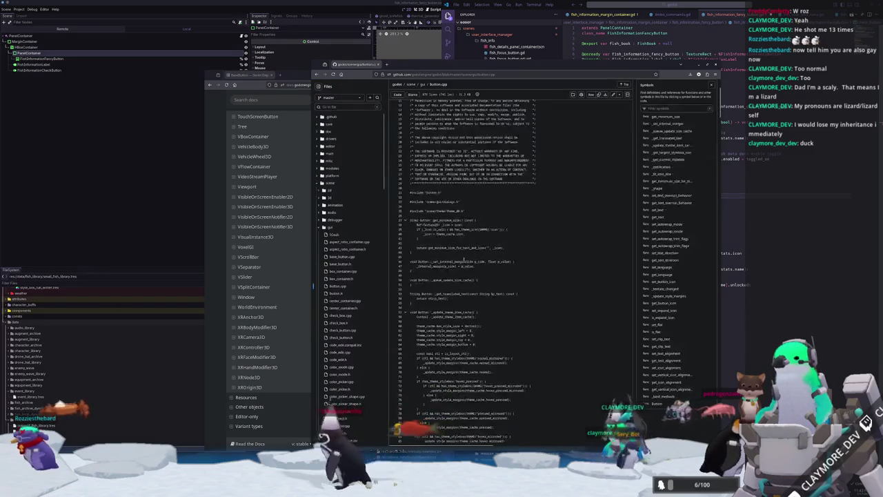
click(707, 74)
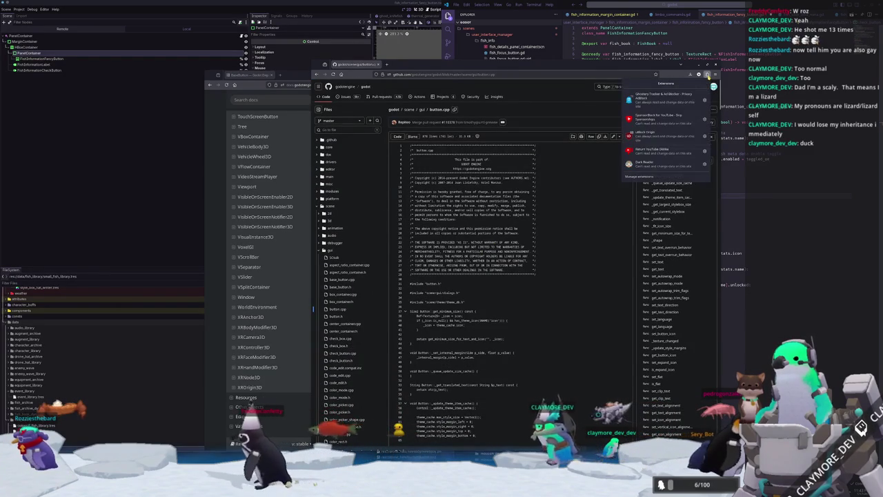
click(664, 164)
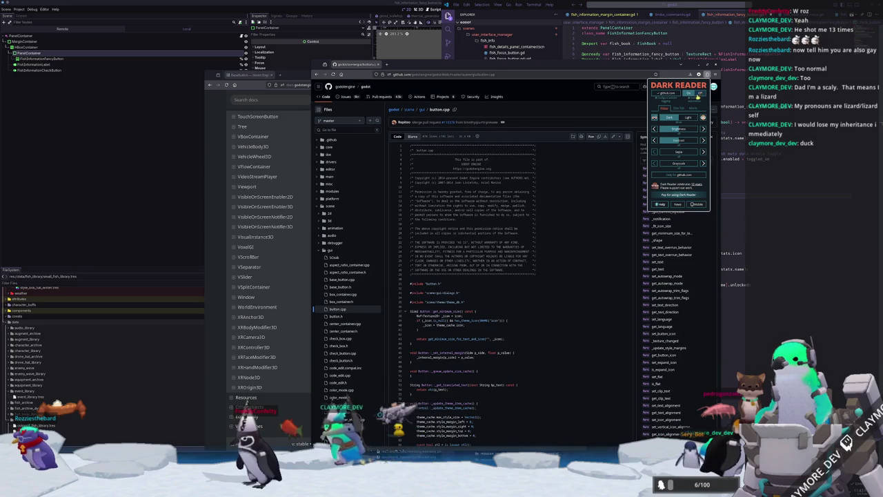
click(559, 219)
scroll(559, 218, down, 5)
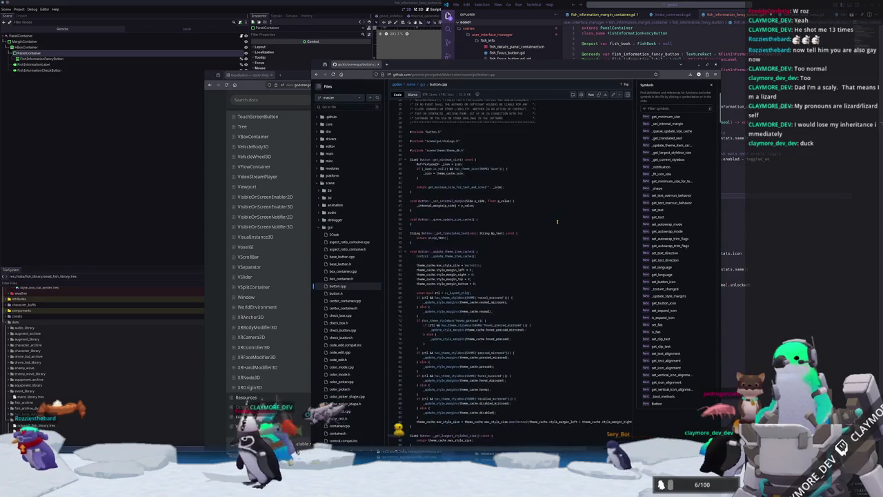
Search button.cpp for 'pressed' and open the button.h header
key(ctrl+f)
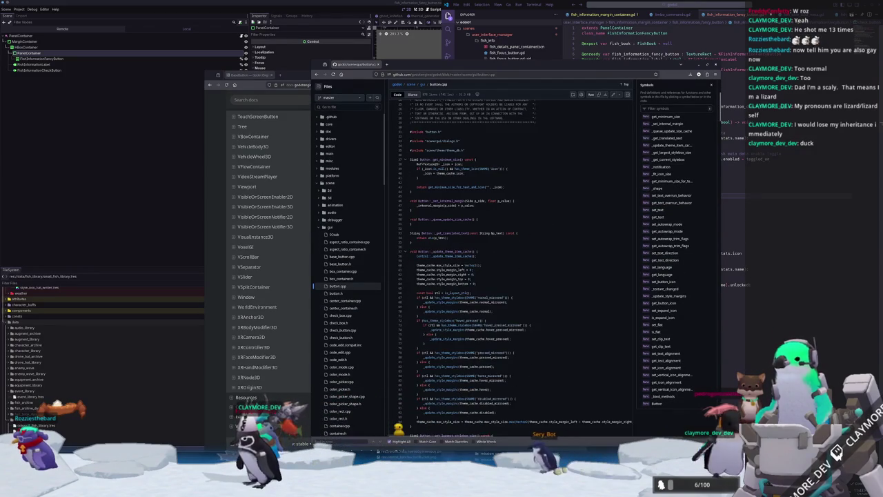
text(cpp)
text(sed)
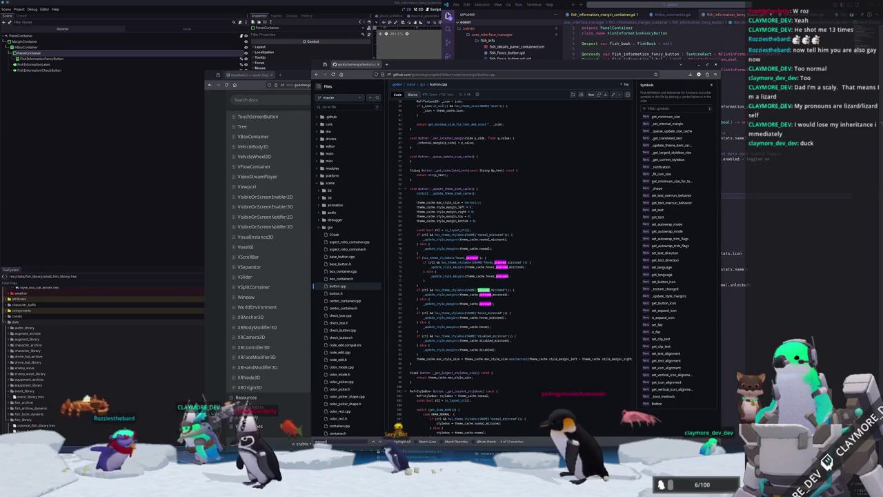
key(Return)
scroll(601, 324, up, 3)
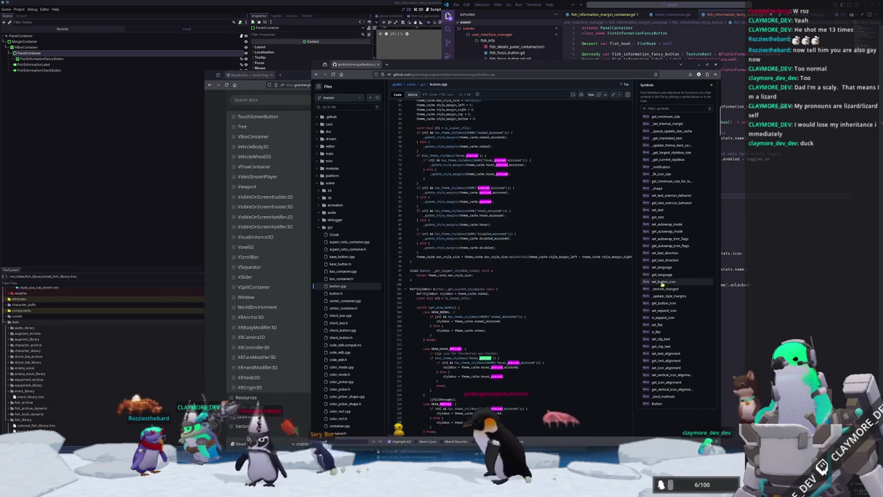
click(336, 293)
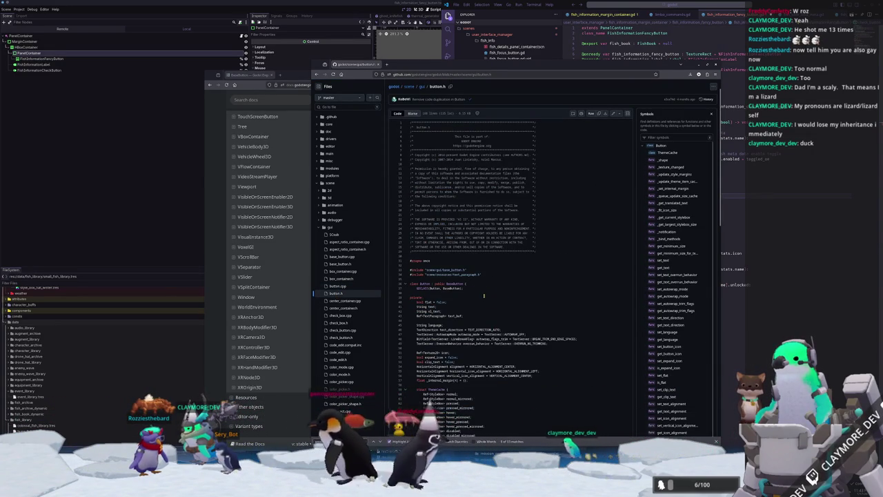
scroll(495, 296, down, 3)
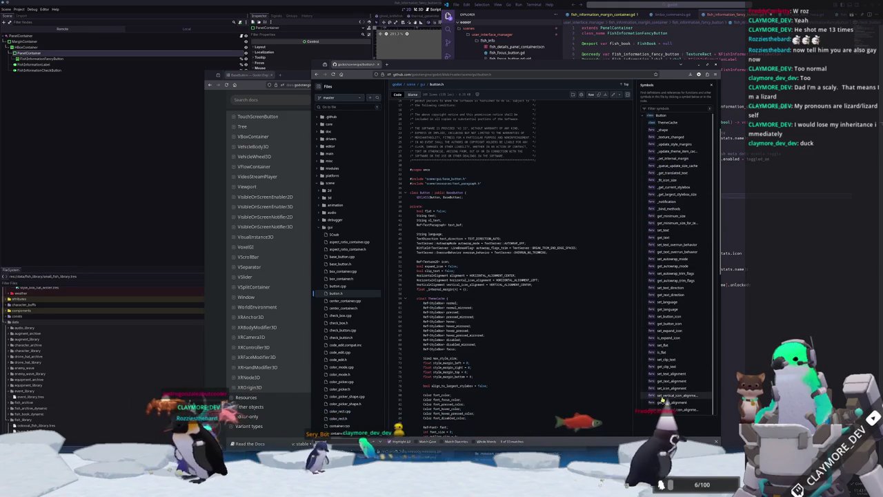
Recheck the BaseButton docs, then search button.h for set_pressed
click(296, 75)
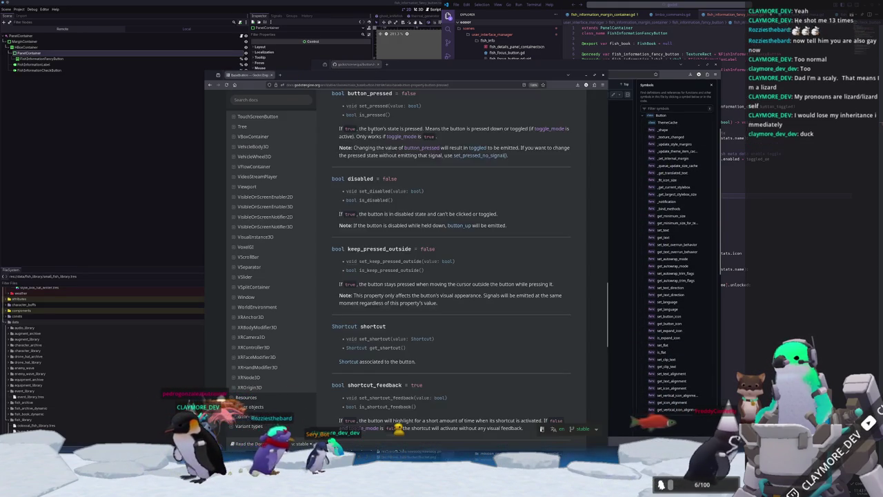
scroll(339, 207, up, 2)
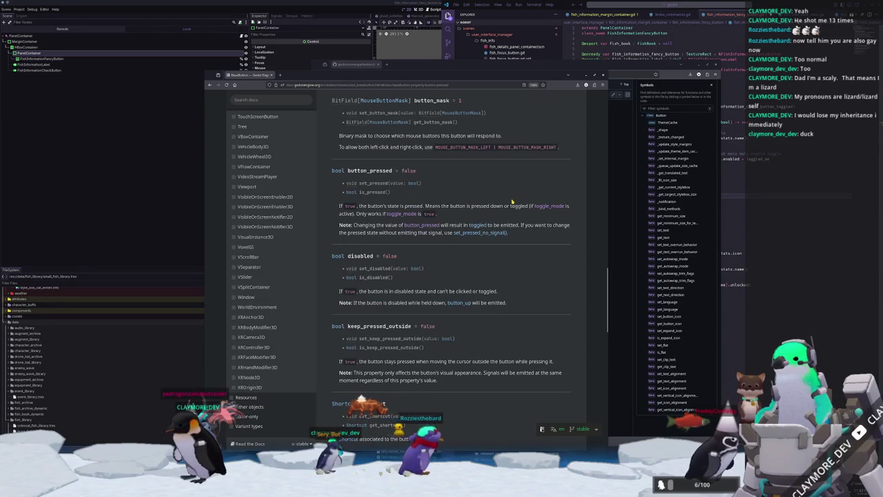
click(643, 67)
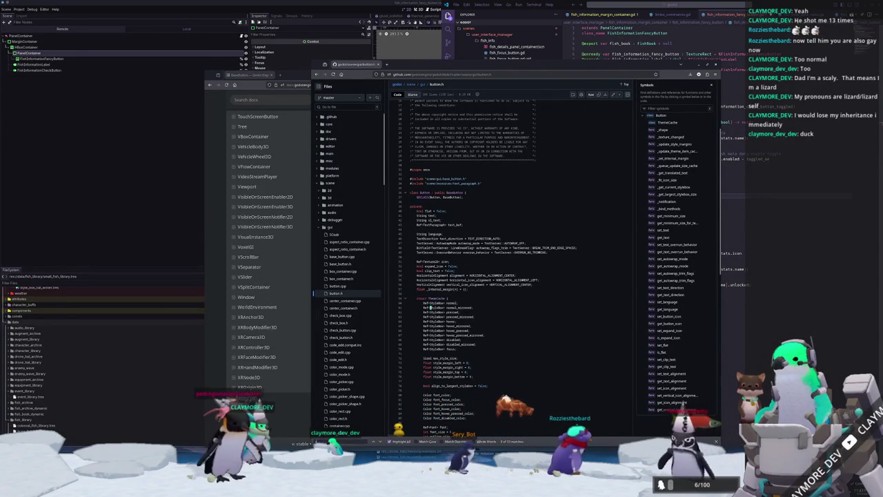
text(set_pressed)
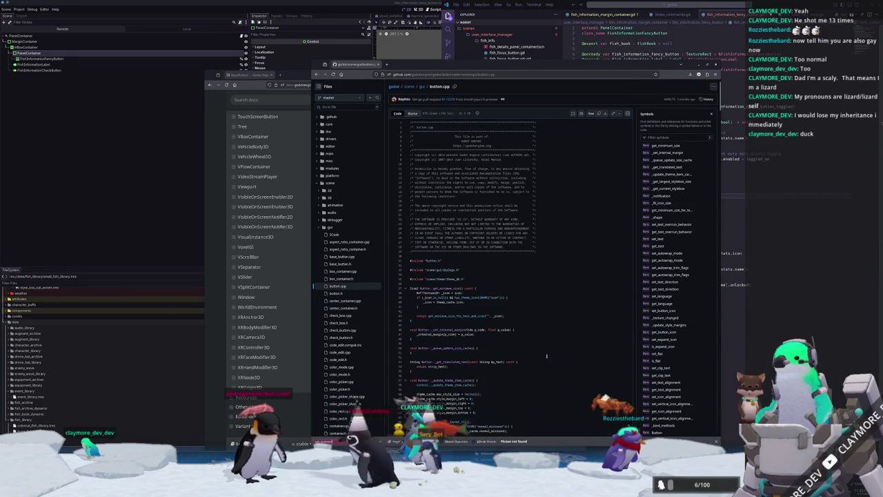
scroll(554, 351, down, 5)
scroll(536, 356, down, 10)
scroll(536, 351, down, 10)
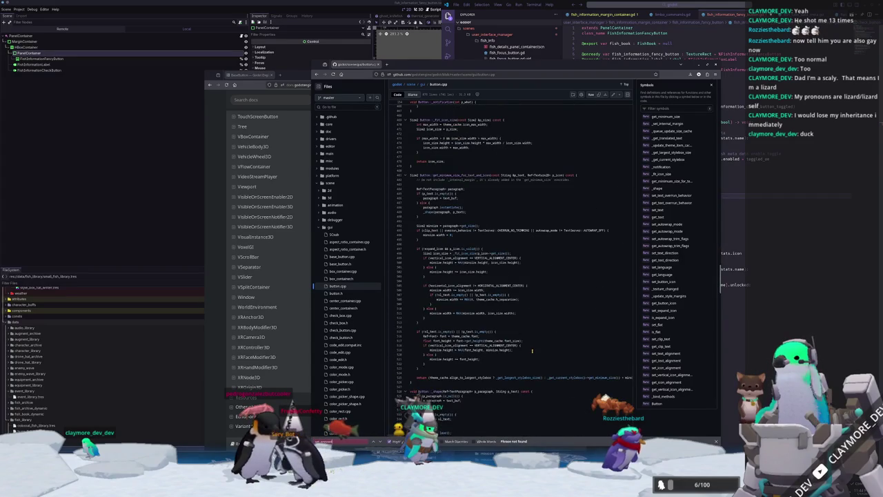
scroll(532, 350, down, 10)
scroll(531, 351, up, 5)
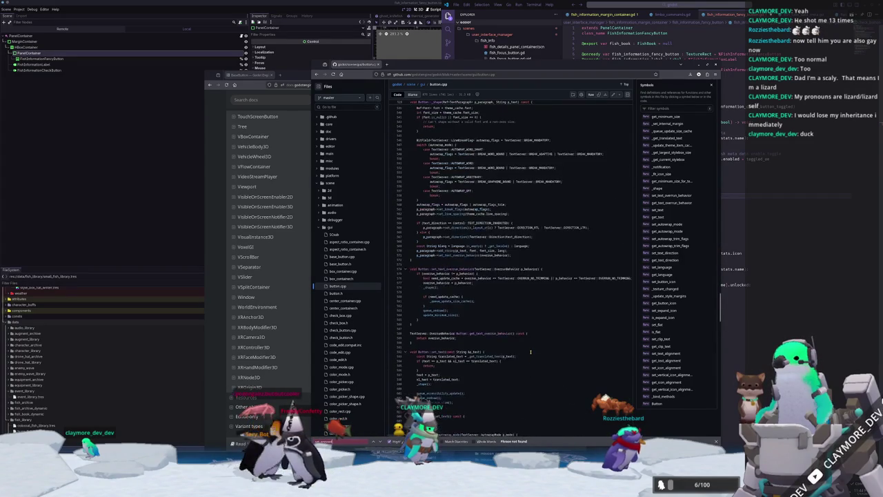
Search for 'pressed' and read through the matches with enlarged text
text(pressed)
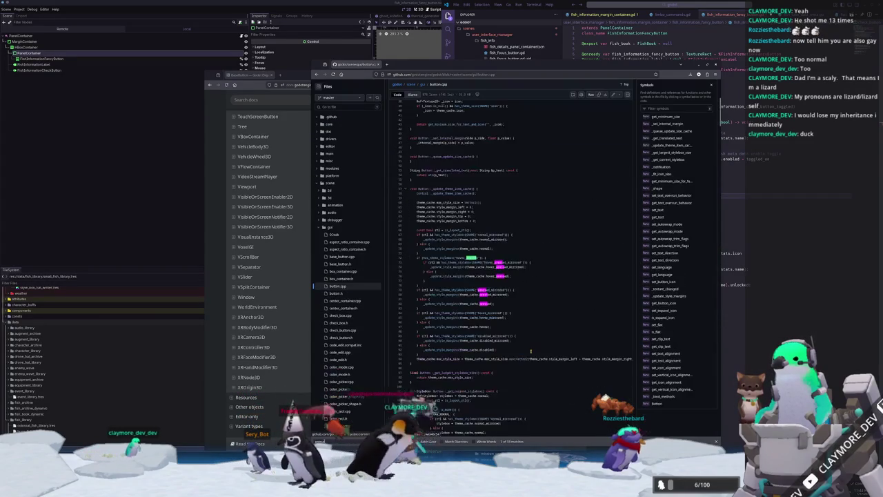
scroll(514, 329, down, 5)
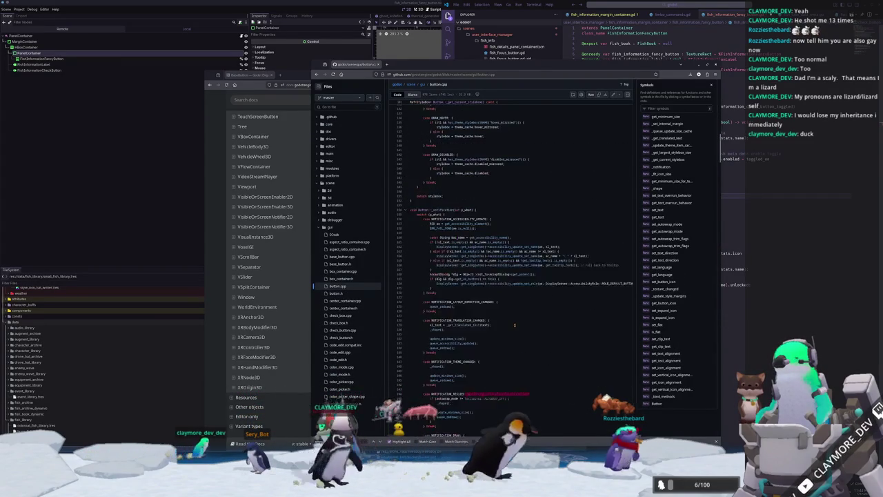
scroll(511, 329, down, 5)
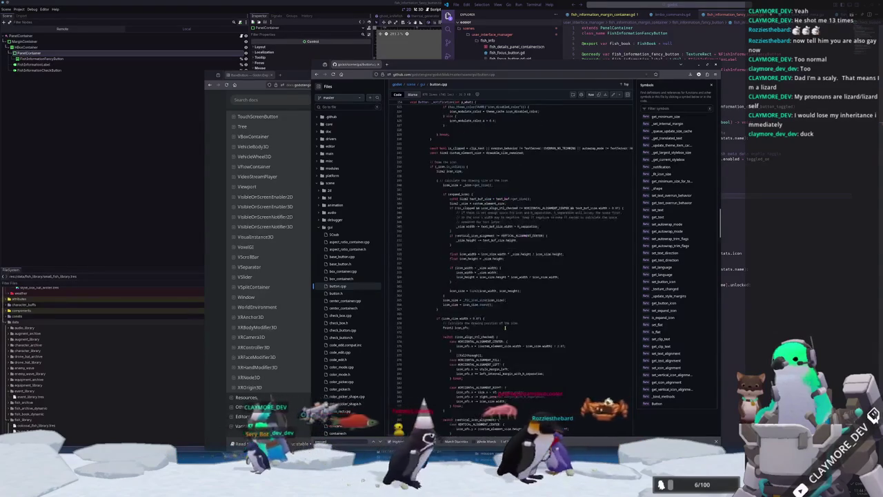
key(ctrl+plus)
scroll(517, 327, down, 5)
scroll(505, 327, down, 10)
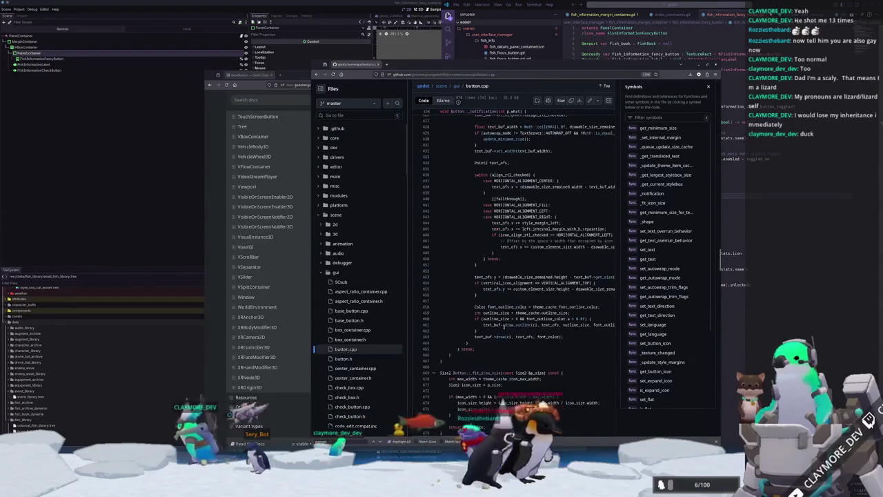
scroll(352, 357, down, 2)
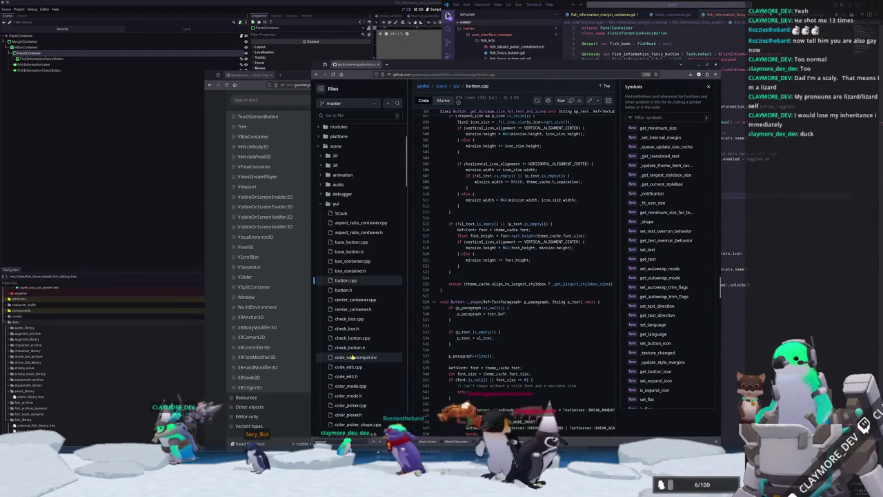
scroll(348, 386, down, 10)
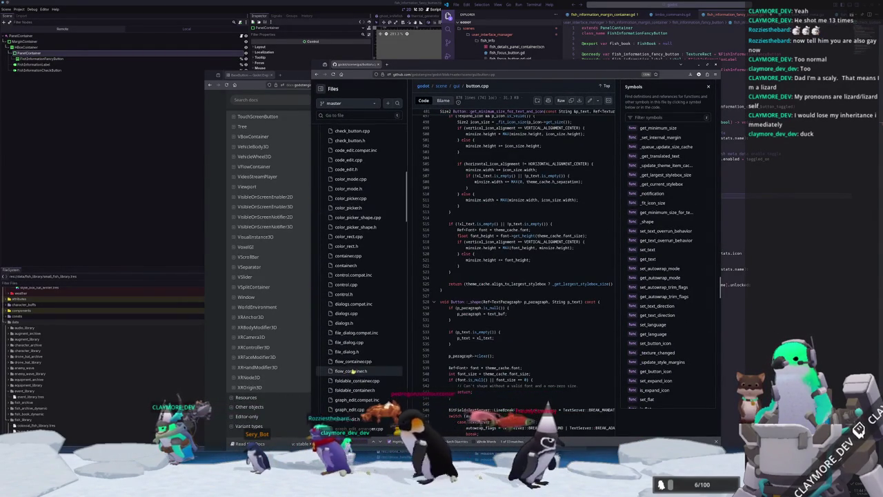
scroll(355, 368, down, 4)
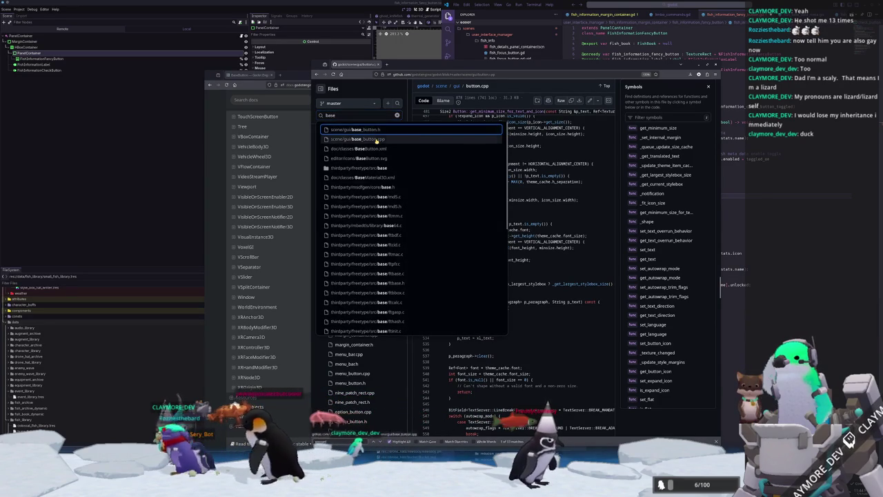
Open base_button.cpp at BaseButton::set_pressed and set_pressed_no_signal, then return to Godot
click(377, 140)
scroll(475, 286, down, 3)
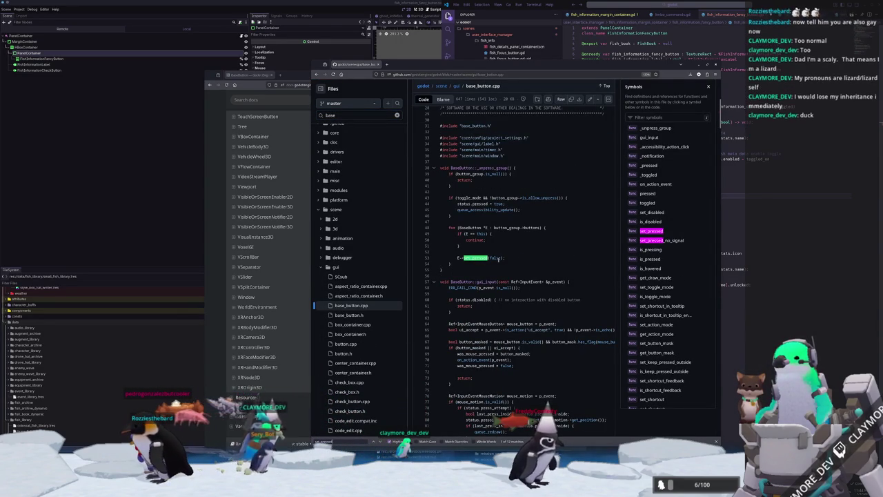
click(650, 232)
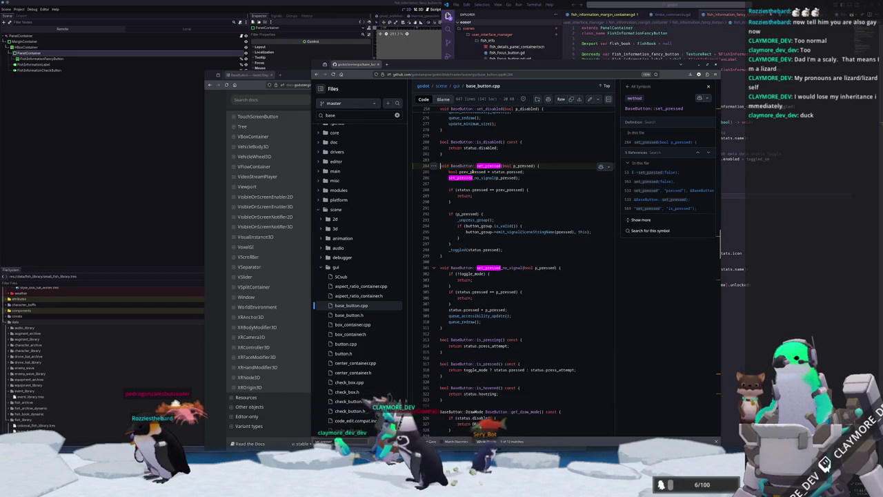
click(477, 178)
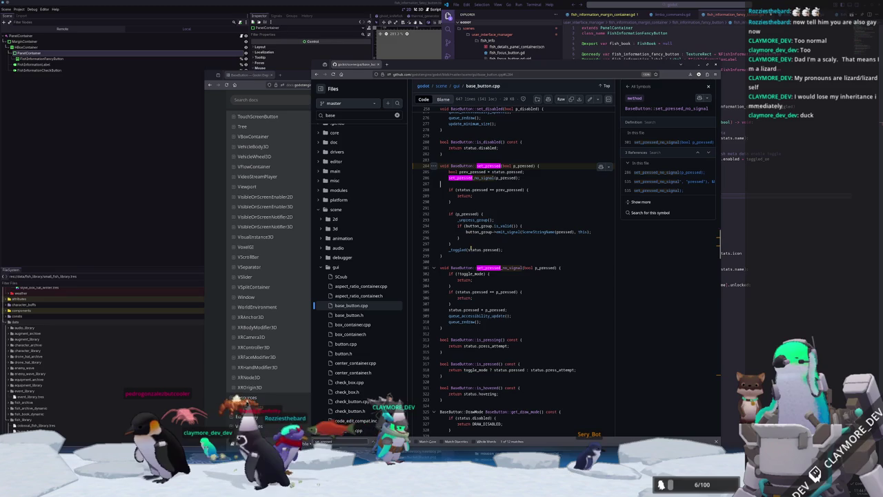
click(118, 224)
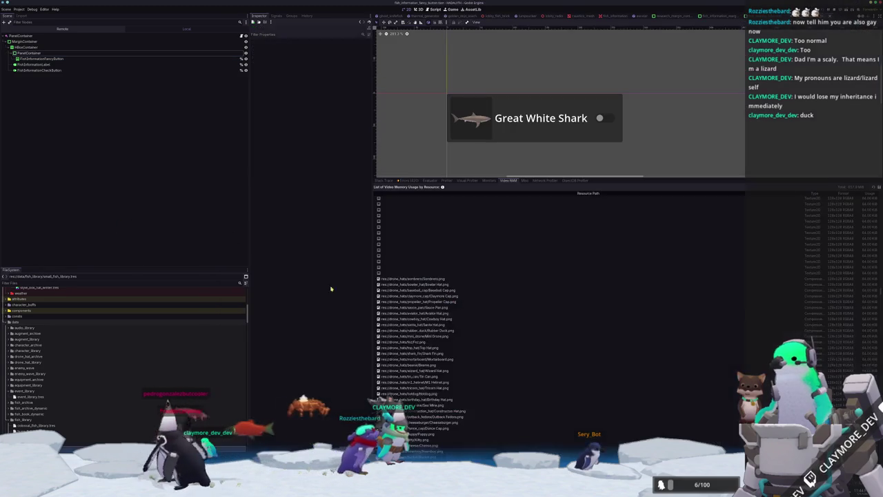
Replace pass in check_button() with fish_information_check_button.button_pressed = true
key(alt+Tab)
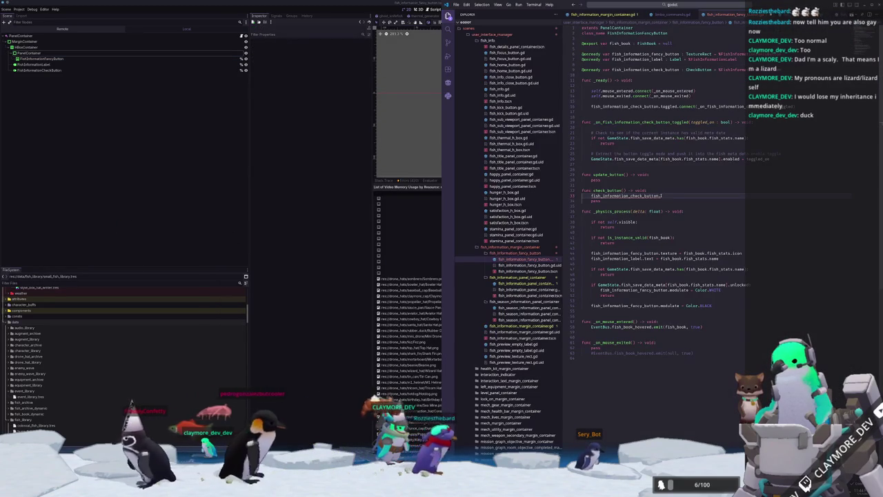
text(pre)
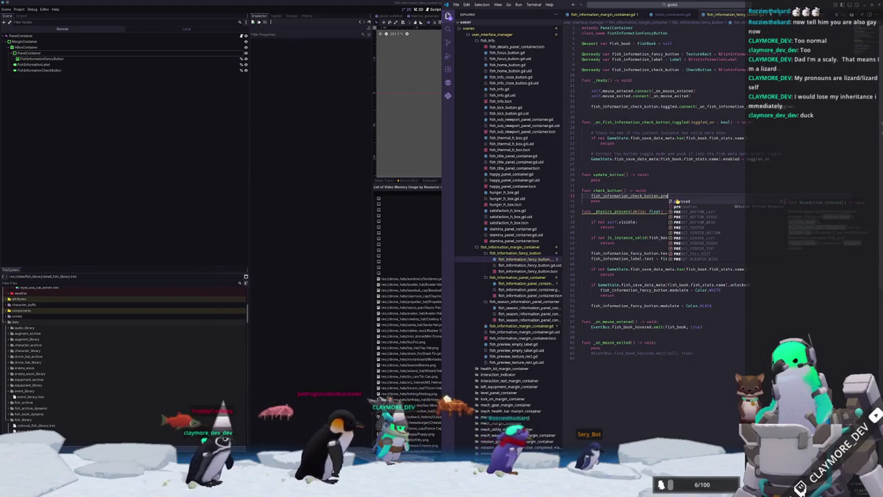
text(ssed = true)
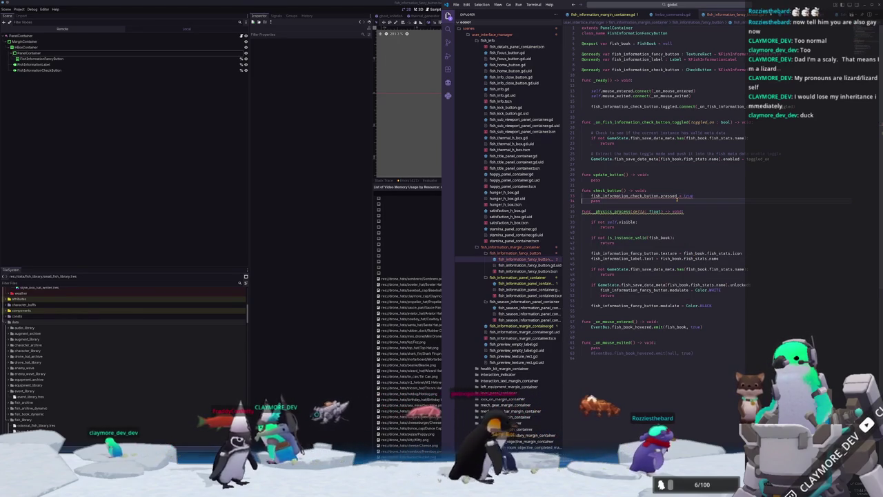
key(Return)
key(BackSpace)
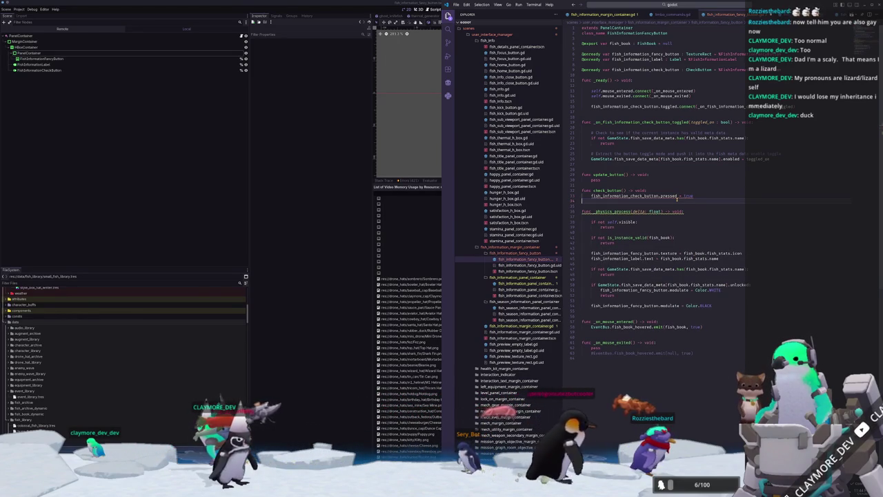
mouse_move(675, 196)
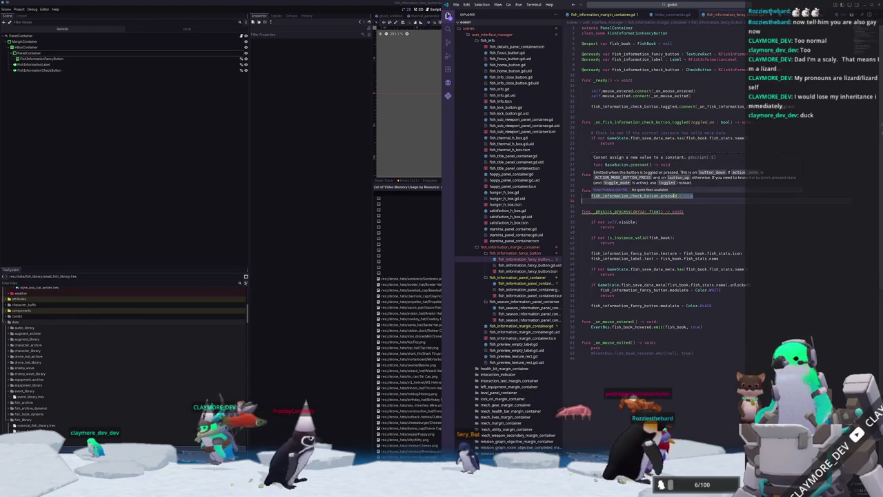
double_click(669, 196)
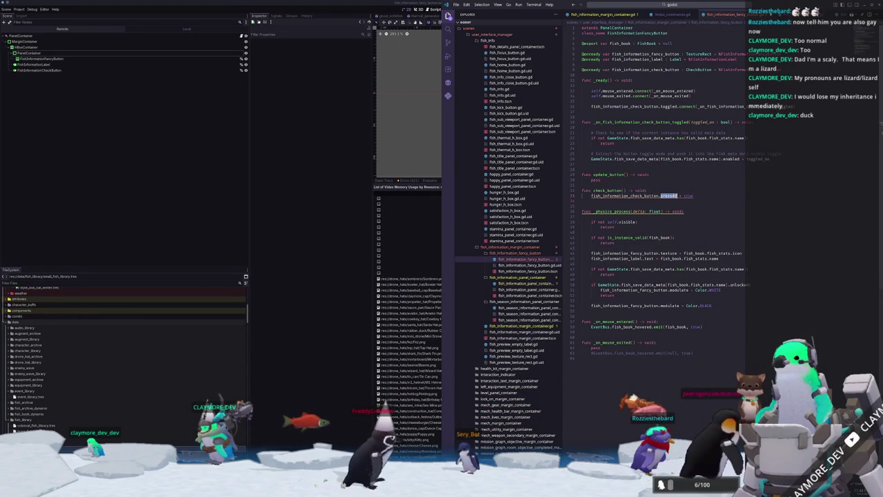
text(pressed)
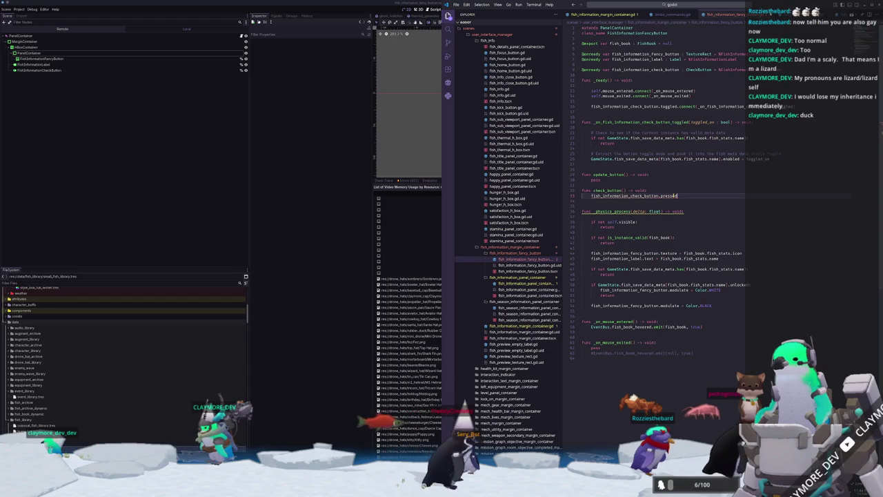
text(press)
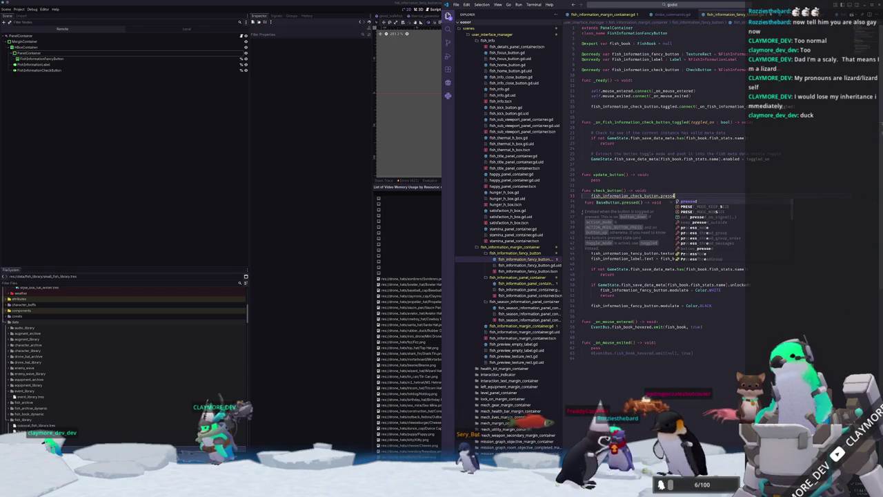
key(BackSpace)
key(BackSpace)
key(BackSpace)
key(BackSpace)
key(BackSpace)
text(set_pressed)
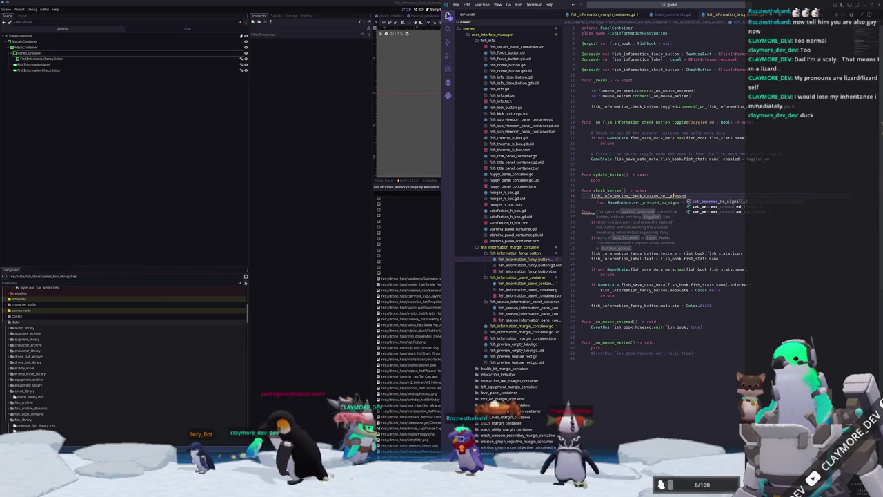
key(ctrl+BackSpace)
text(button)
text(_pres)
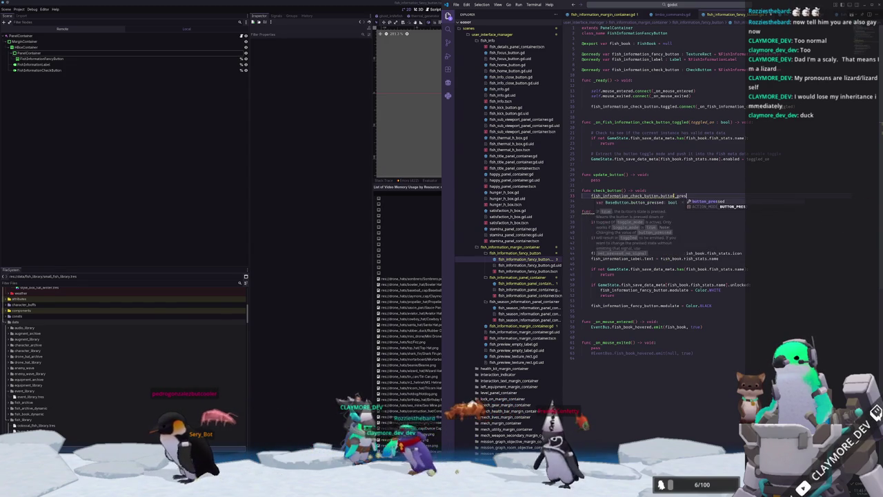
text(sed = true)
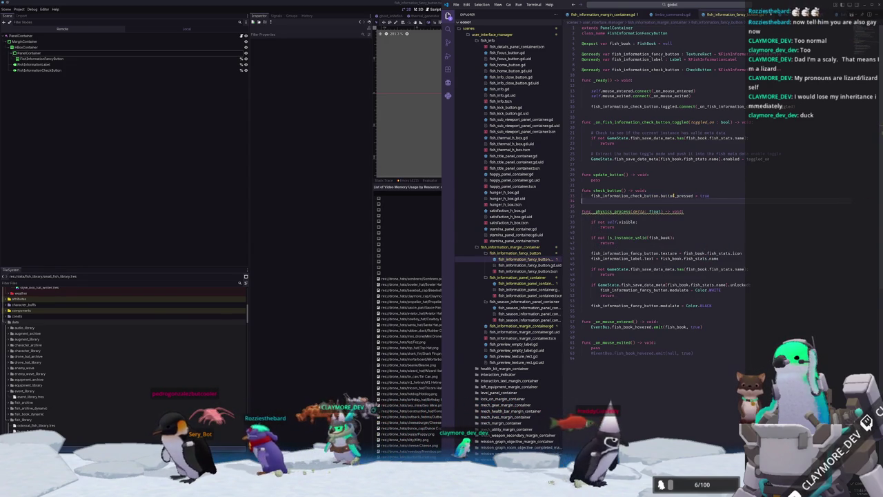
Add uncheck_button() -> void setting fish_information_check_button.button_pressed = false
key(Down)
key(Return)
text(func uncheck_button())
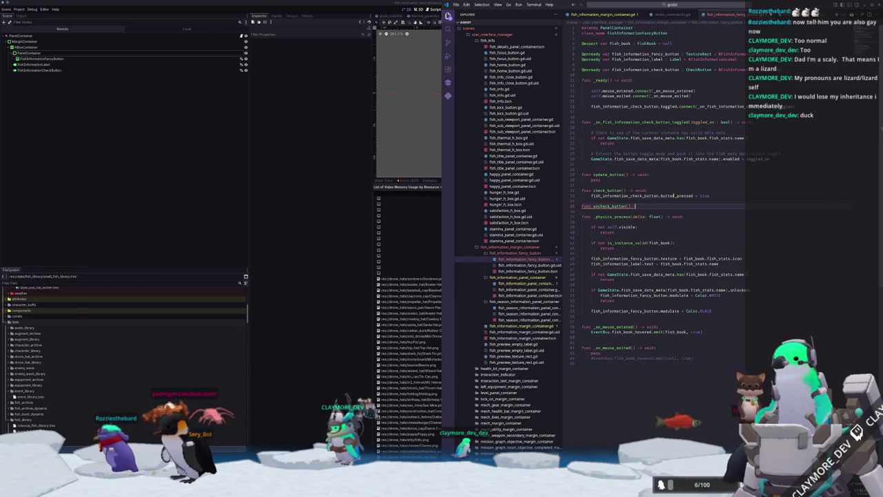
text( -> void:)
key(Return)
text(fish_information_)
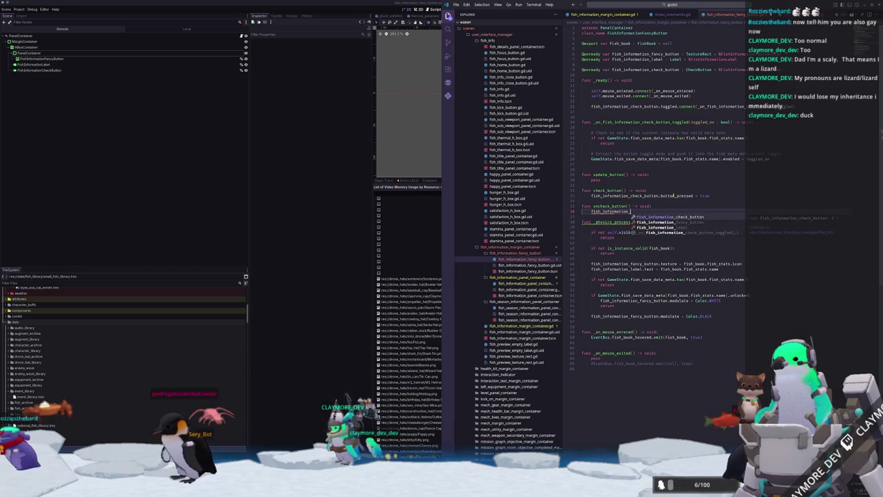
text(check_button.button_pressed = false)
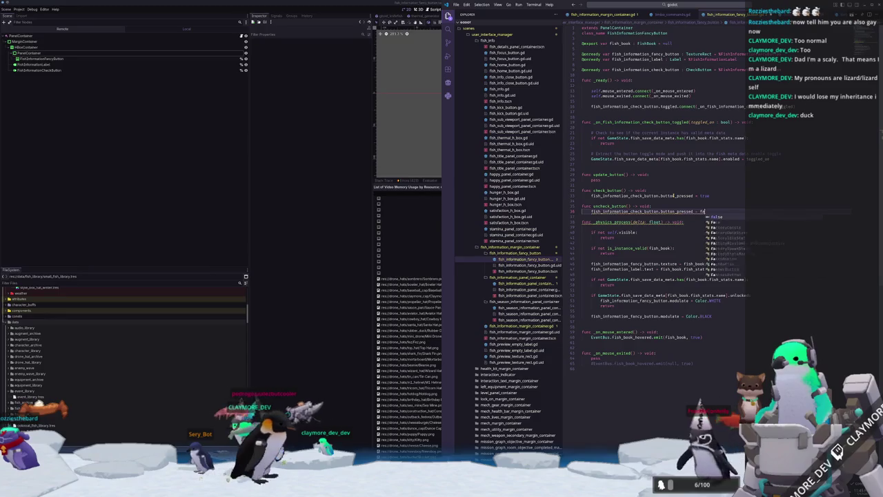
key(Return)
click(673, 196)
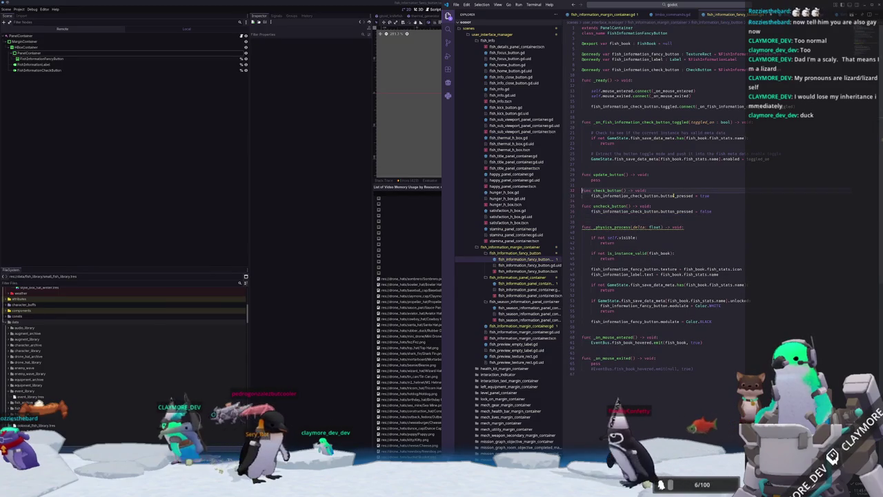
key(Return)
key(Up)
key(Up)
key(Up)
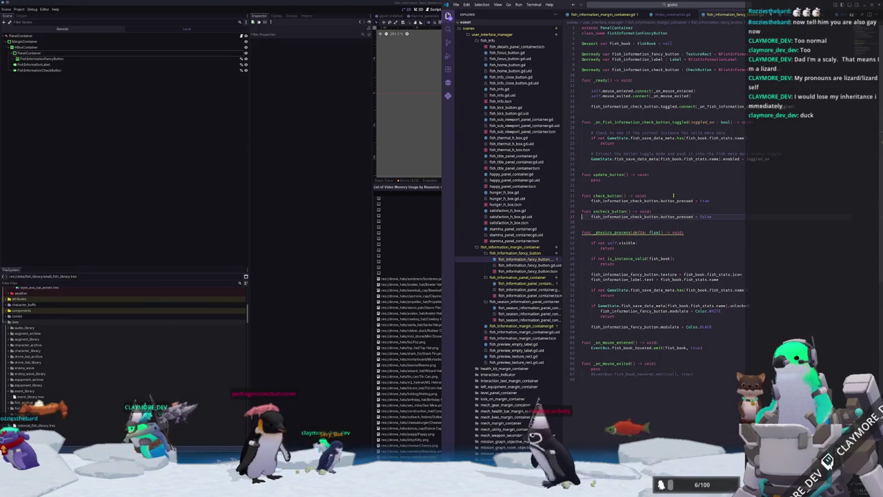
key(Up)
key(Up)
key(Up)
scroll(656, 211, down, 3)
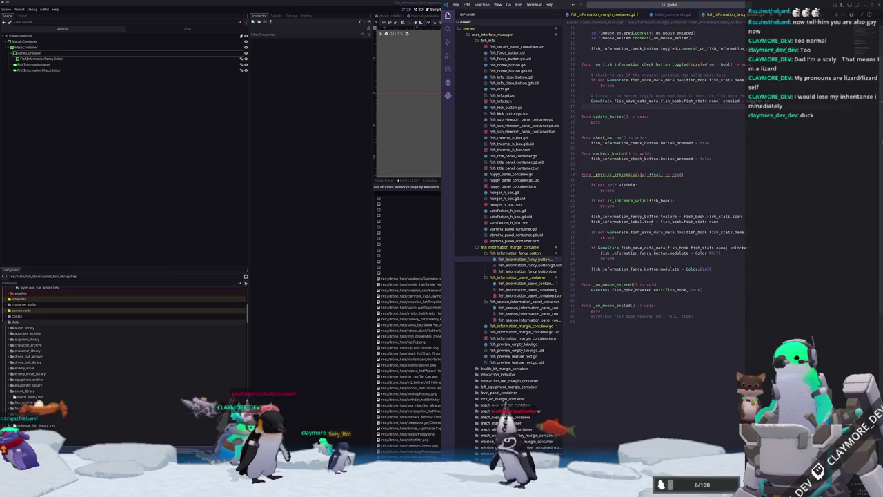
scroll(638, 253, up, 3)
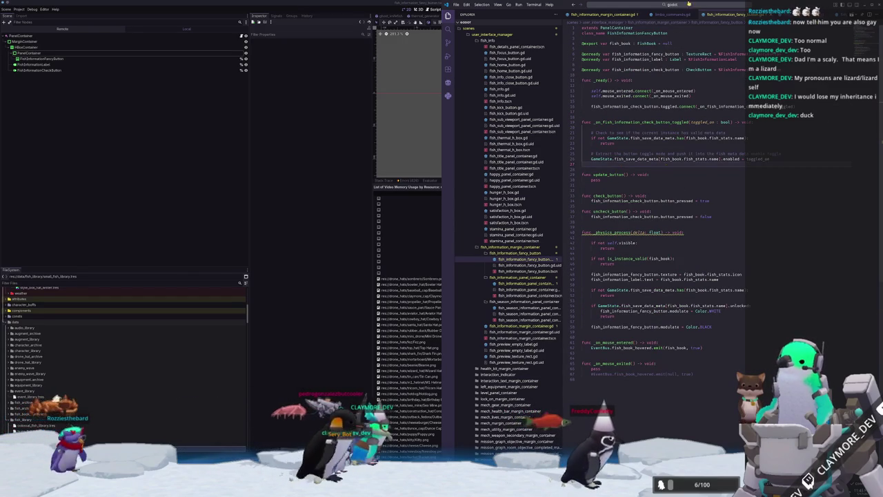
Open fish_server.gd and find validate_fish_books after the unlocked-fish check
click(683, 4)
text(fish_server)
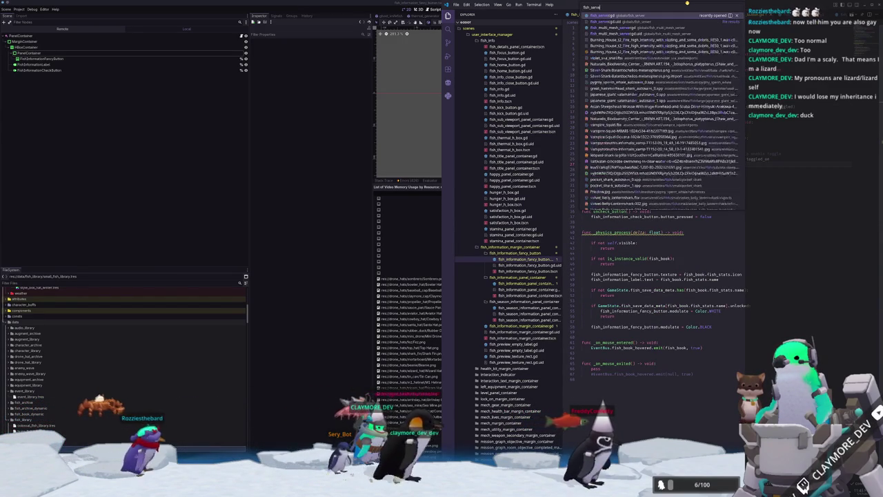
key(Return)
key(ctrl+f)
text(validate_fish_books)
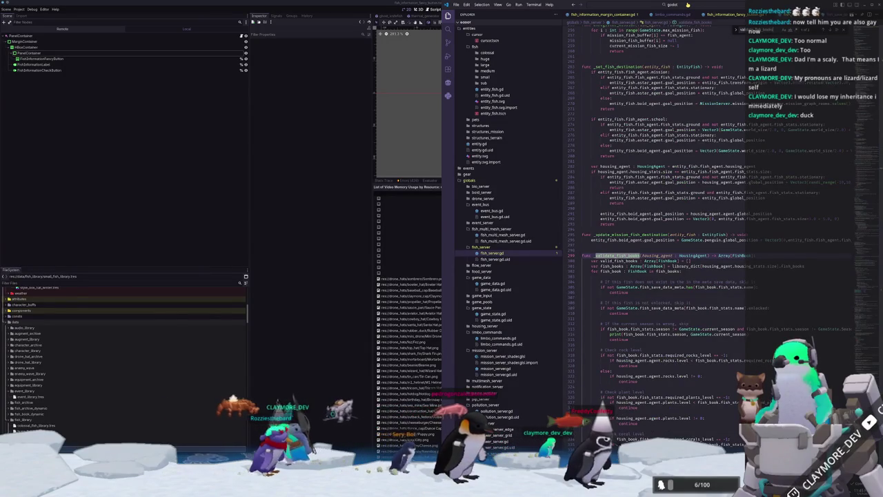
click(606, 318)
Add '# If the fish is toggled off, skip it' and 'if not GameState...enabled: continue'
key(Return)
key(Return)
text(#)
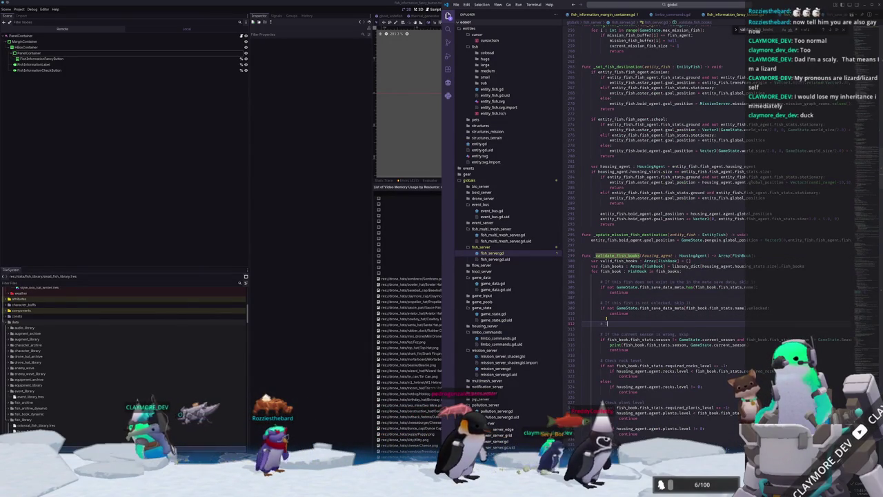
text( If the fish is toggled)
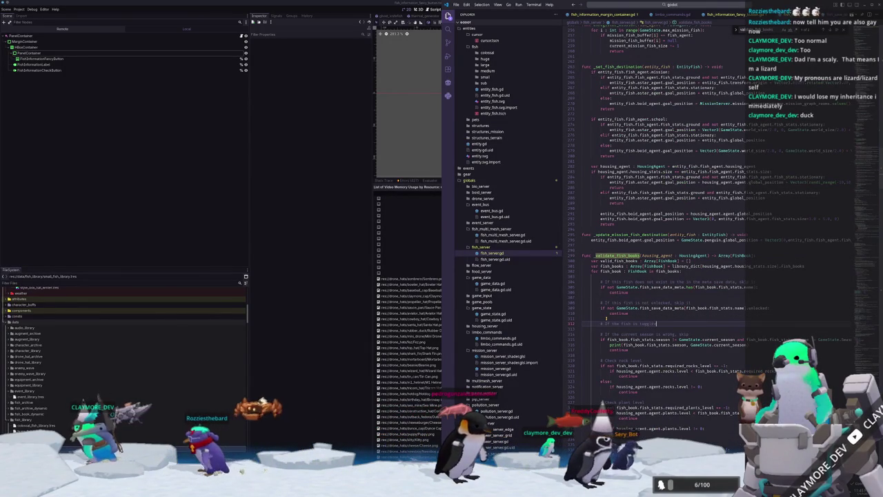
text( off, skip it)
key(Return)
text(if not Gam)
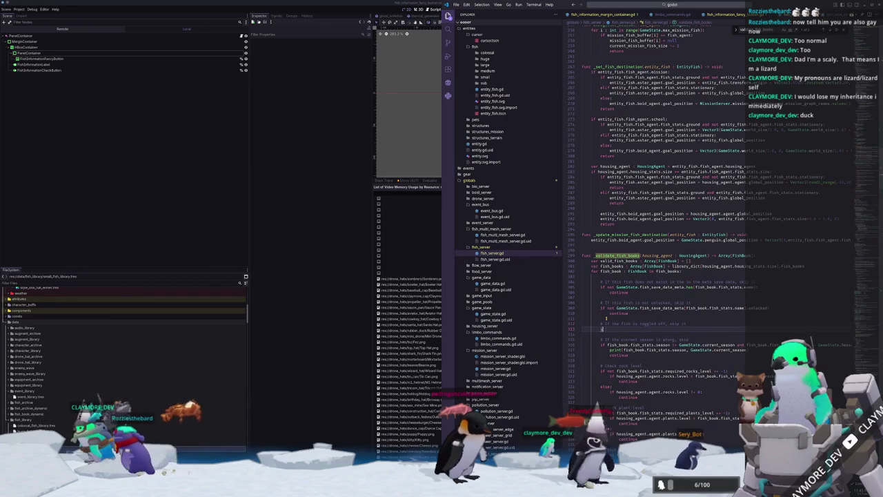
text(eState.fish_save_data)
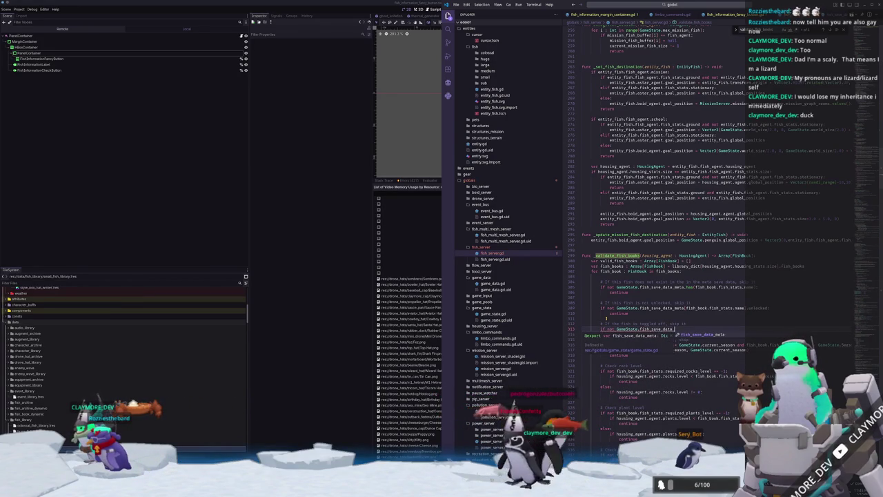
text(_meta[fish_book.fish_stats.name)
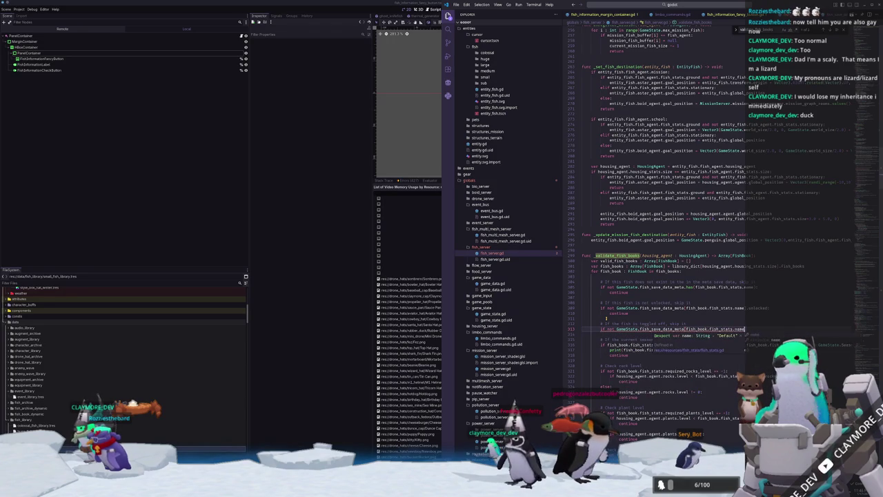
text(.enabled)
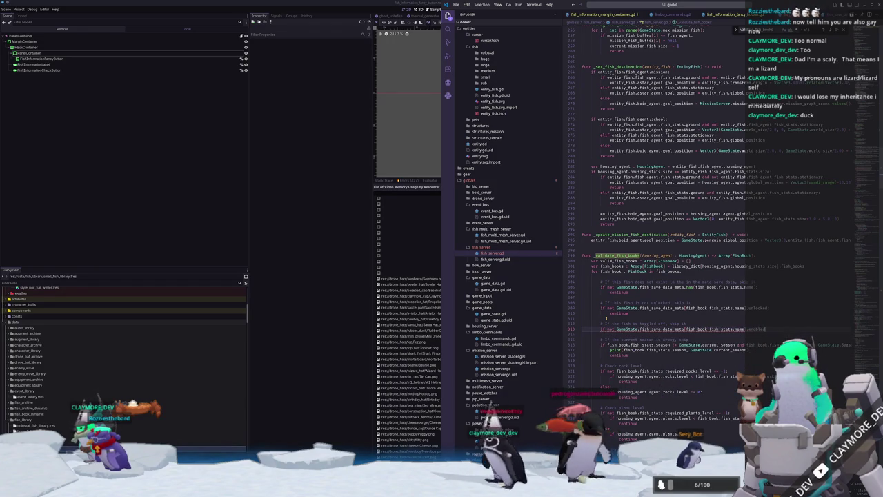
key(Return)
key(Return)
text(continue)
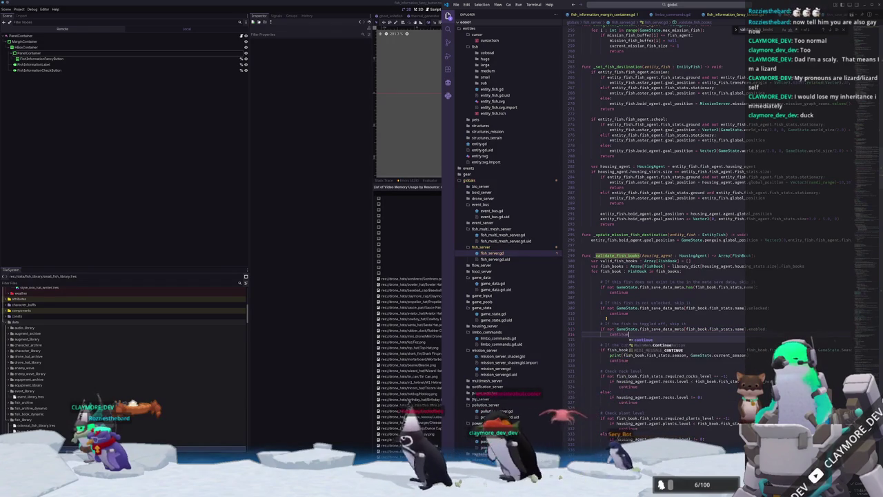
scroll(606, 318, down, 2)
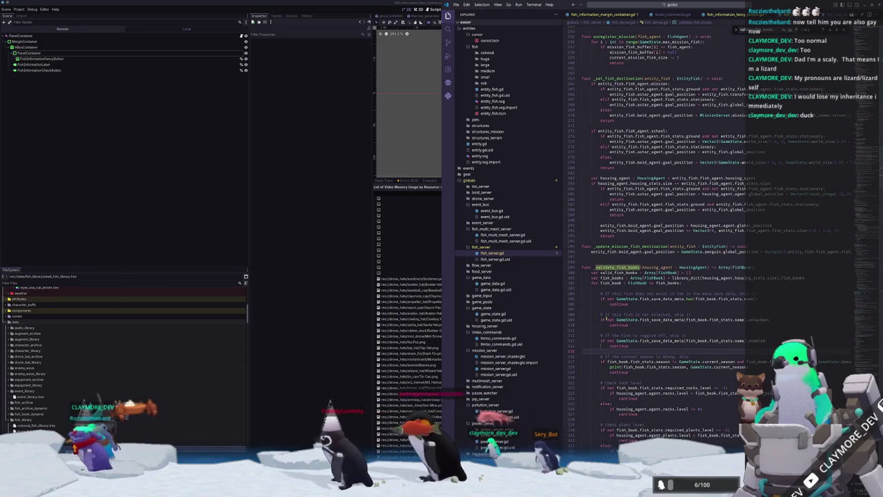
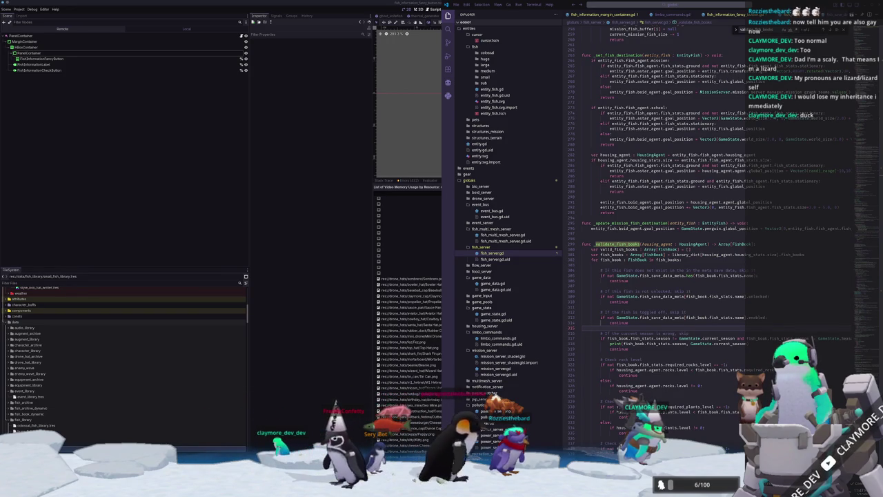
Focus the VS Code editor holding fish_server.gd, then return to the Godot editor
click(628, 329)
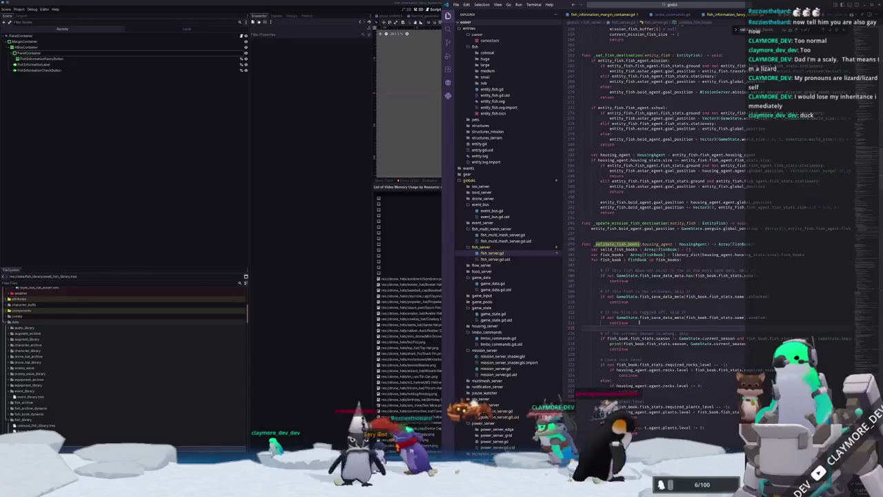
key(alt+Tab)
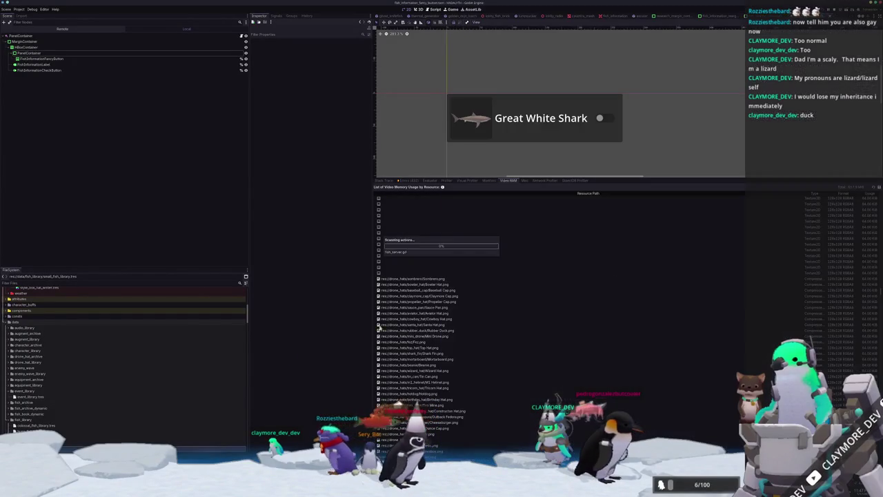
Hide the debugger panel, run the game, and load the Voyager save from the main menu
click(604, 119)
click(665, 124)
key(ctrl+j)
key(F6)
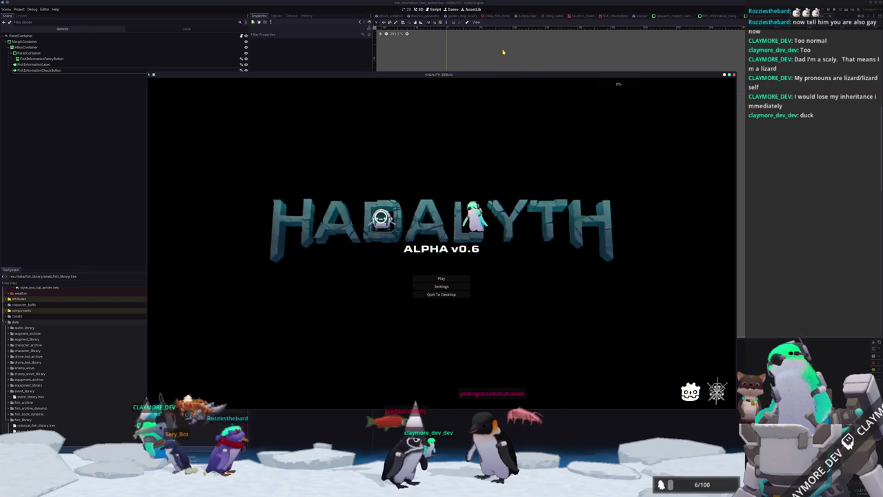
click(443, 279)
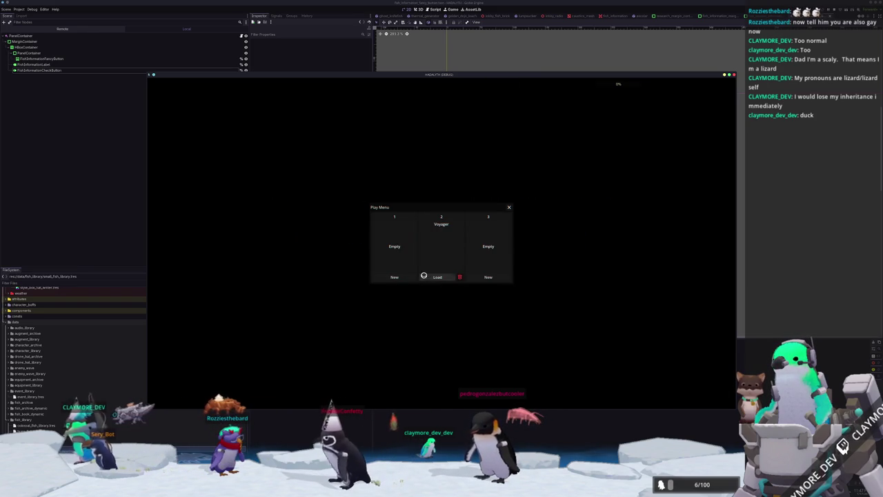
click(434, 279)
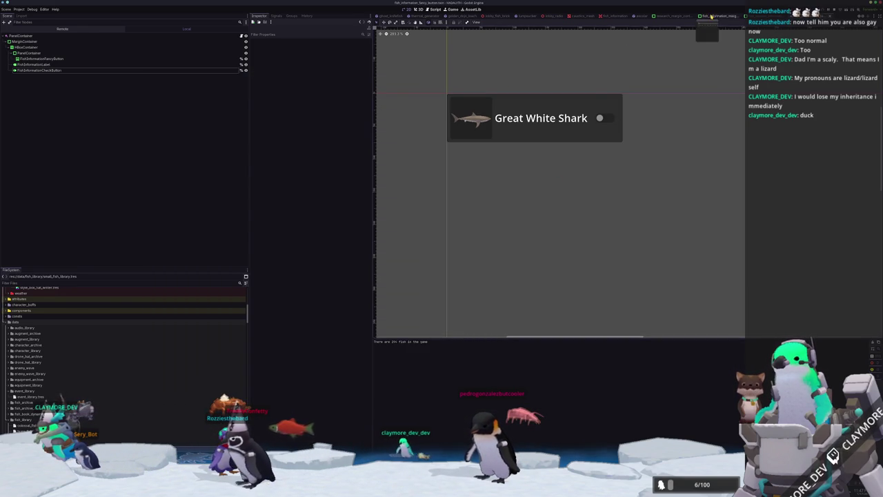
Inspect the six Fish Libraries under FishInformationMarginContainer's Fish Archive, then run the game
click(710, 16)
click(215, 36)
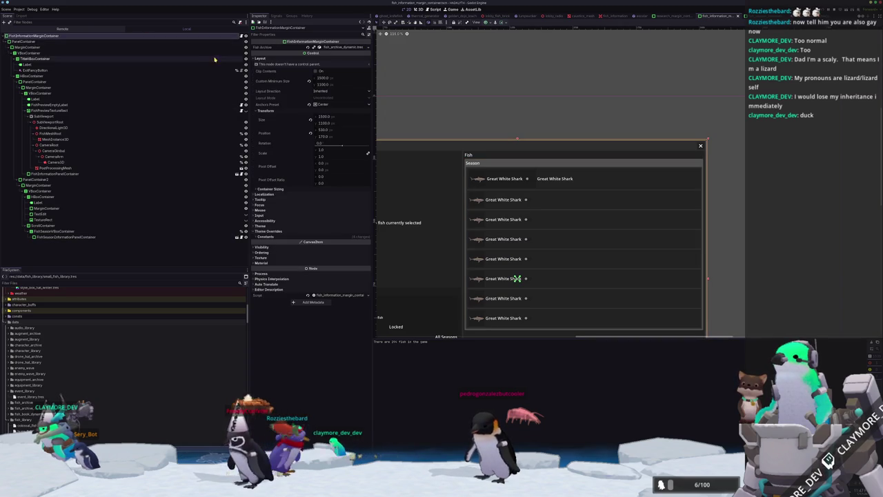
click(355, 47)
click(351, 54)
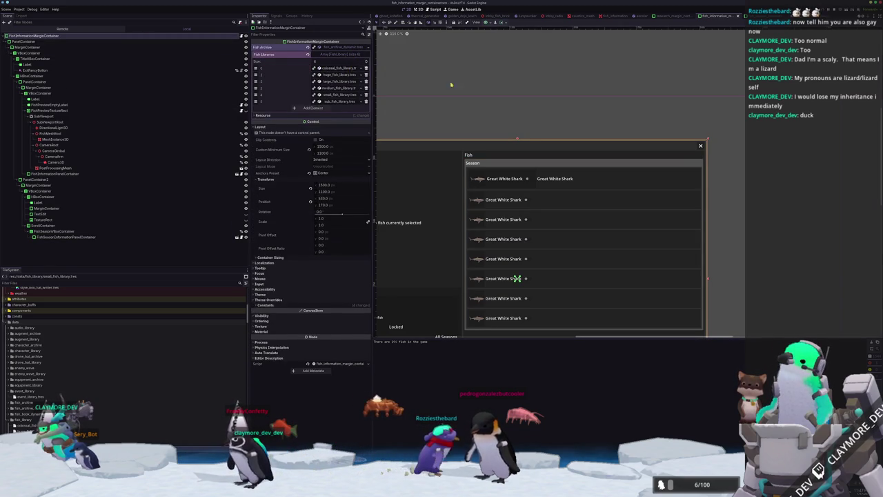
click(500, 94)
key(F5)
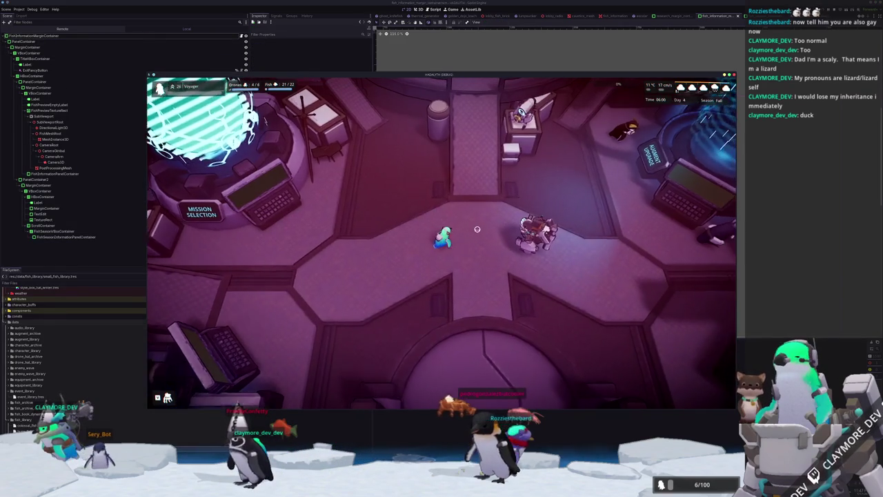
Walk to the fish terminal and open the Fish Information Menu
key(w+d)
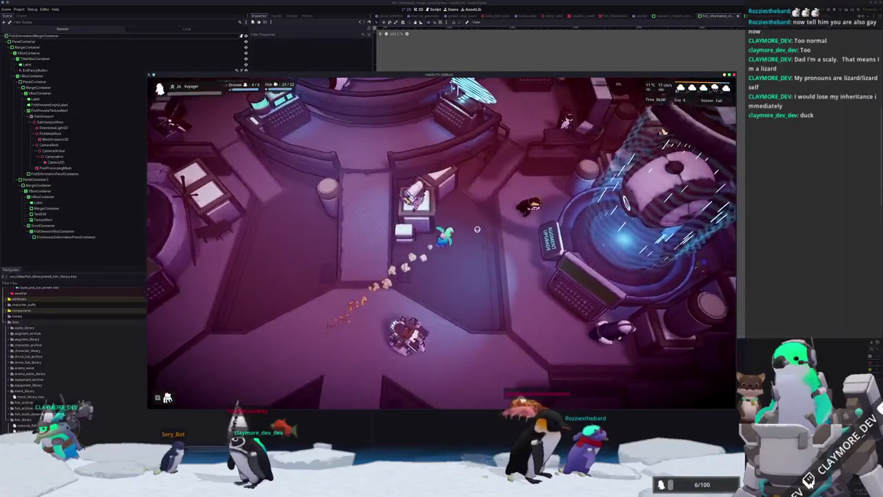
key(w+d)
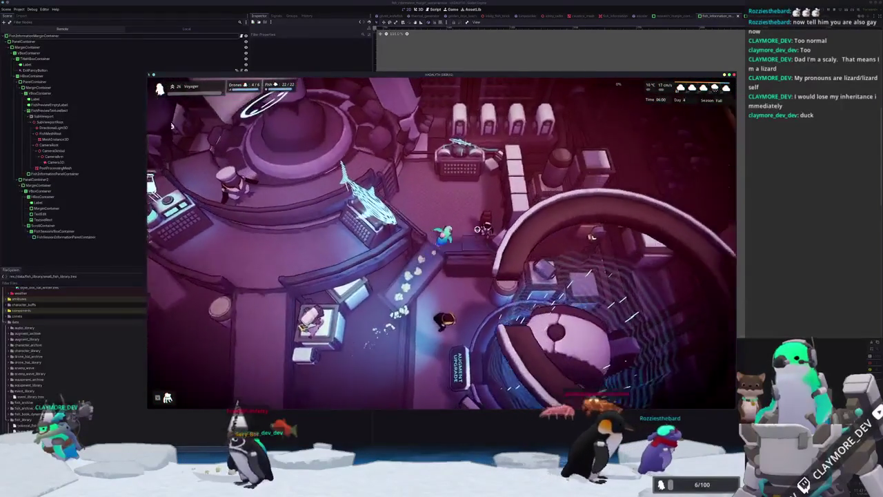
key(e)
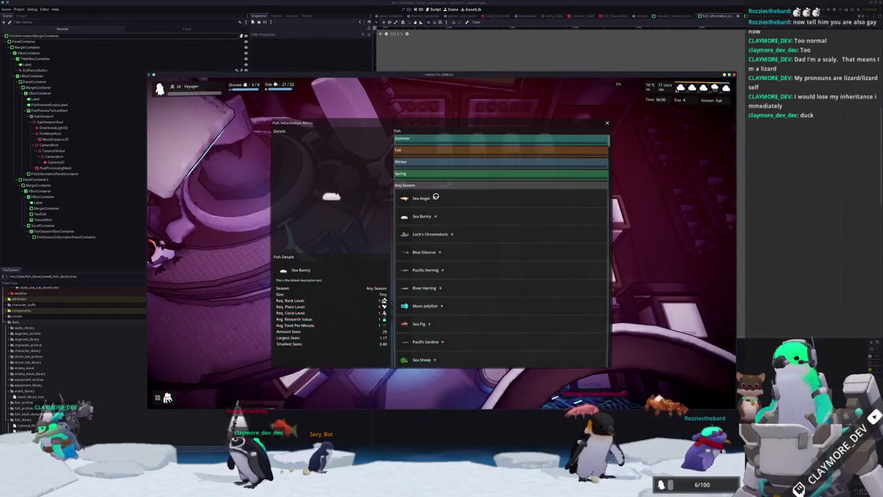
View Loch's Chromodoris, then River Herring details, and bring up the debug console
click(485, 227)
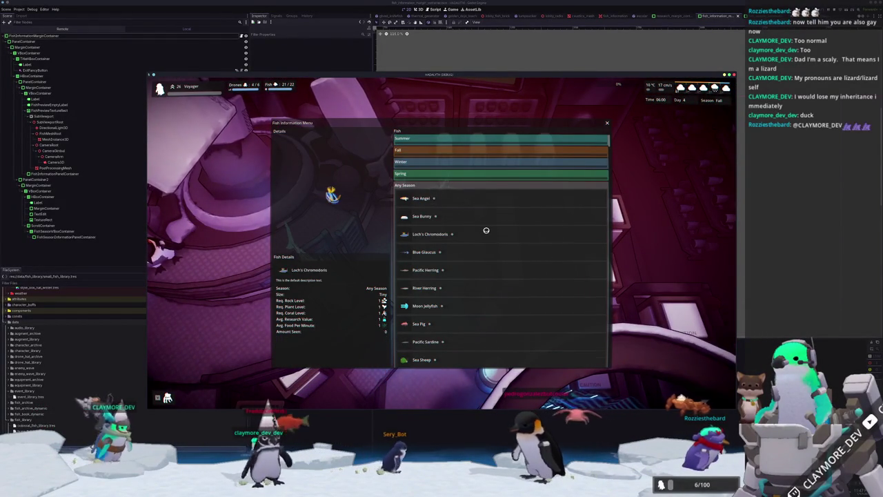
scroll(483, 235, down, 2)
scroll(483, 237, up, 2)
click(475, 280)
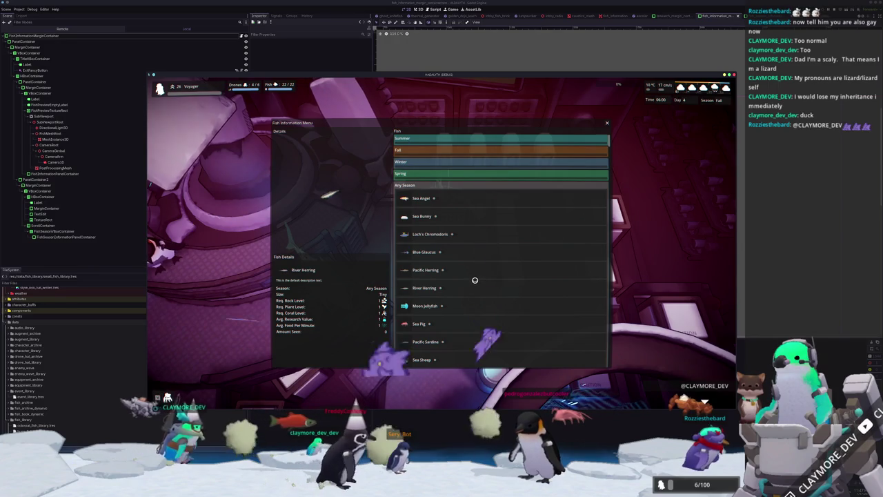
key(grave)
Run fish_lock in the debug console and confirm Pacific Herring is now locked
text(fish_lock)
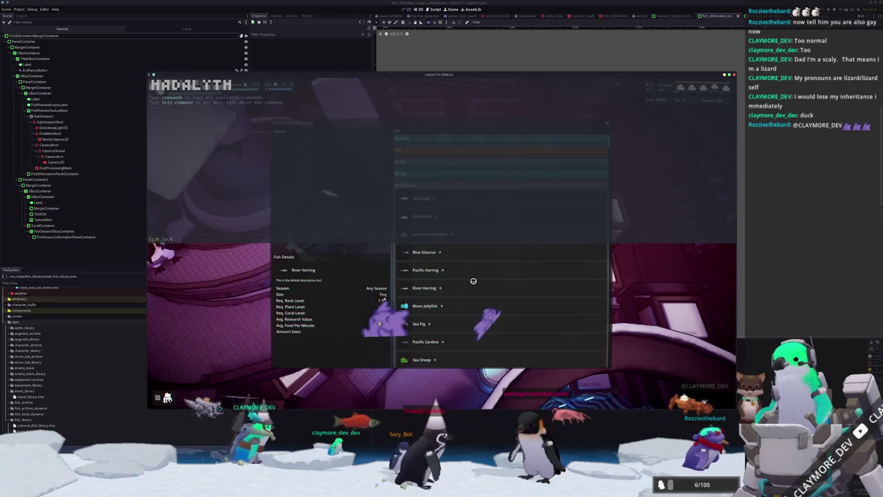
key(Return)
key(grave)
click(470, 268)
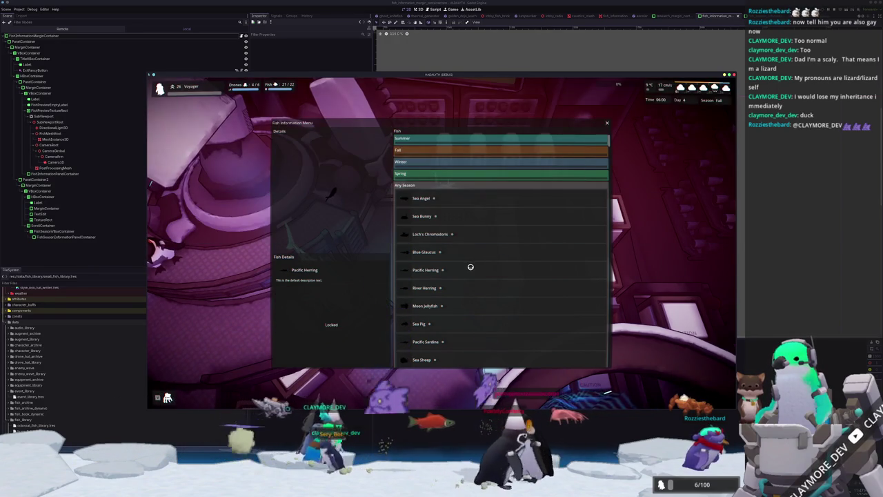
Unlock Peppermint Angelfish with the console's fish_unlock command
key(grave)
text(fish unlock)
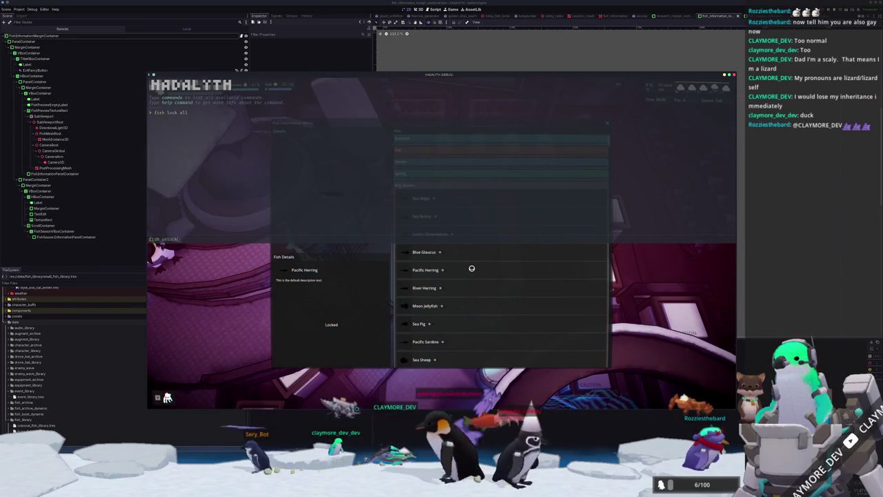
key(Return)
key(grave)
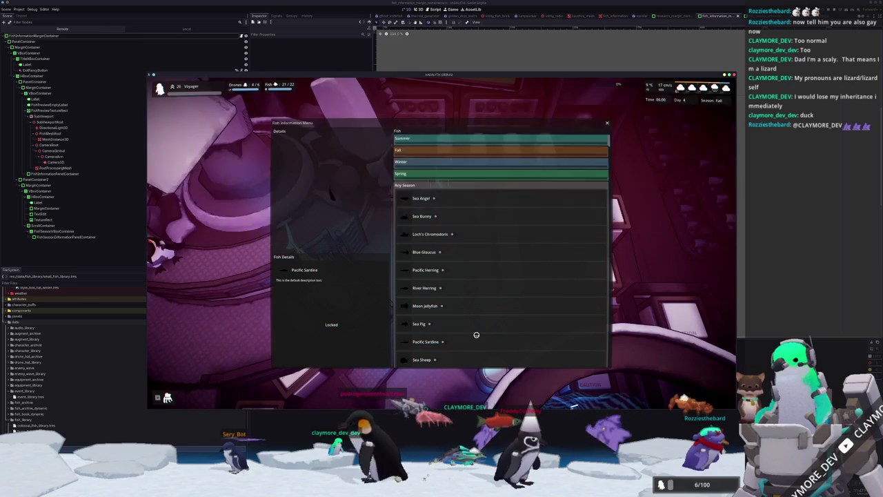
scroll(404, 326, down, 3)
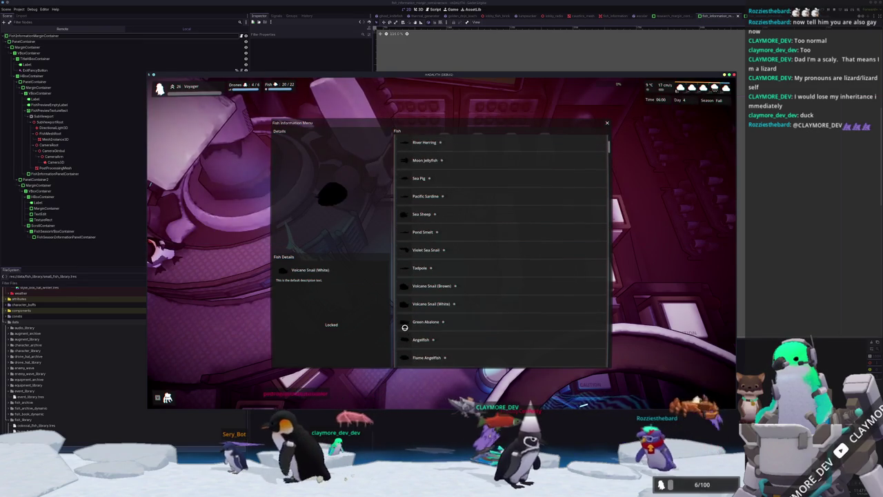
scroll(415, 317, down, 2)
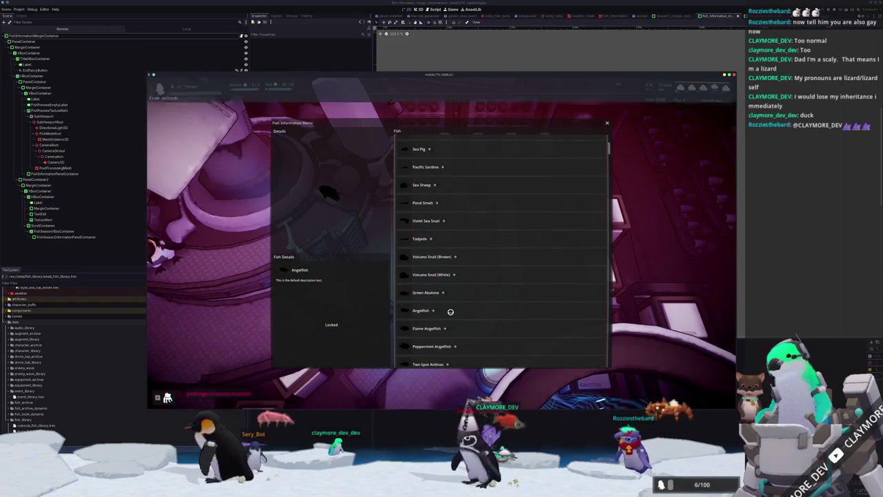
key(grave)
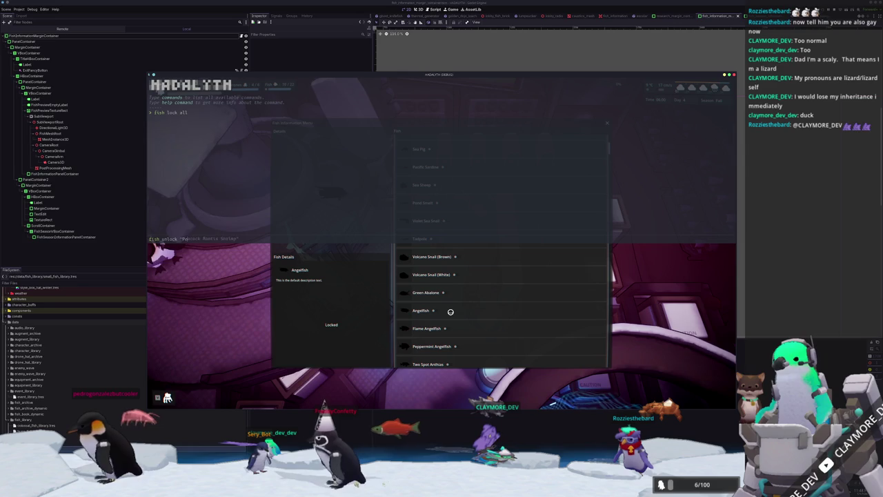
key(Tab)
key(Return)
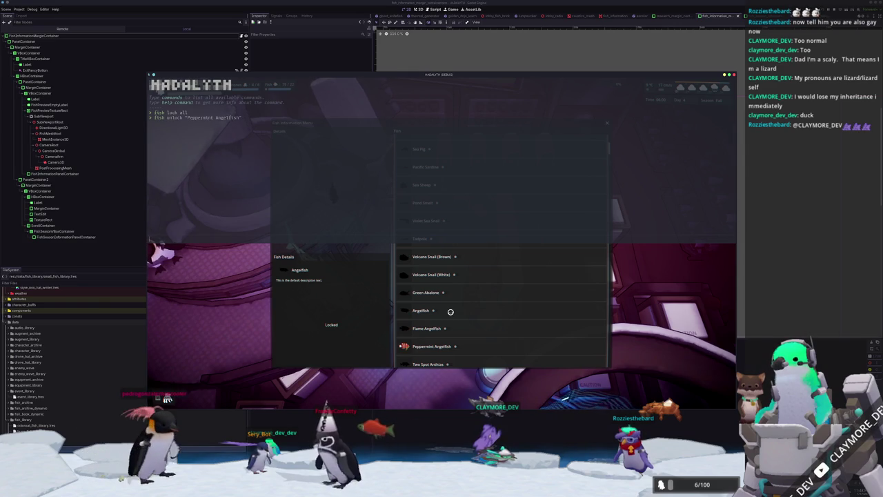
key(grave)
Unlock Two Spot Anthias the same way and close the Fish Information Menu
scroll(492, 336, down, 3)
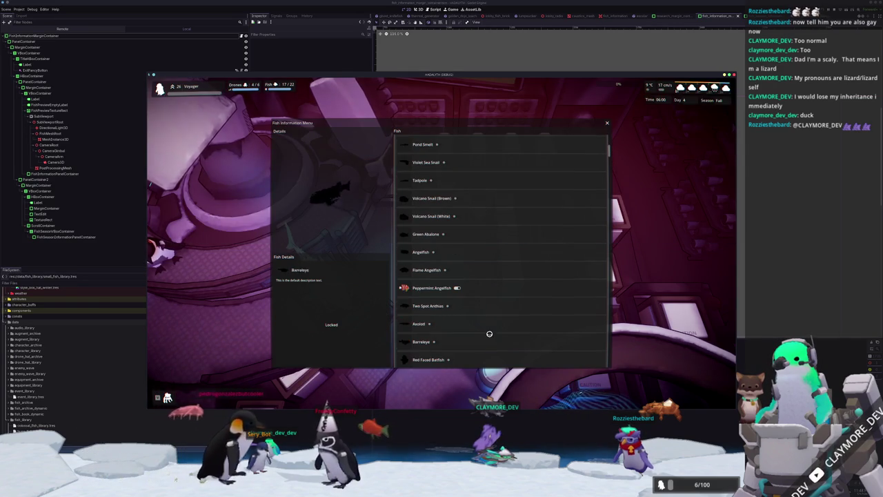
key(grave)
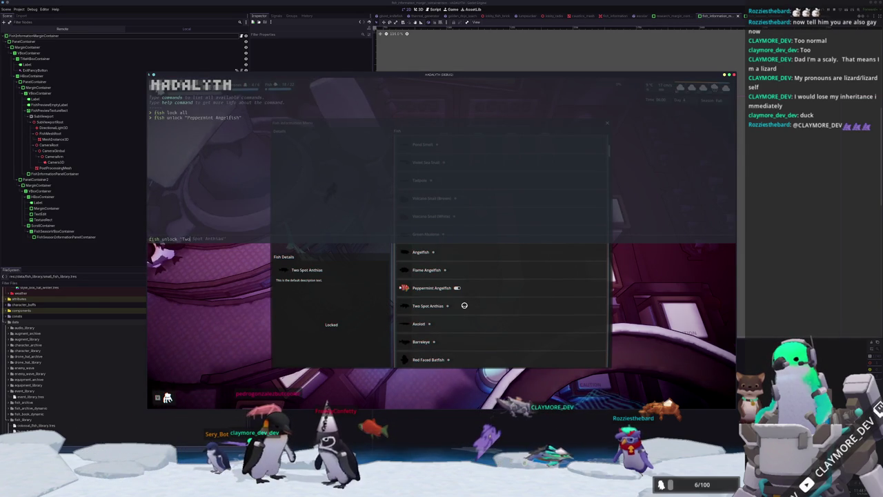
key(grave)
key(grave)
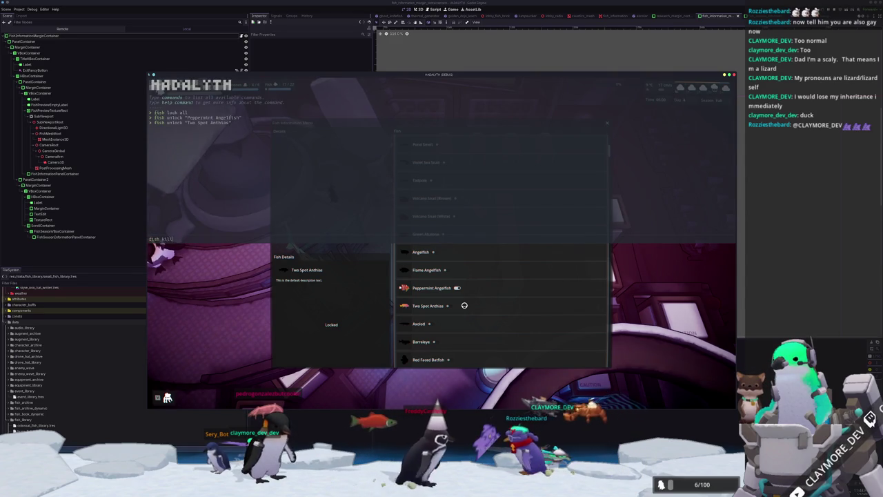
key(grave)
key(Escape)
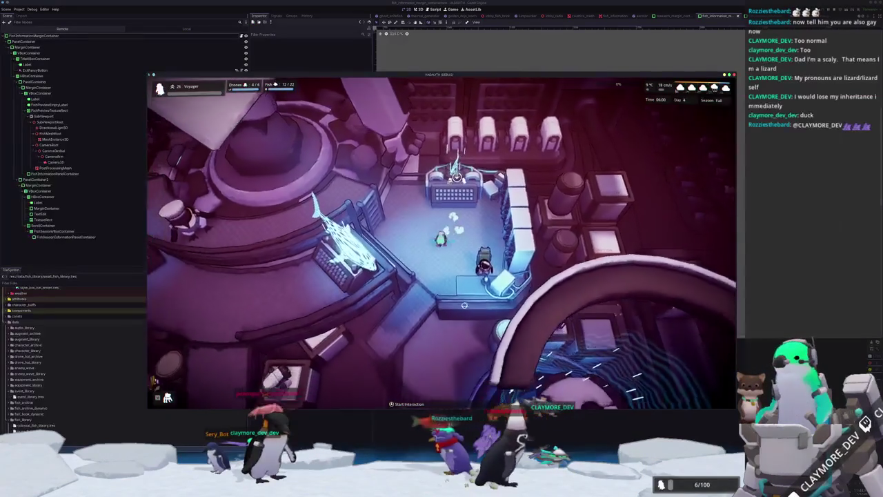
Walk out to the base, zoom out, and open the Small Housing structure's information
key(s)
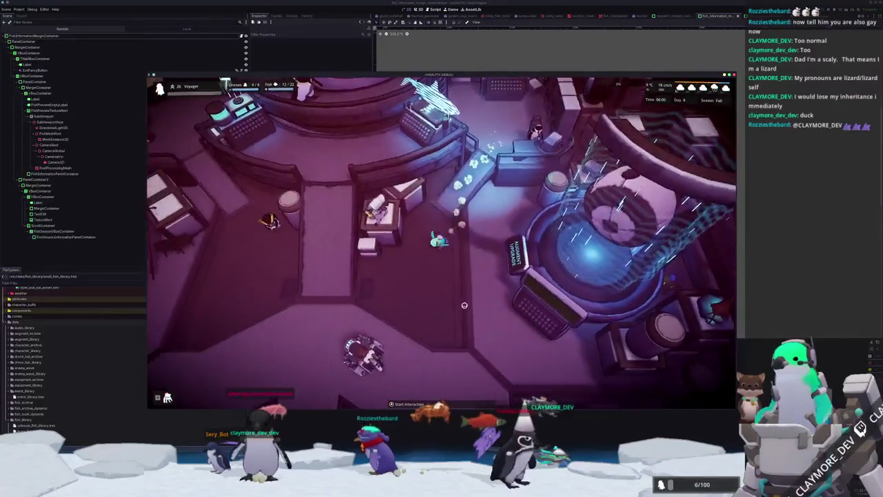
key(s)
key(s)
key(s)
scroll(483, 294, down, 3)
click(399, 296)
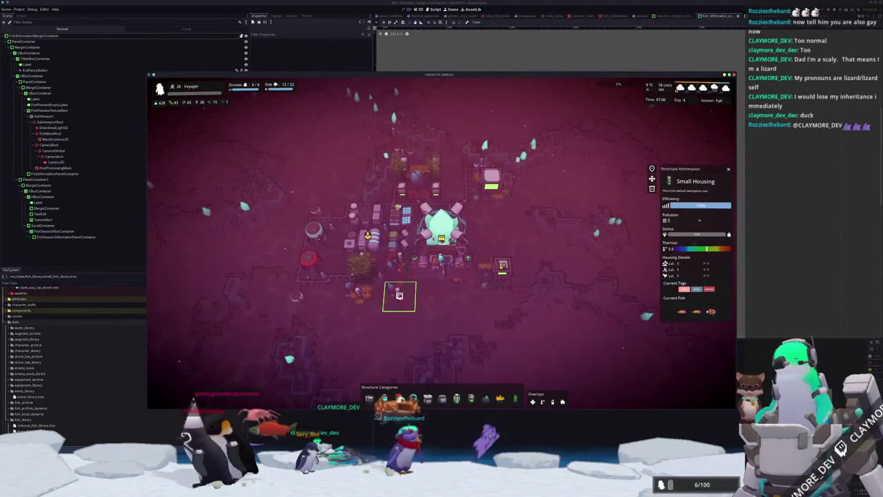
key(s)
key(a)
key(grave)
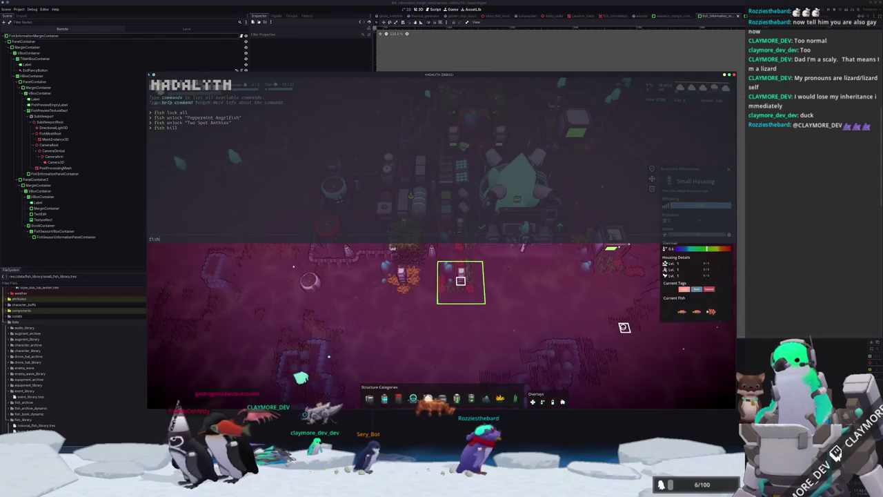
key(grave)
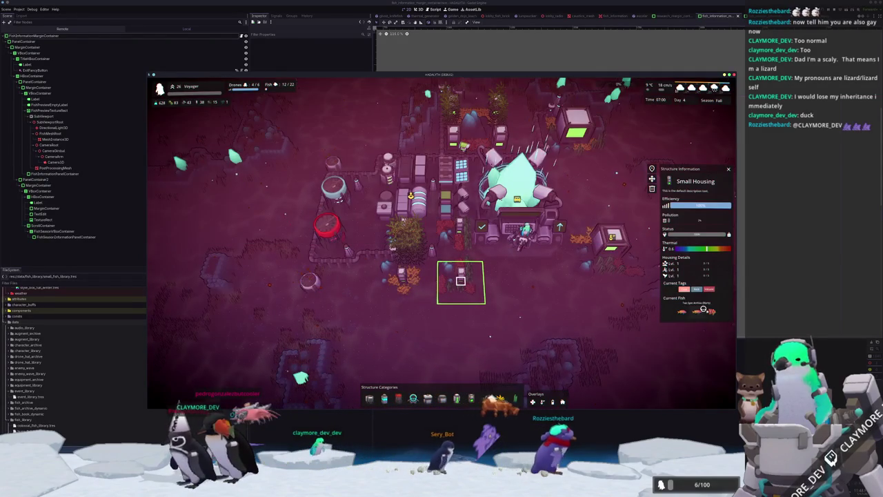
key(alt+Tab)
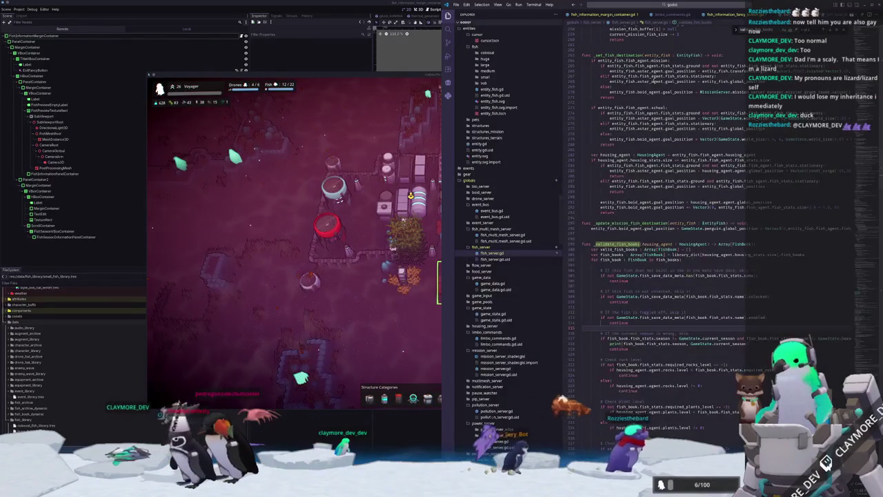
In fish_information_fancy_button.gd, change line 26 to assign enabled = toggled_on
key(ctrl+Tab)
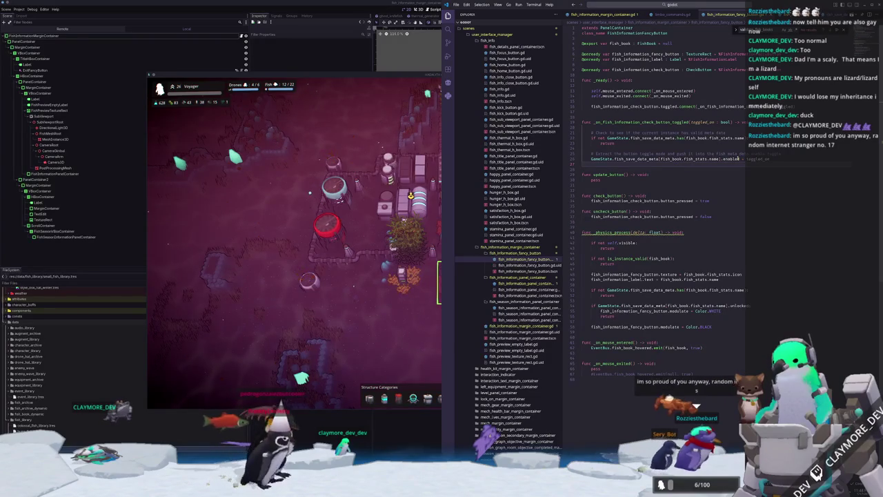
click(723, 160)
text(= toggled_on)
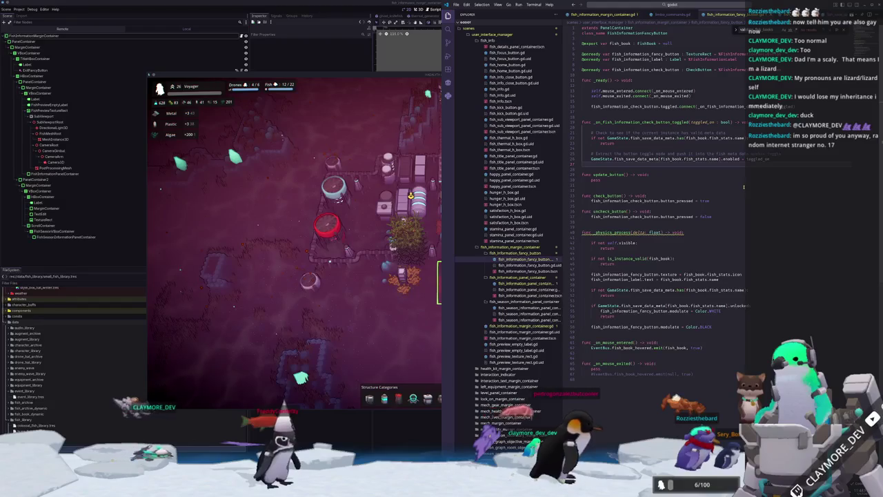
Add print(toggled_on) inside the toggle handler, then return to the running game
scroll(739, 200, down, 1)
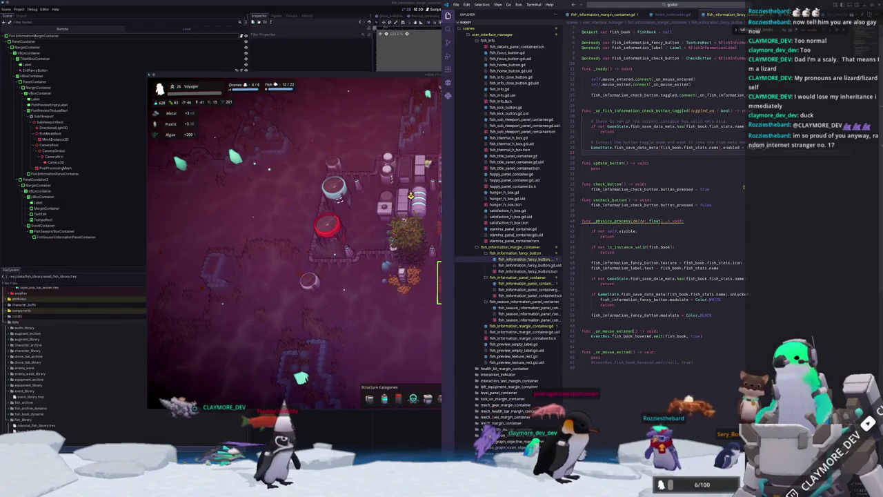
scroll(724, 233, down, 1)
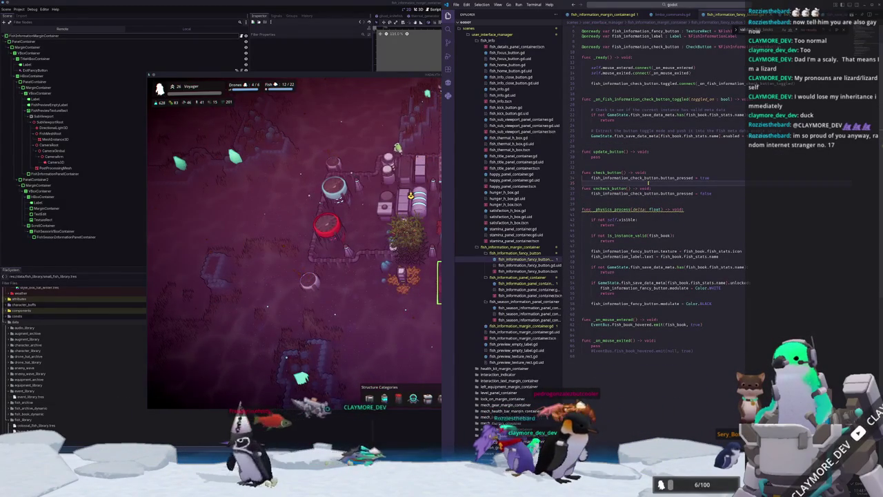
key(Return)
click(604, 124)
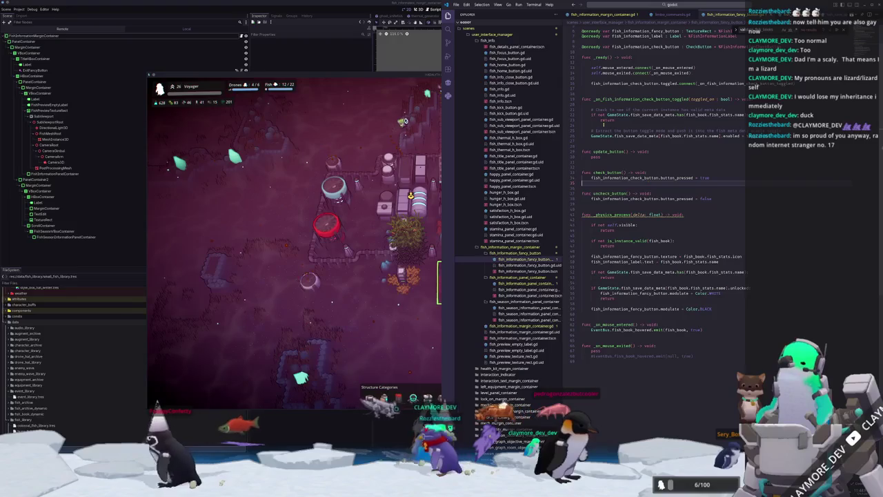
key(Return)
text(pr)
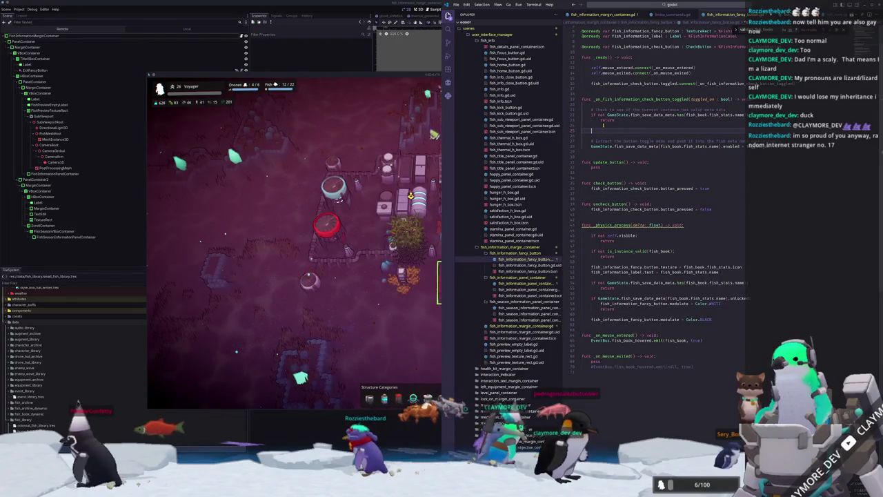
text(int()
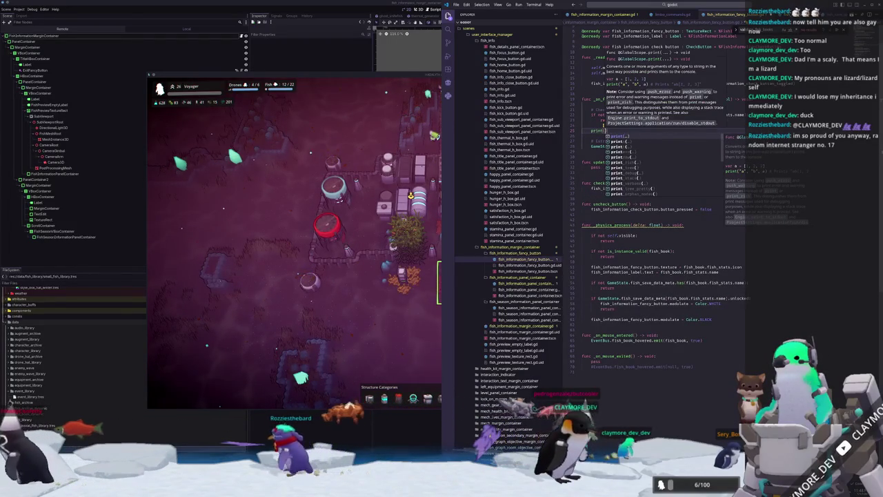
key(Return)
text(ggled_on)
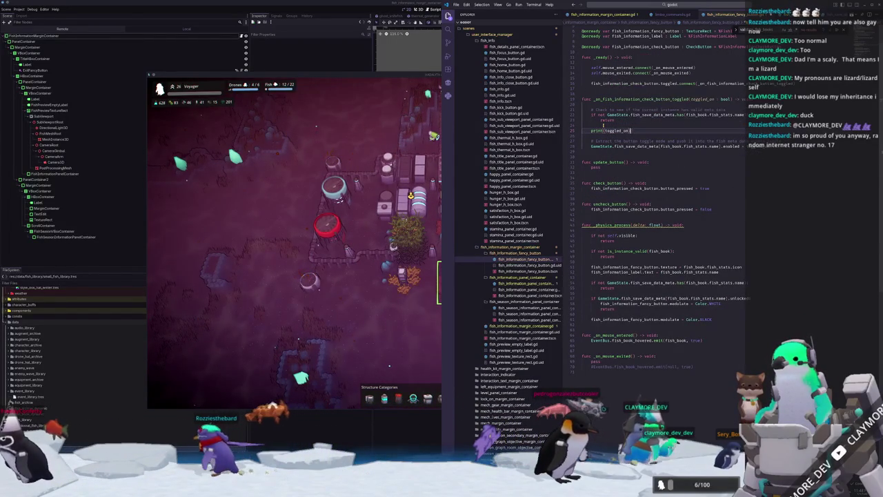
click(332, 306)
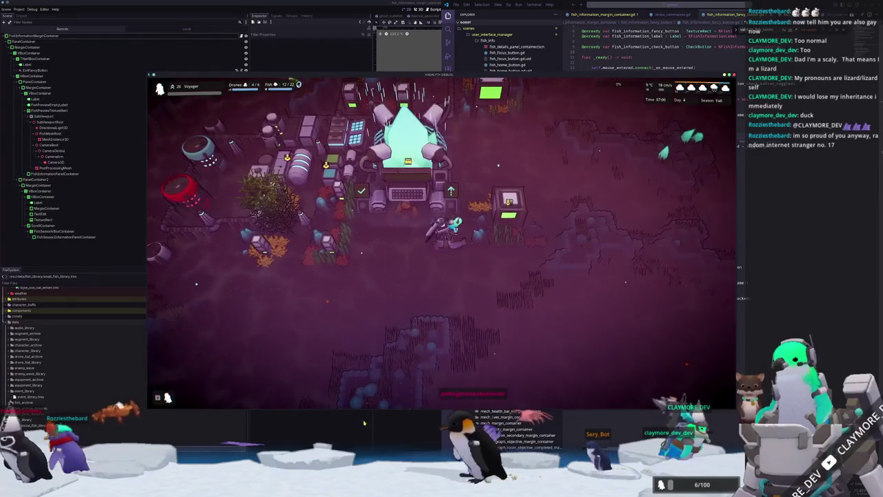
Select FishSeasonInformationPanelContainer in the Fish Information Menu scene
click(401, 434)
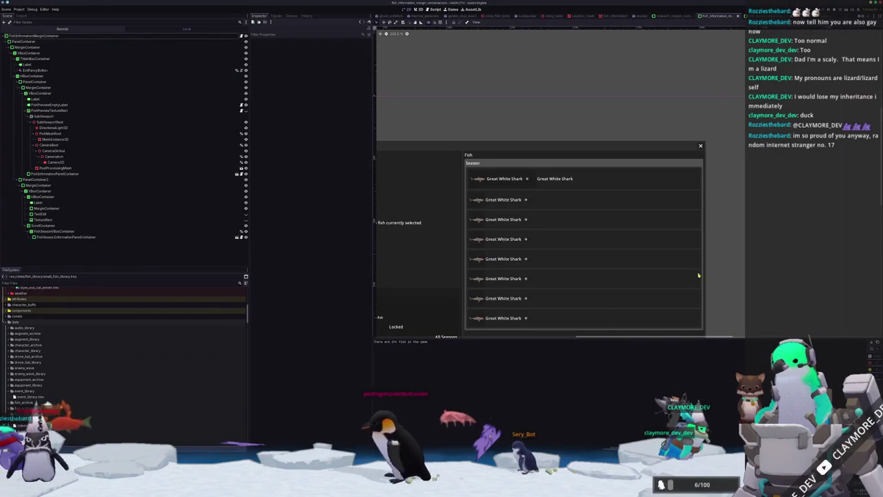
click(586, 164)
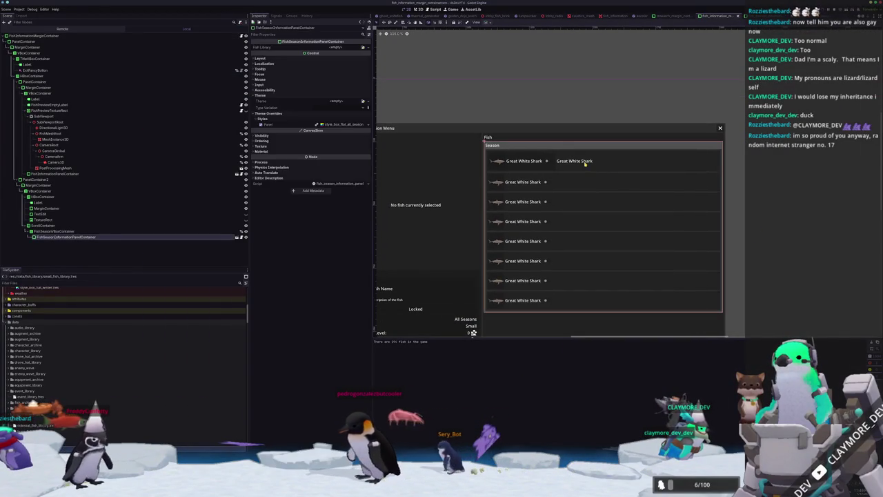
click(546, 146)
click(236, 237)
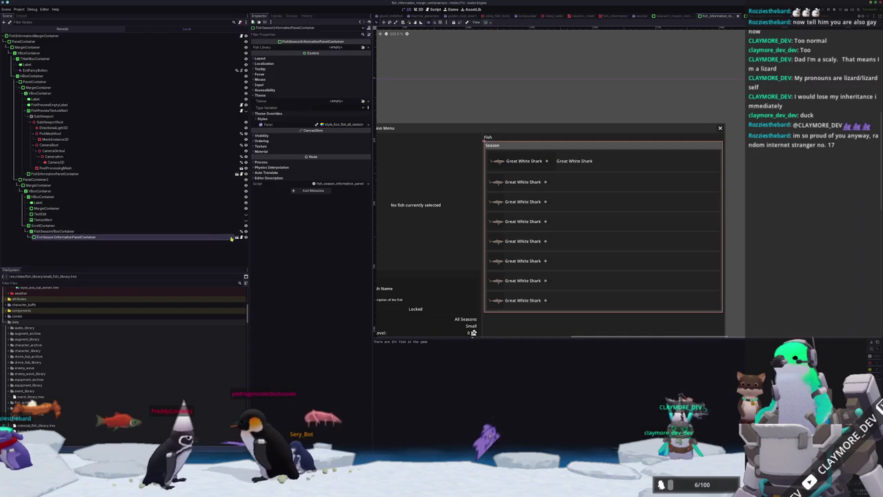
Delete the stray PanelContainer and its duplicate Label from the season panel scene
click(110, 105)
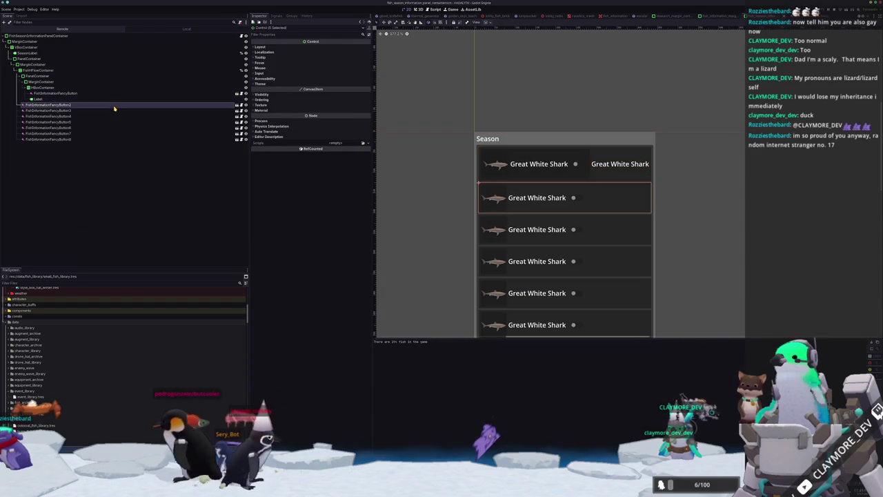
key(Down)
key(Down)
key(Down)
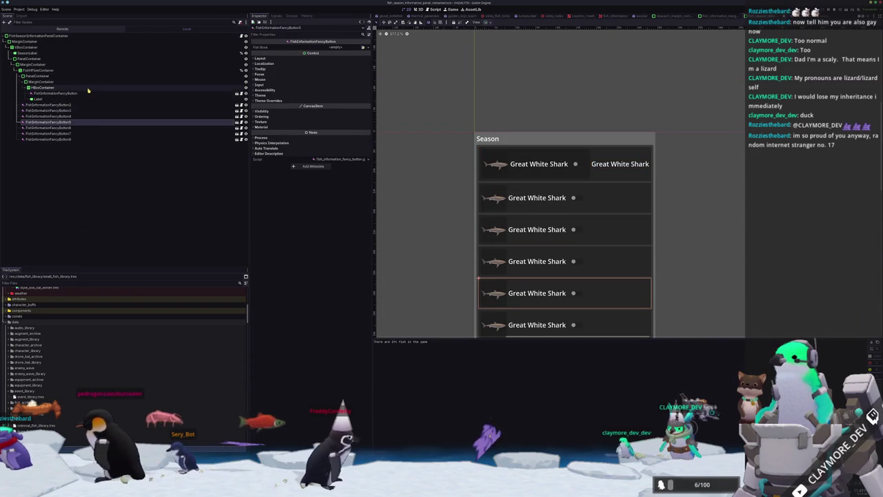
click(39, 98)
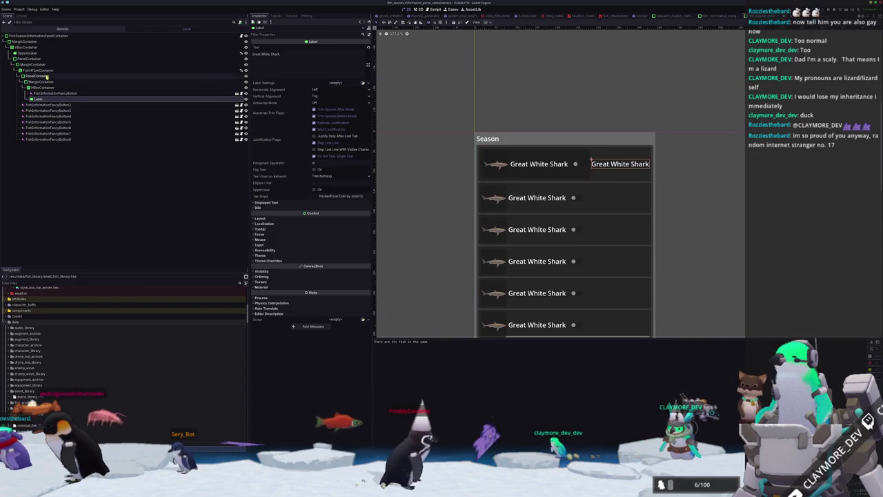
shift+click(42, 76)
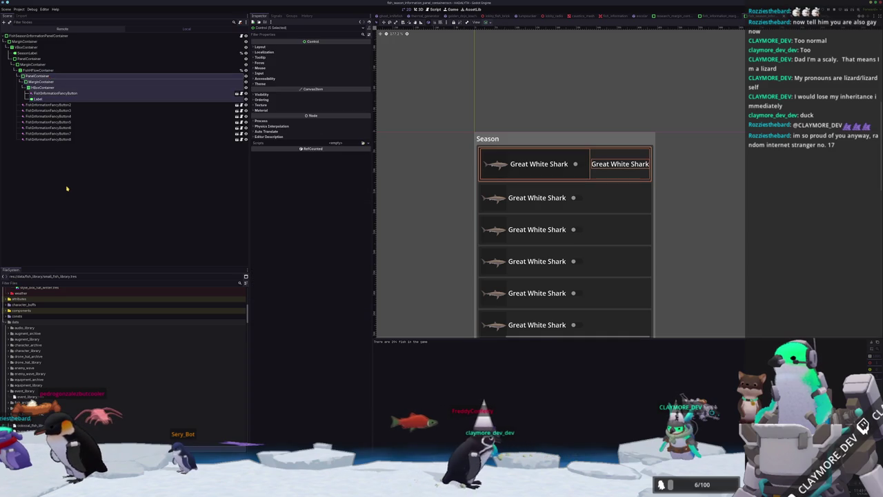
key(Delete)
key(Return)
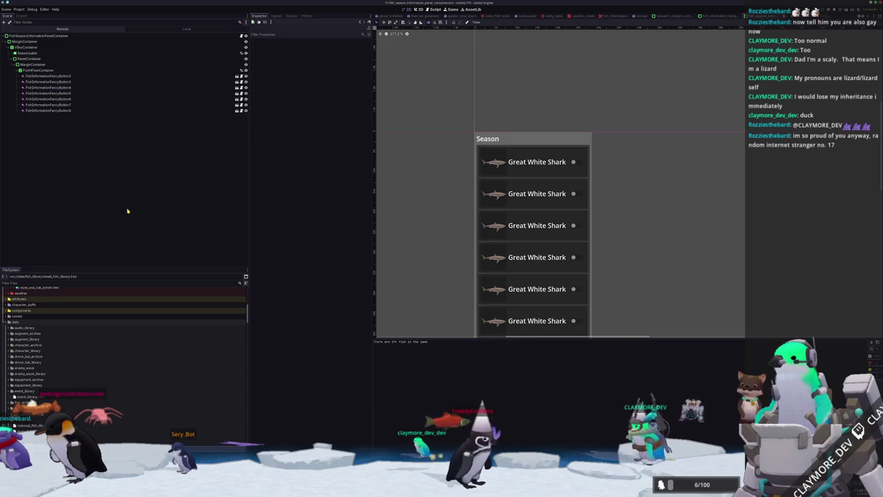
Show FishInformationLabel's Layout > Container Sizing in FishInformationFancyButton, then run the game
click(69, 76)
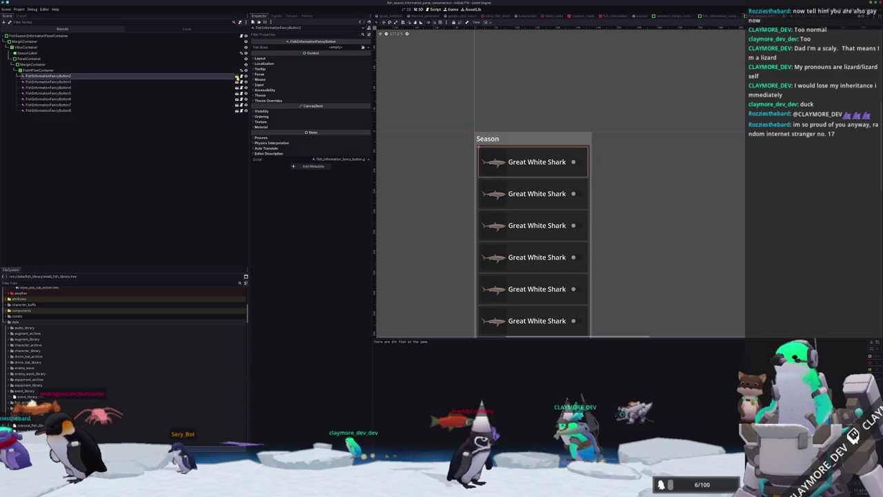
click(237, 76)
click(526, 119)
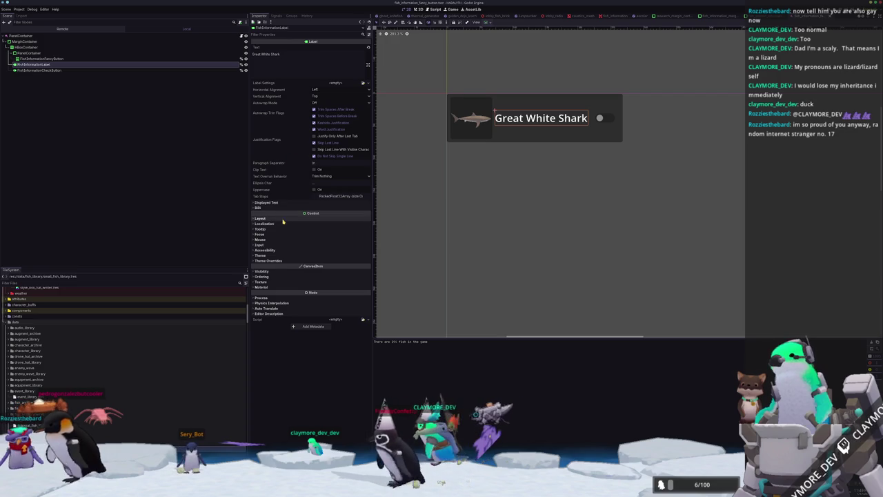
click(282, 218)
click(270, 269)
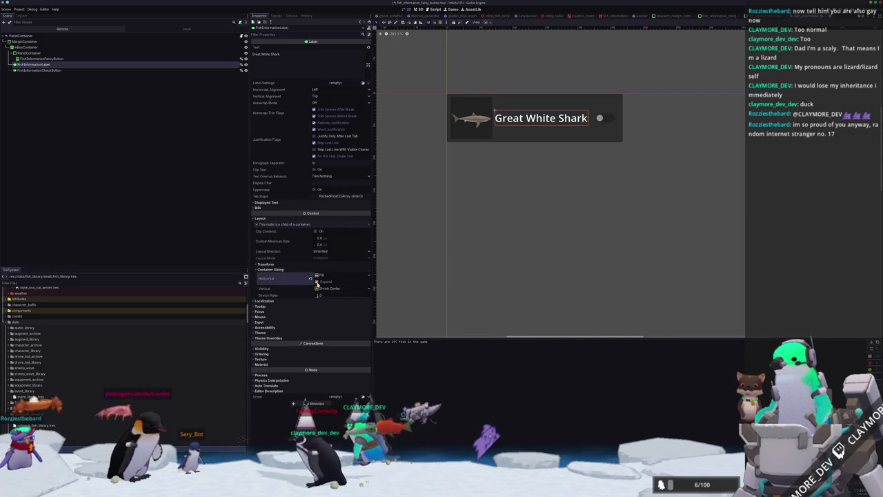
key(F5)
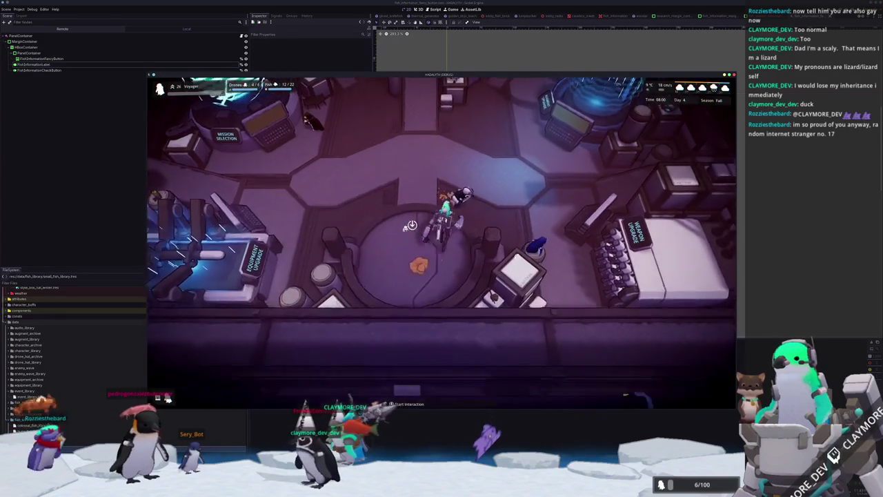
Walk to the fish station, switch off the Two Spot Anthias toggle, and return to VS Code
key(w)
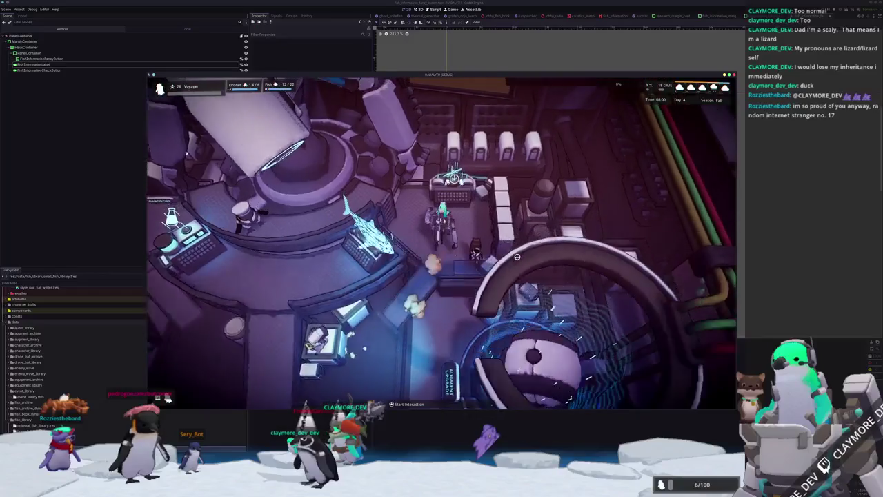
key(e)
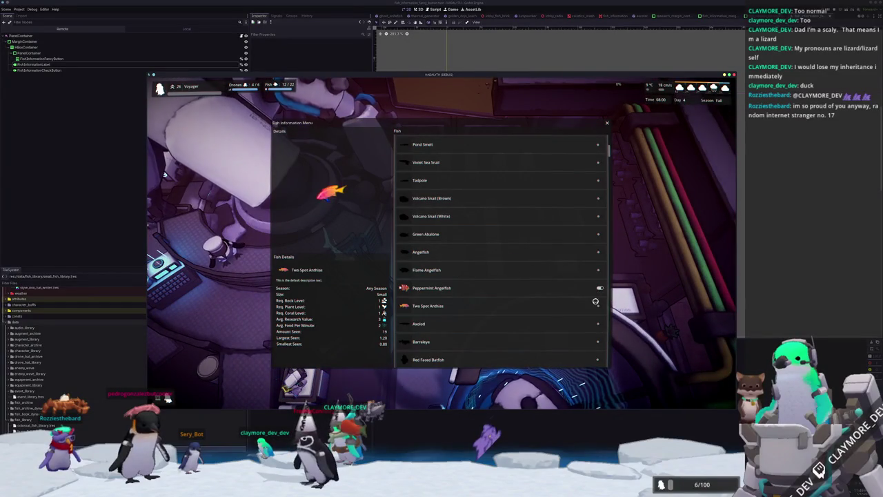
key(F8)
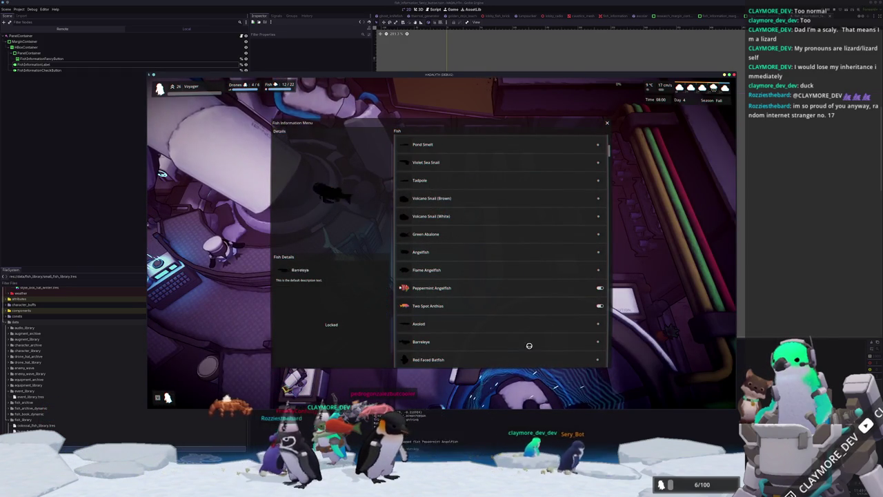
click(600, 305)
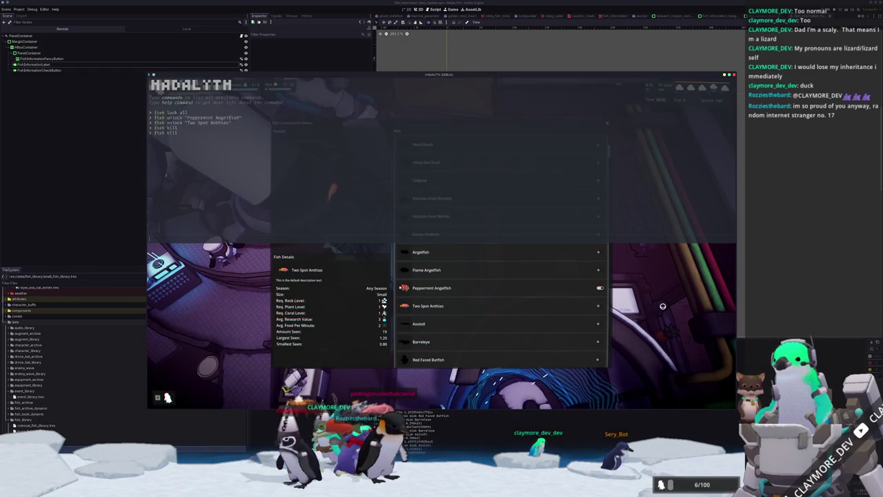
key(Escape)
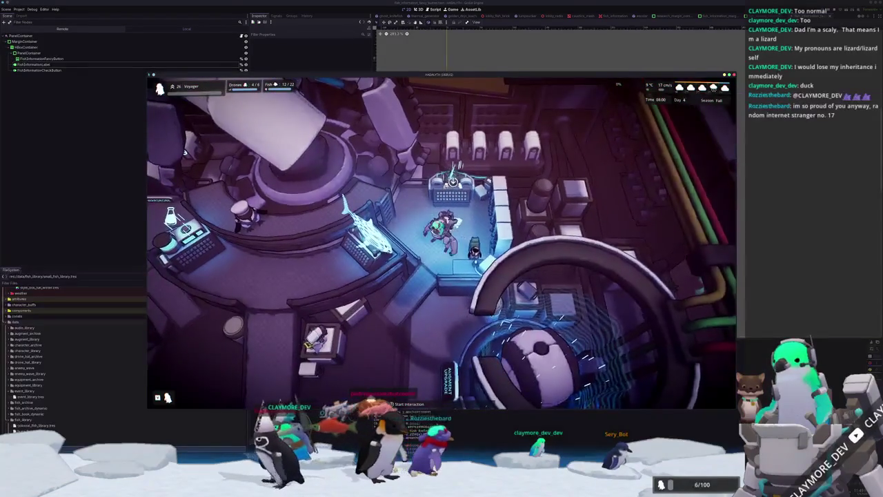
key(alt+Tab)
scroll(595, 107, up, 2)
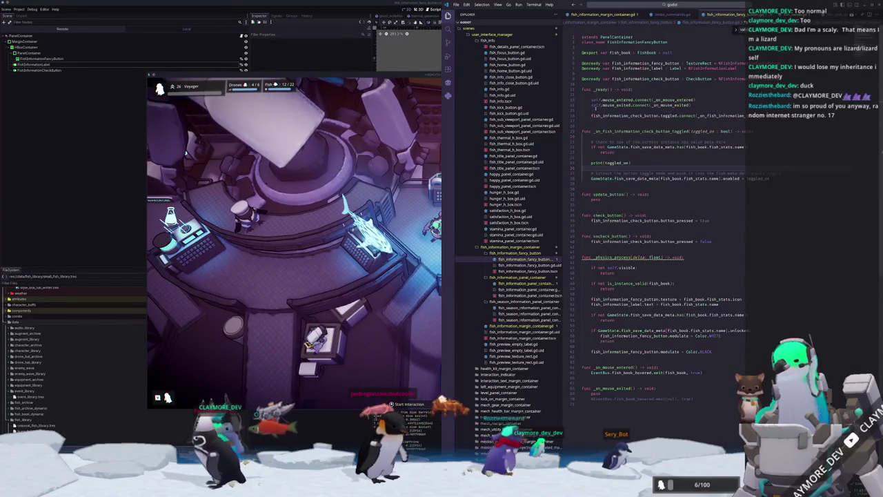
In _physics_process, call set_pressed_no_signal on the check button with GameState's saved enabled state
click(608, 122)
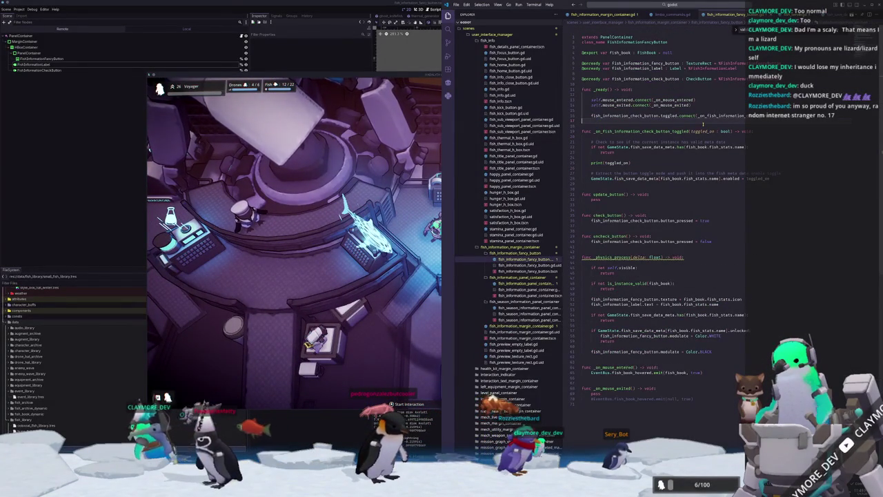
key(Down)
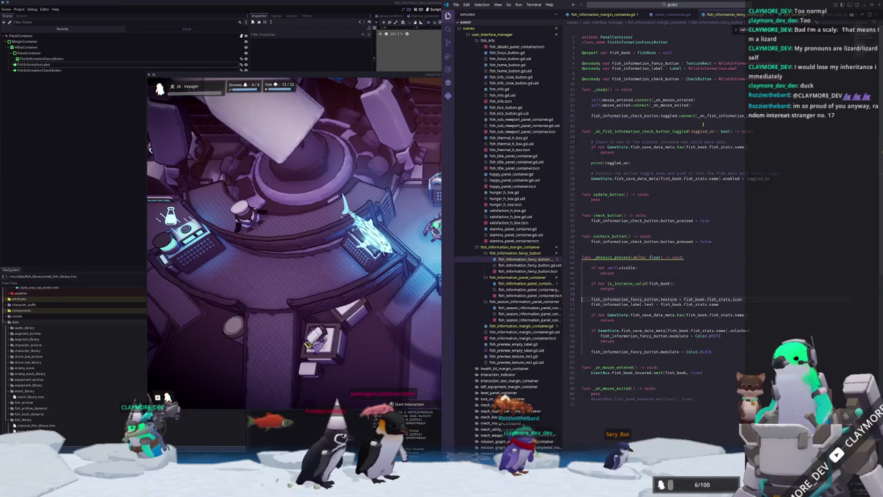
key(Return)
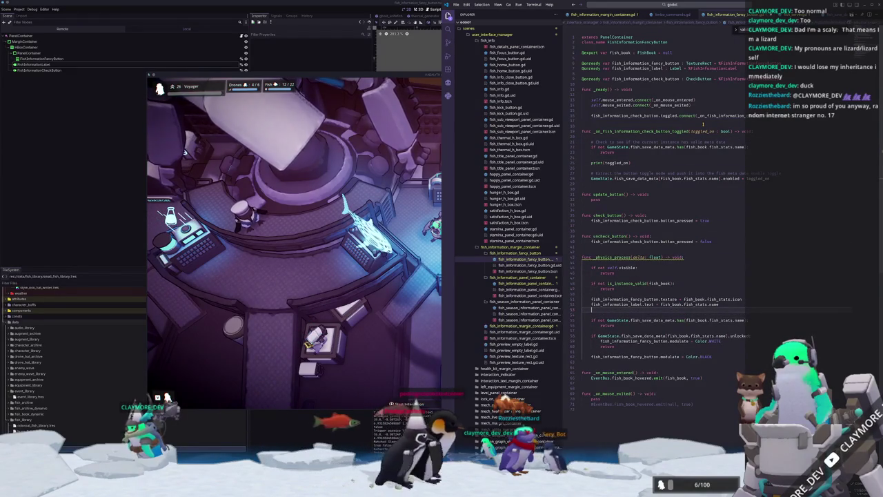
key(Return)
text(fish_information_check)
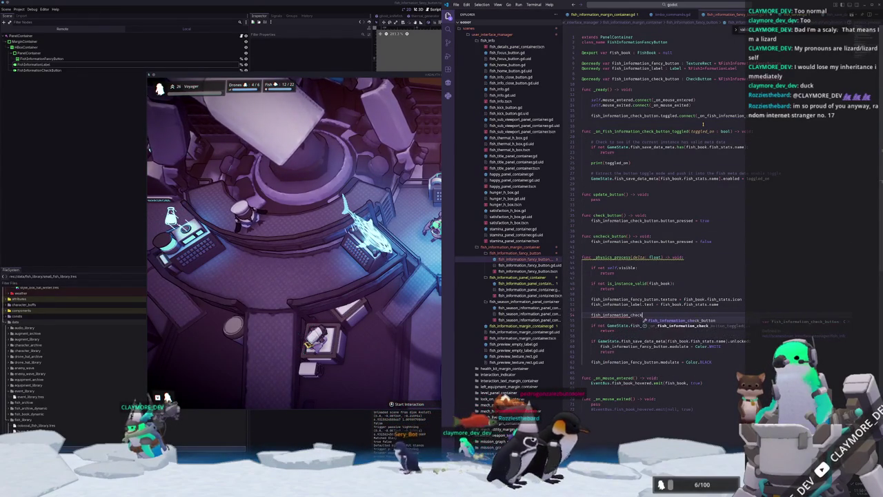
text(_button.)
text(press)
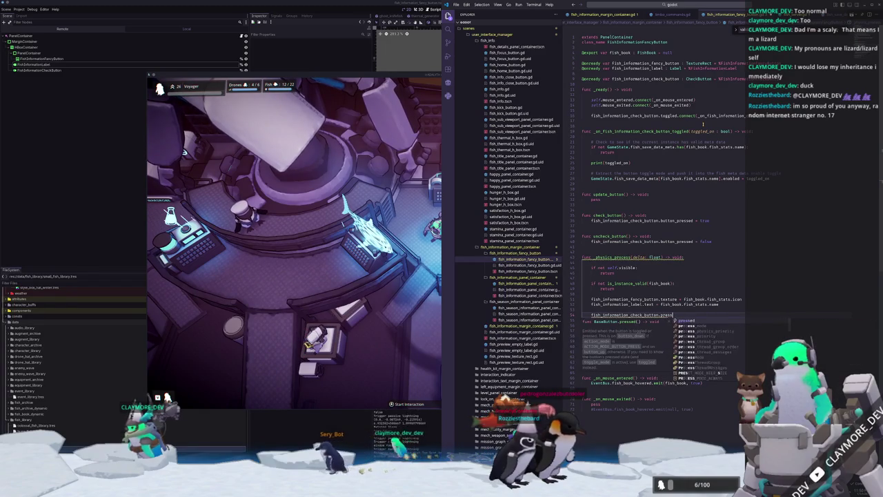
key(ctrl+BackSpace)
key(ctrl+BackSpace)
key(ctrl+BackSpace)
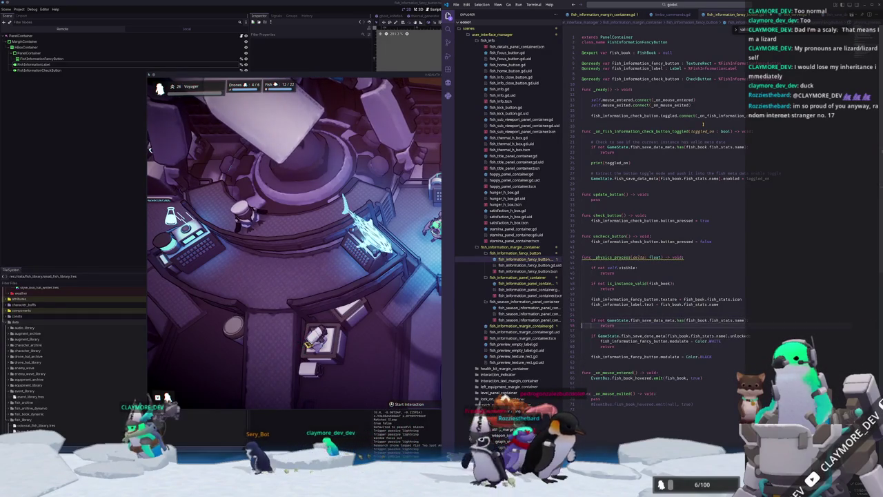
text(fish_information_check_button.pressed)
key(Return)
text(fish_information_check_button.no_si)
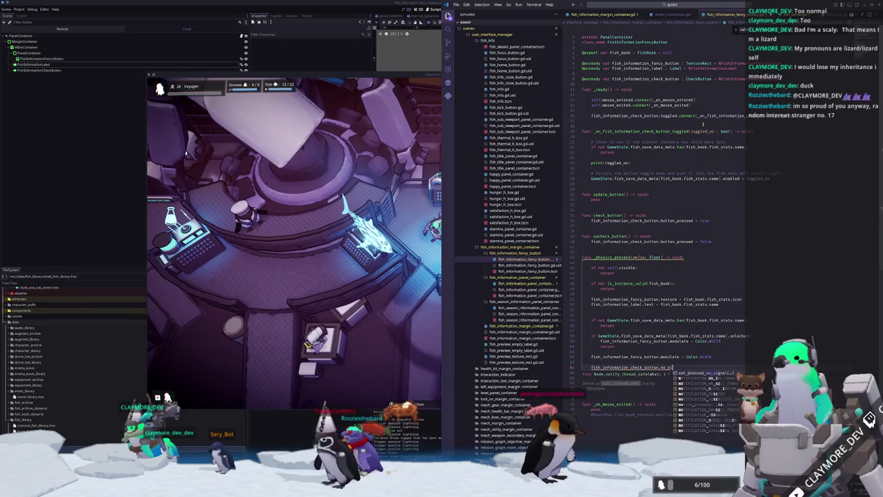
text(gnal(GameS)
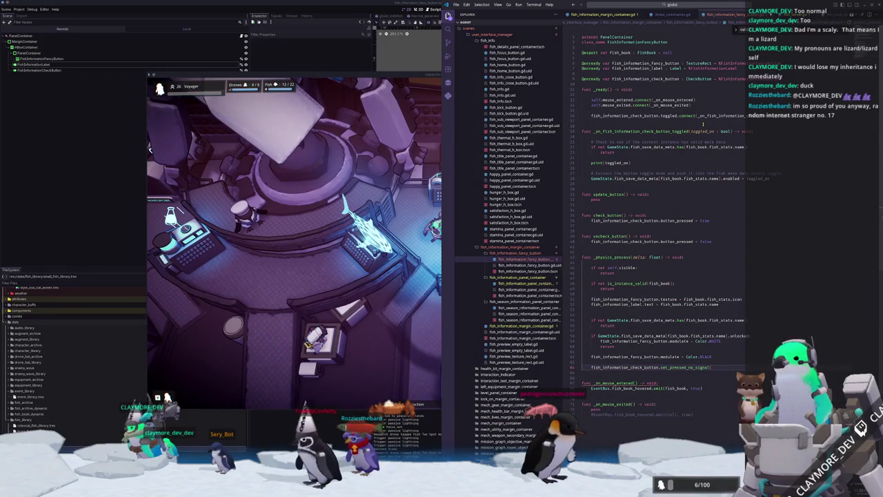
text(tate.fish_)
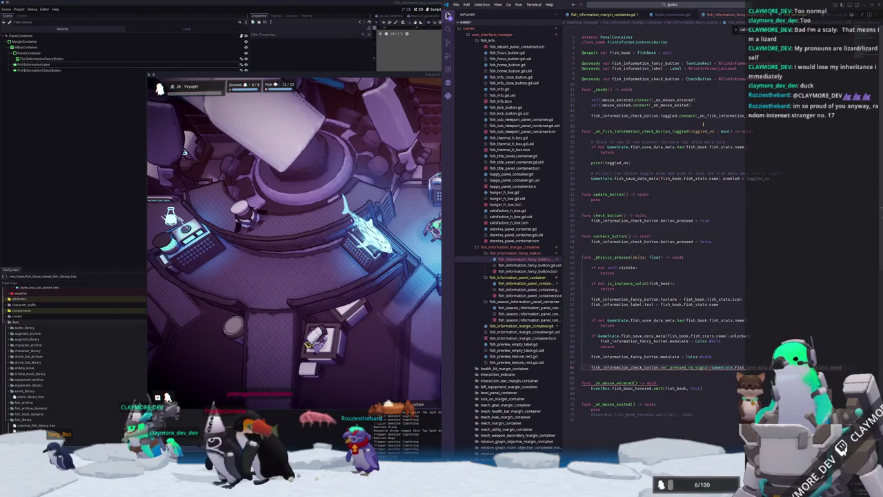
text(save_)
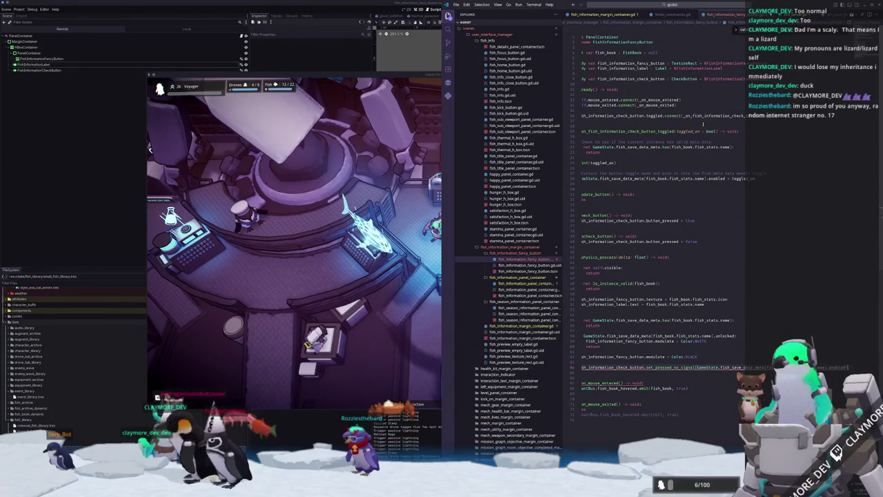
click(582, 373)
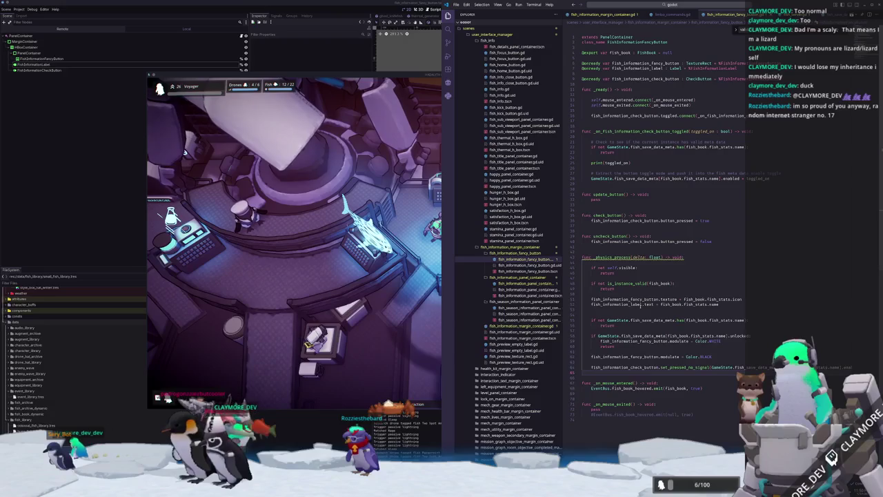
Toggle the game's fish menu, then add a line above the unlocked branch's return
click(589, 306)
key(Tab)
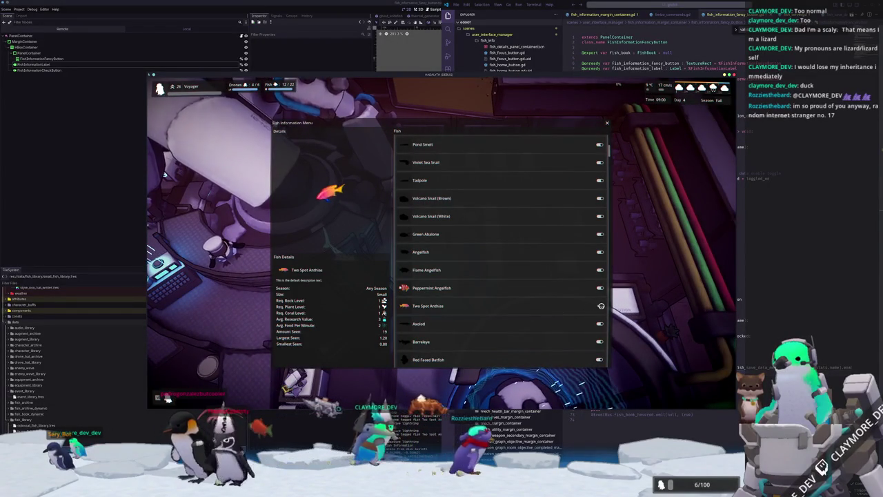
key(Tab)
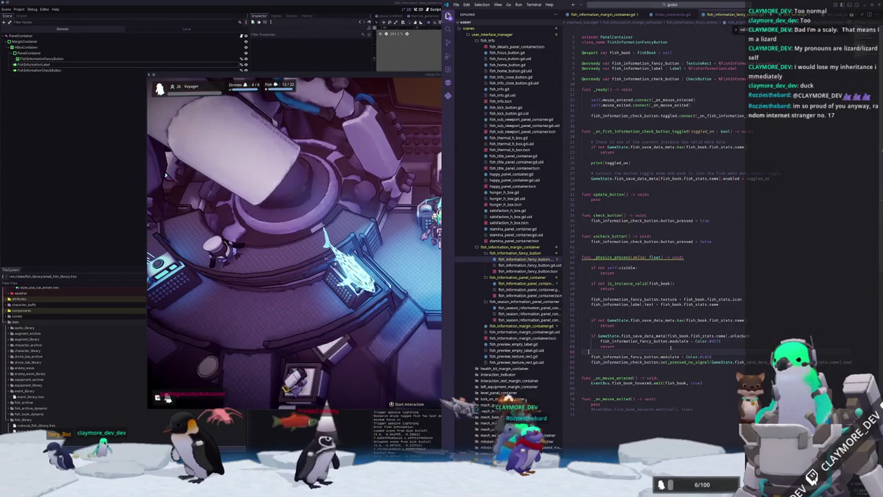
key(Return)
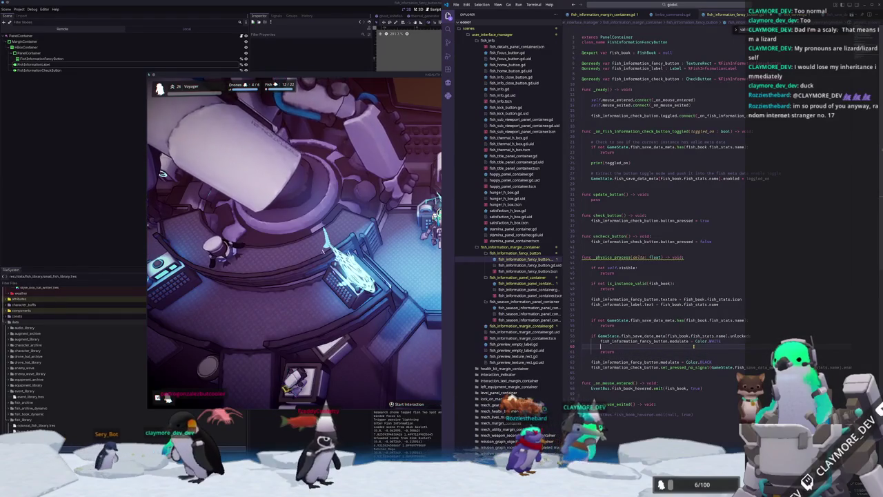
Show the check button only for unlocked fish, syncing its pressed state first, then view Two Spot Anthias details
text(fish_information_check_button.visible = true)
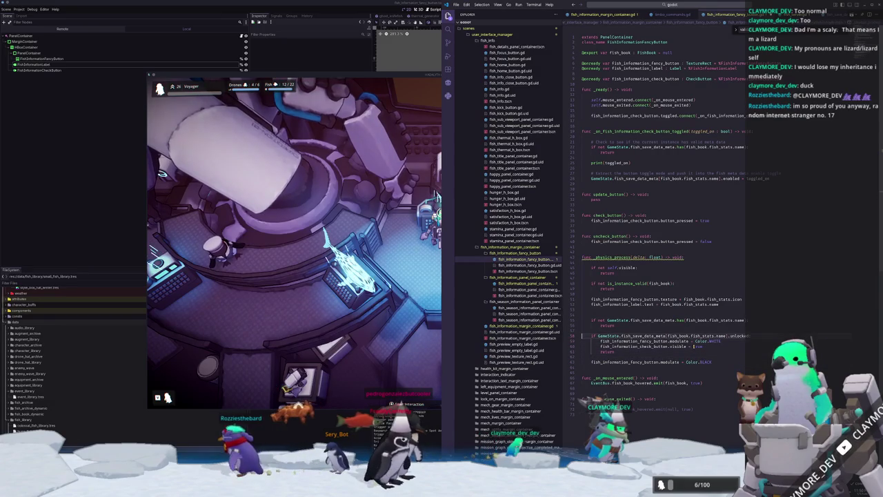
key(Tab)
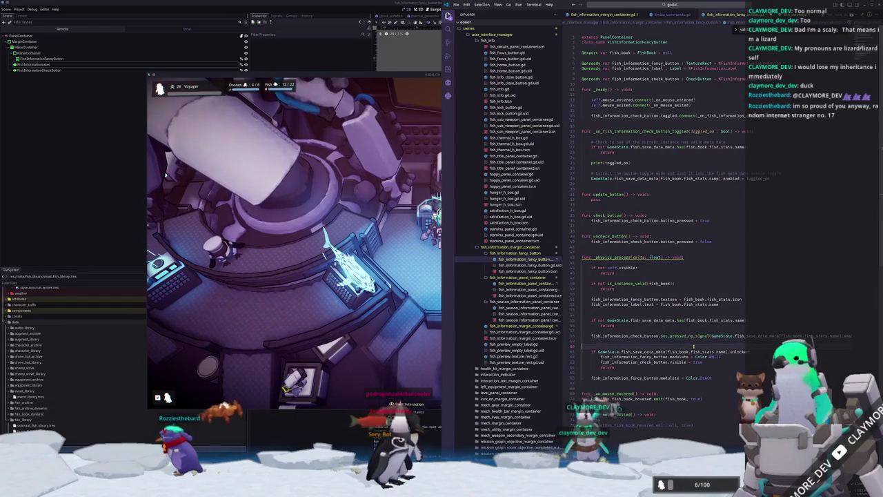
key(Down)
key(Down)
key(Down)
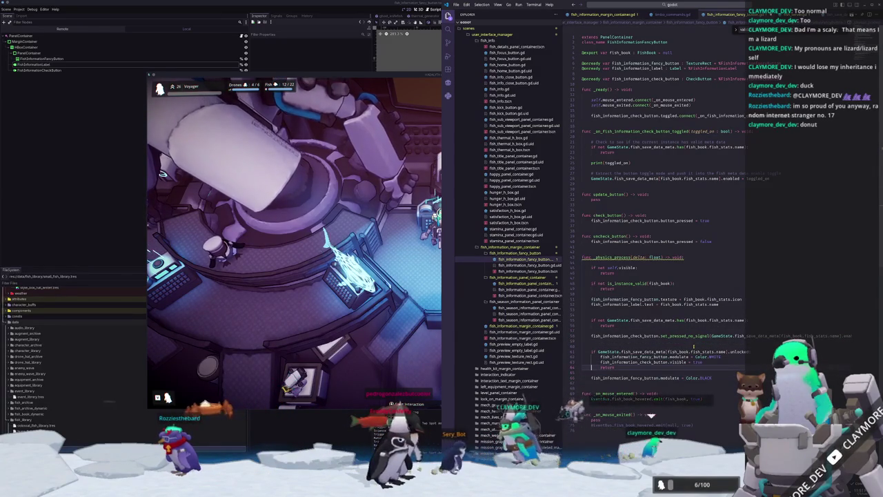
key(Down)
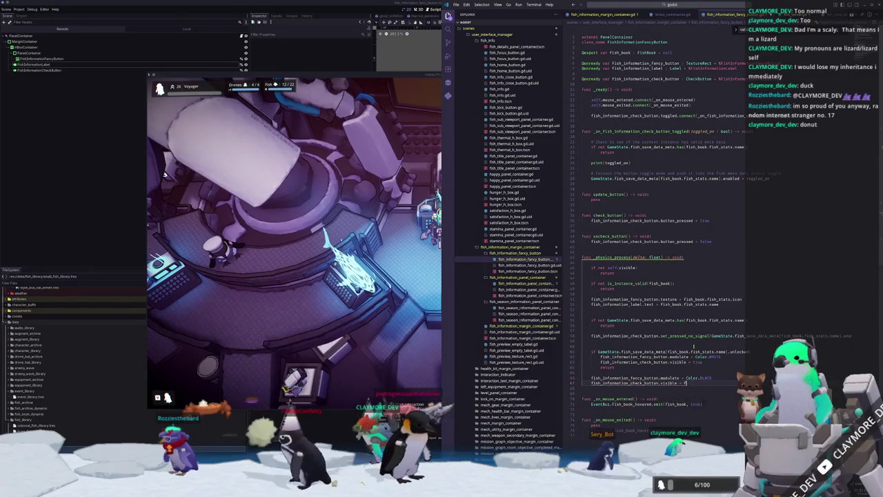
click(392, 310)
click(600, 306)
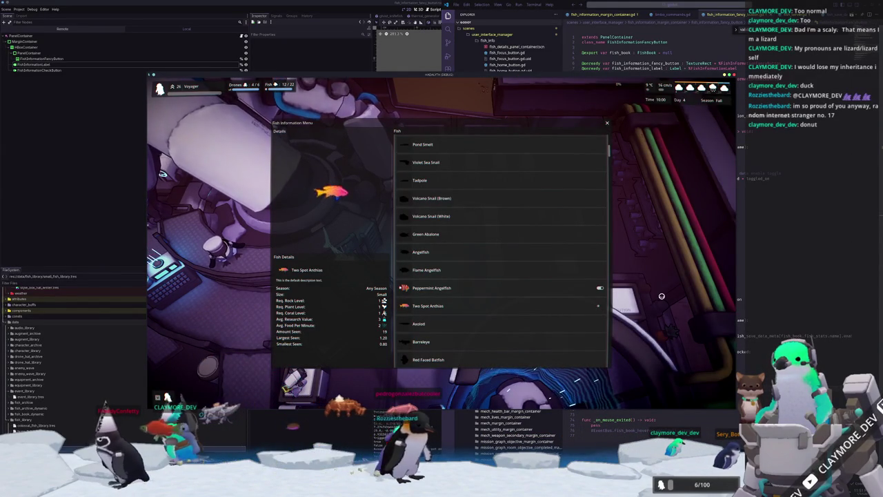
Close the fish menu and walk the character down through the lab to the round platform
key(Escape)
key(grave)
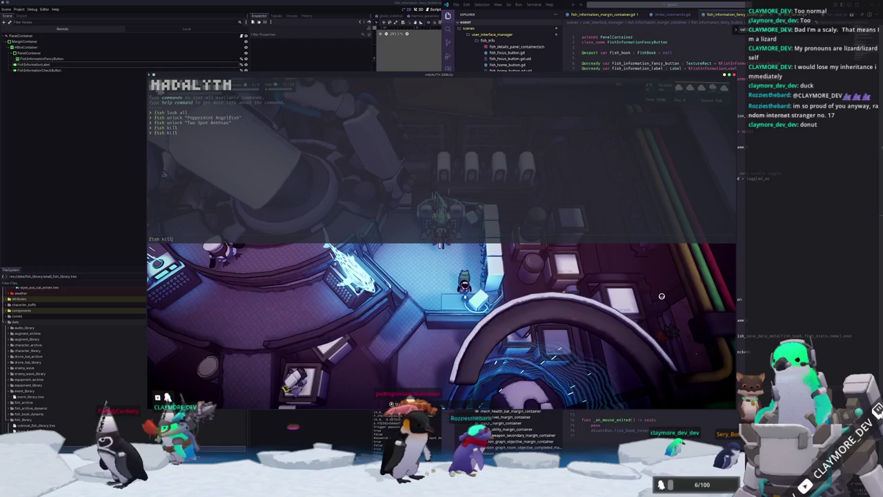
key(grave)
key(a)
key(s)
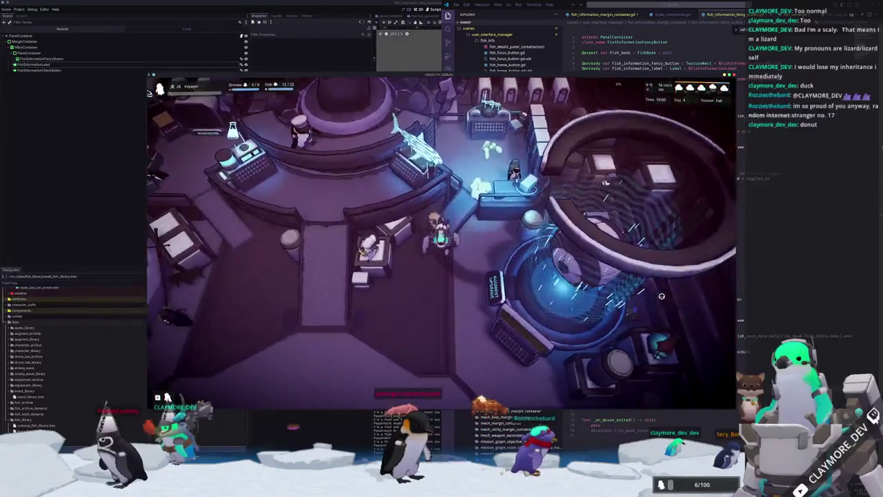
key(s)
key(space)
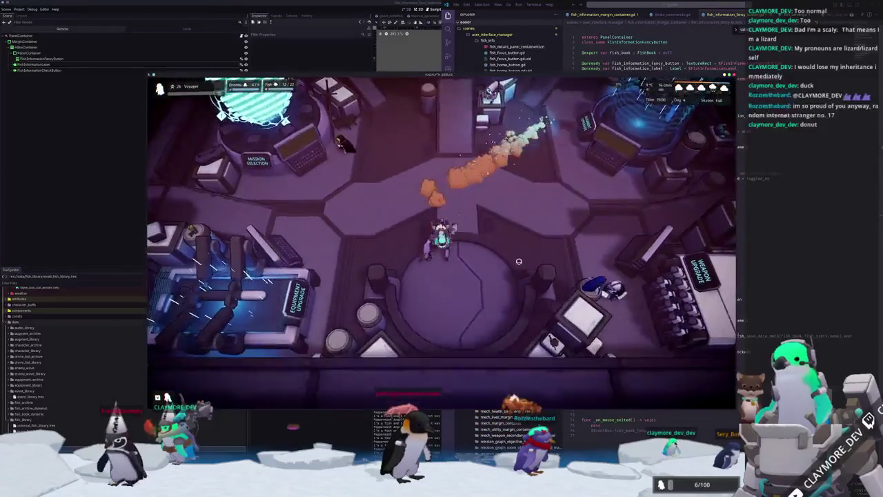
key(s)
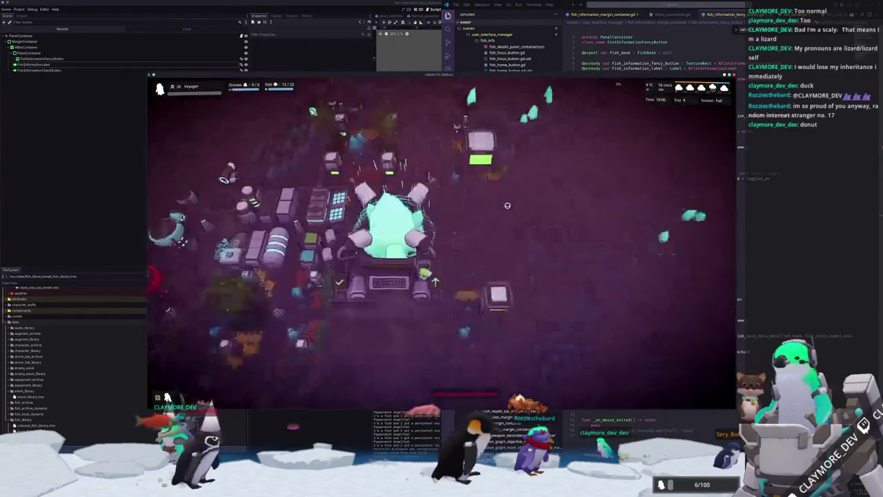
Inspect several nearby Small Housing structures, centring the camera on one
scroll(470, 282, down, 1)
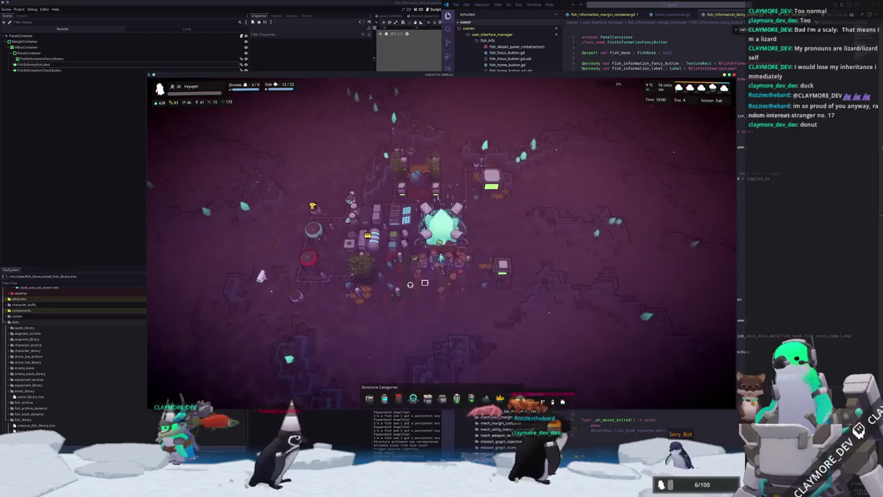
click(398, 295)
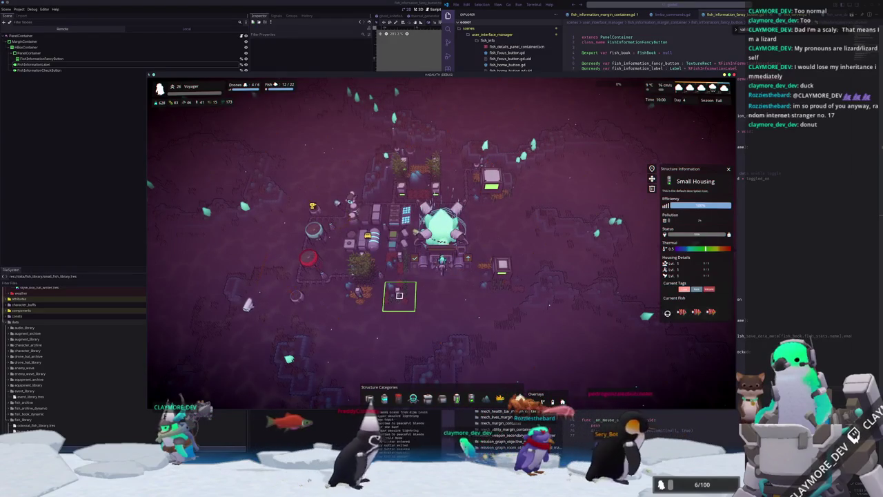
key(f)
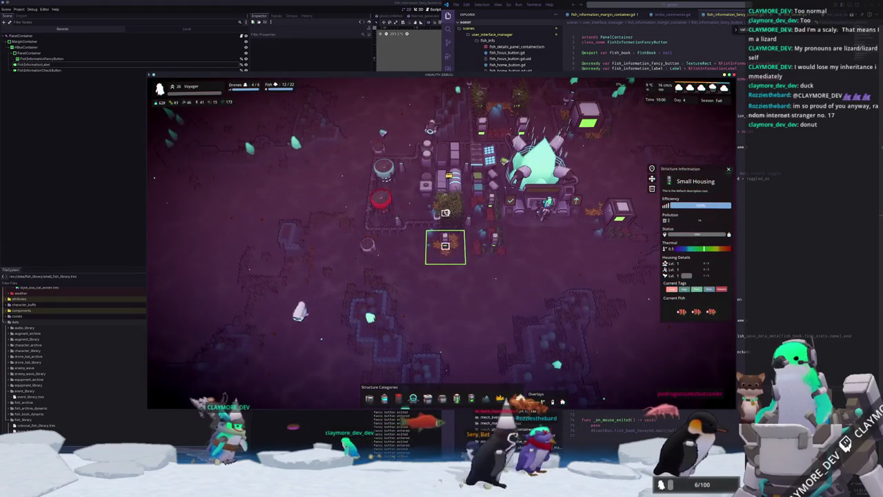
click(449, 228)
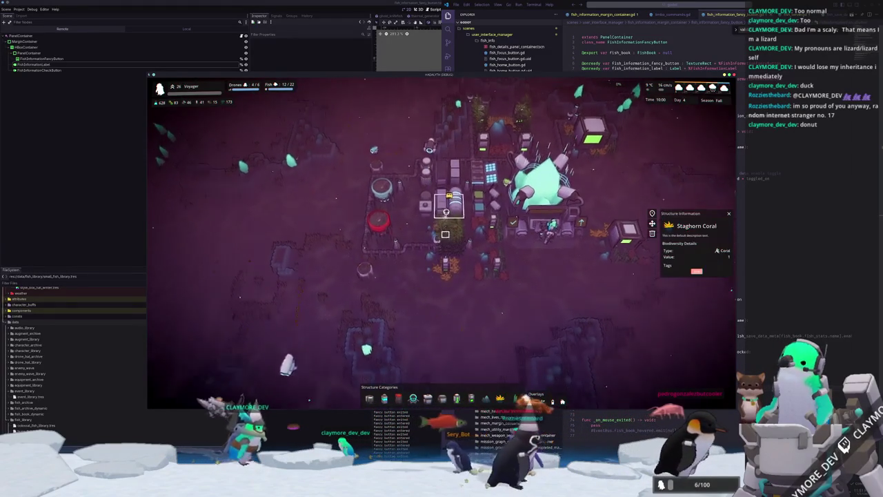
click(492, 240)
click(442, 242)
scroll(435, 243, up, 5)
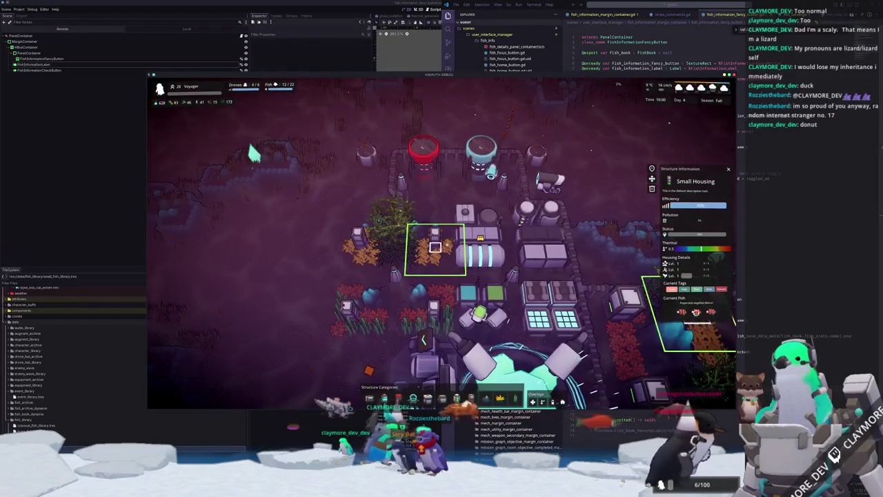
scroll(435, 248, down, 5)
Run the developer console command that unlocks every fish, then inspect the structure on the chosen tile
key(grave)
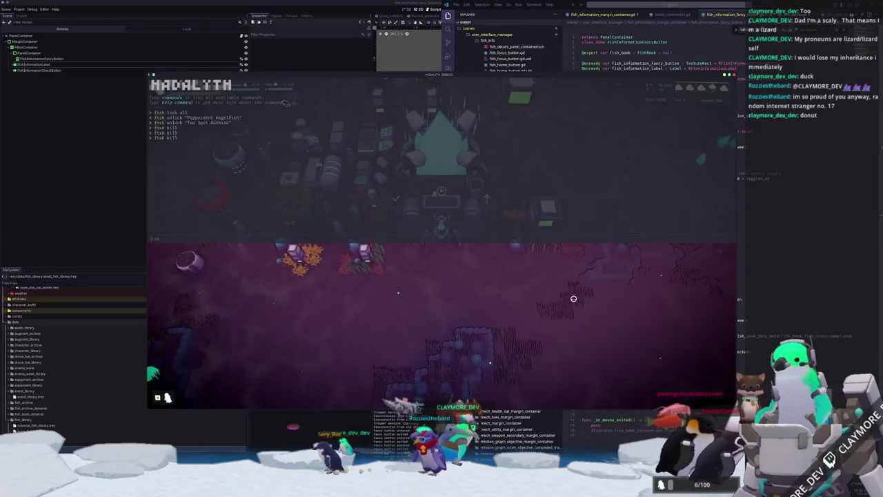
text(fish u)
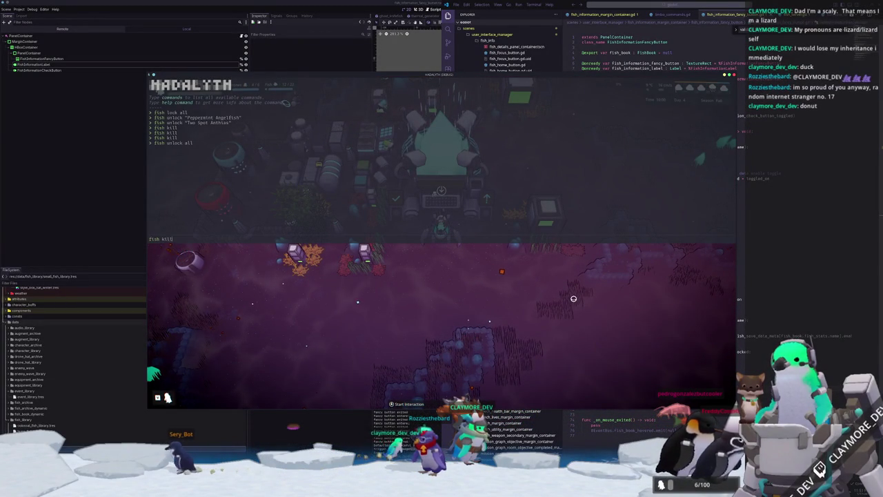
key(grave)
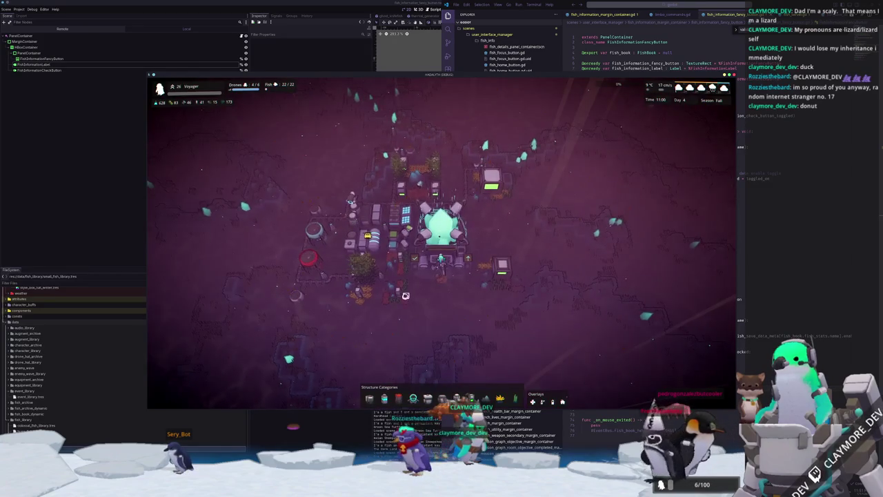
click(399, 295)
scroll(466, 287, up, 3)
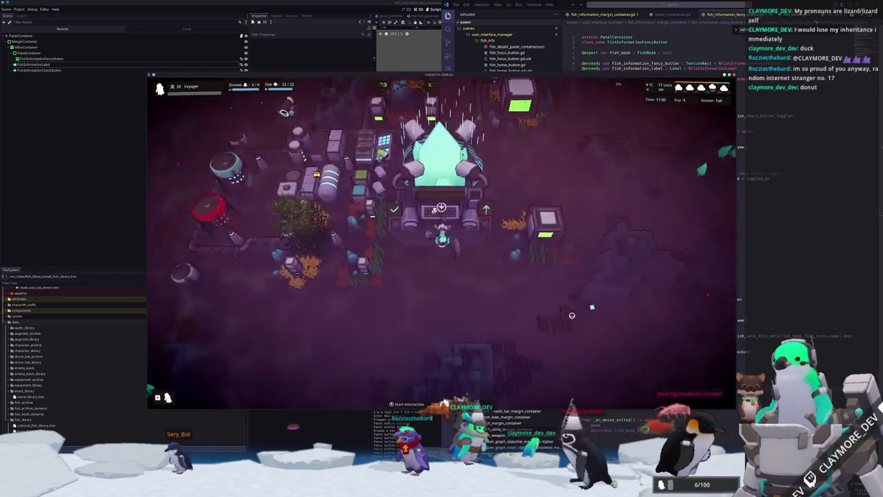
Move the spawn toggle task card into Devlog on the browser Tasks board
key(alt+Tab)
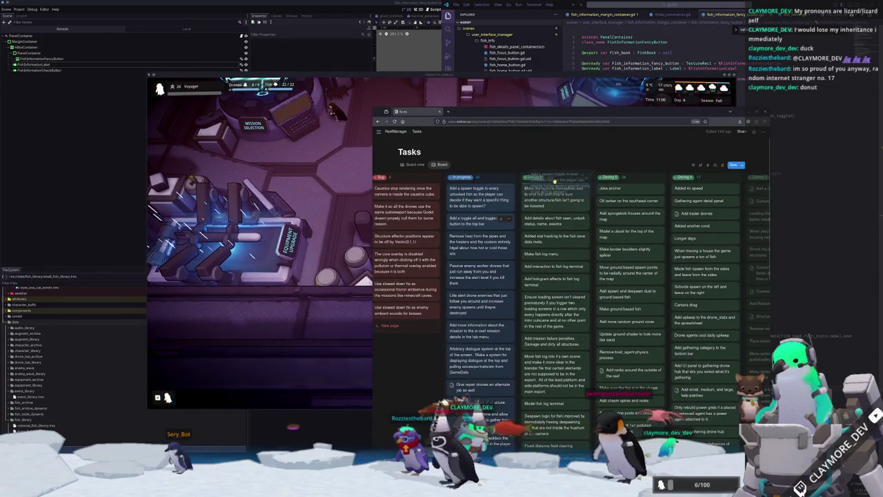
drag(554, 180, 553, 184)
click(298, 243)
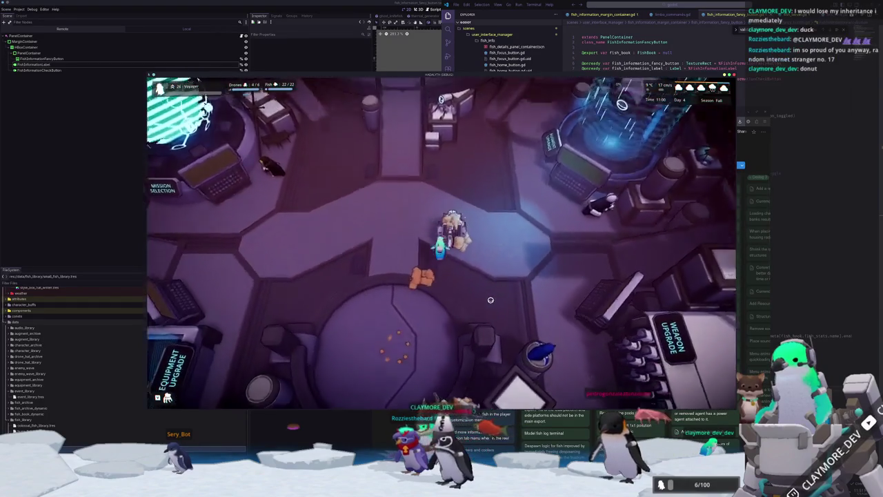
Walk north to the fish station, view a fish's details in the Fish Information Menu, then close the game
key(w)
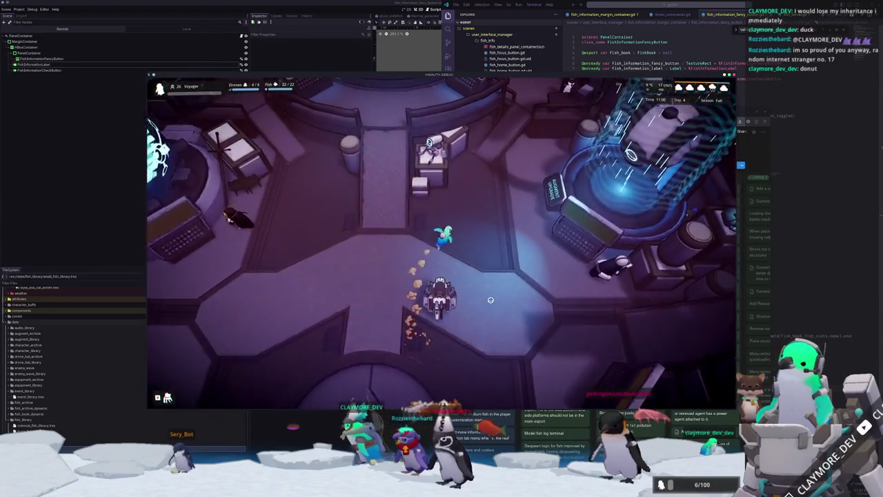
key(w)
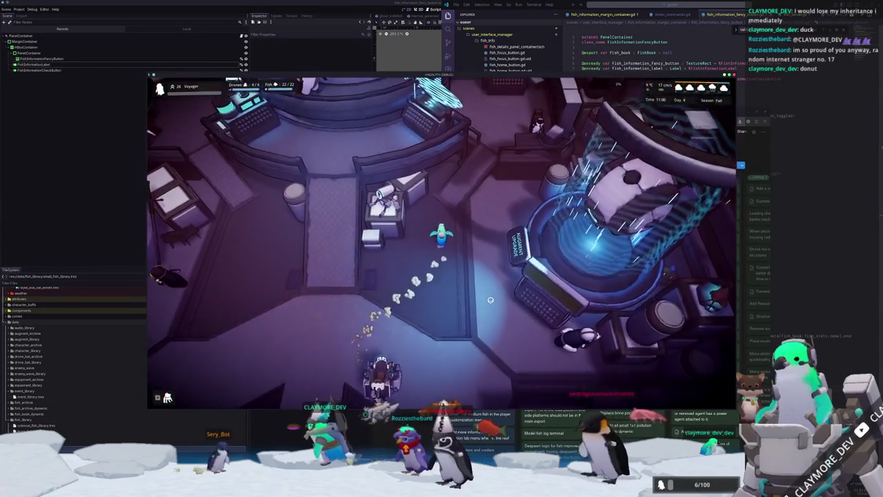
key(w)
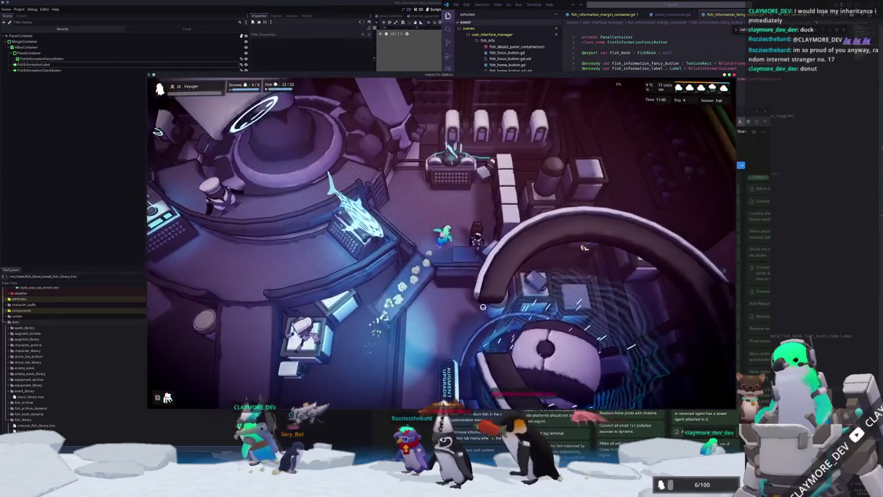
key(e)
click(484, 306)
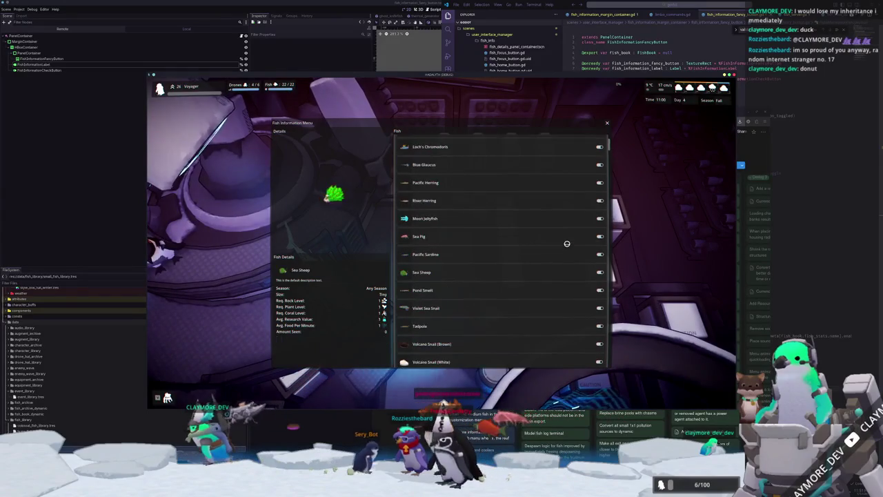
scroll(552, 307, up, 5)
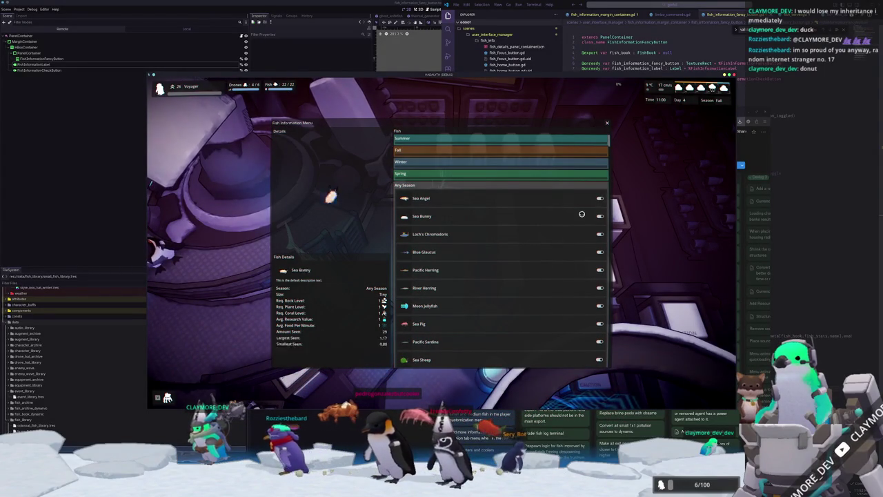
click(657, 225)
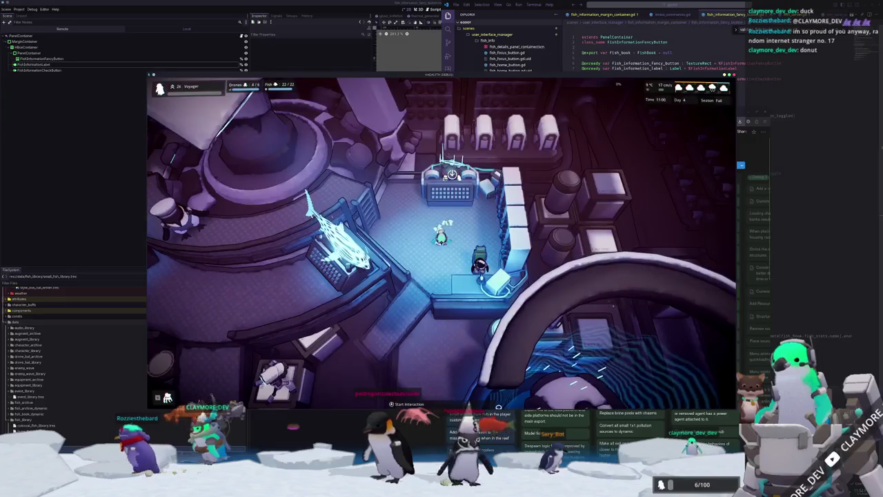
key(alt+F4)
key(alt+Tab)
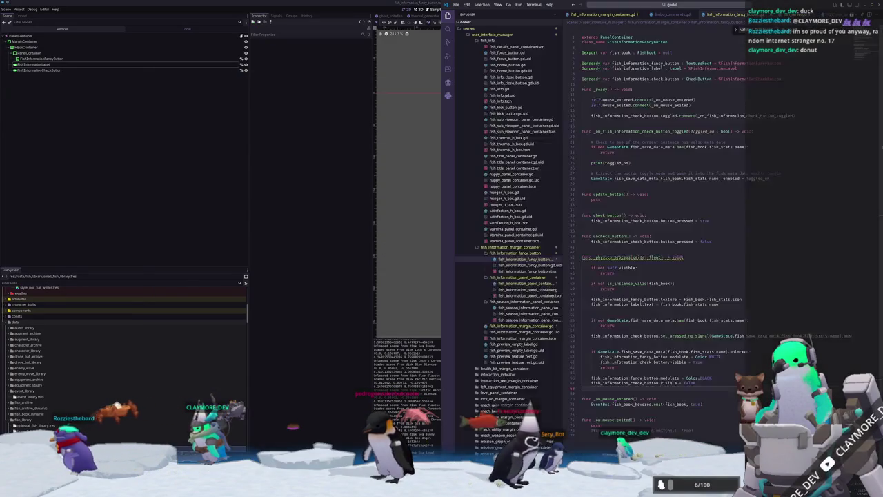
Return to the Godot editor with the Fish Information Menu scene open
key(alt+Tab)
scroll(554, 166, up, 2)
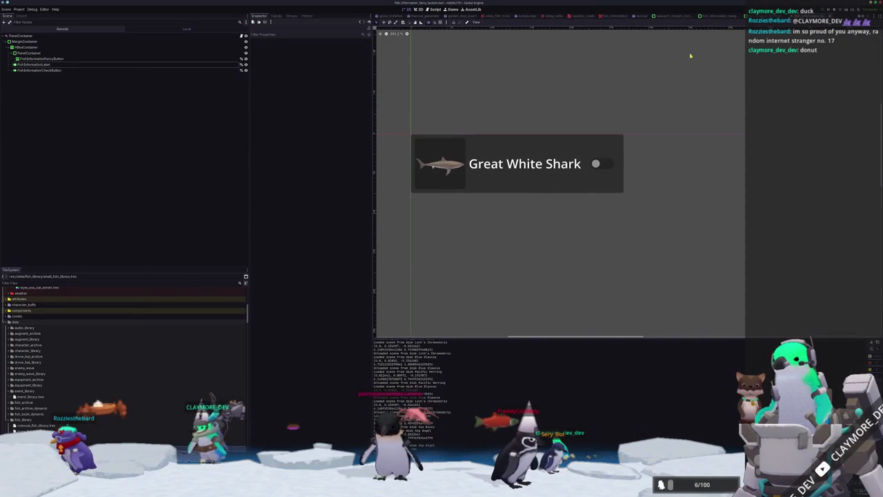
key(ctrl+Tab)
key(ctrl+Tab)
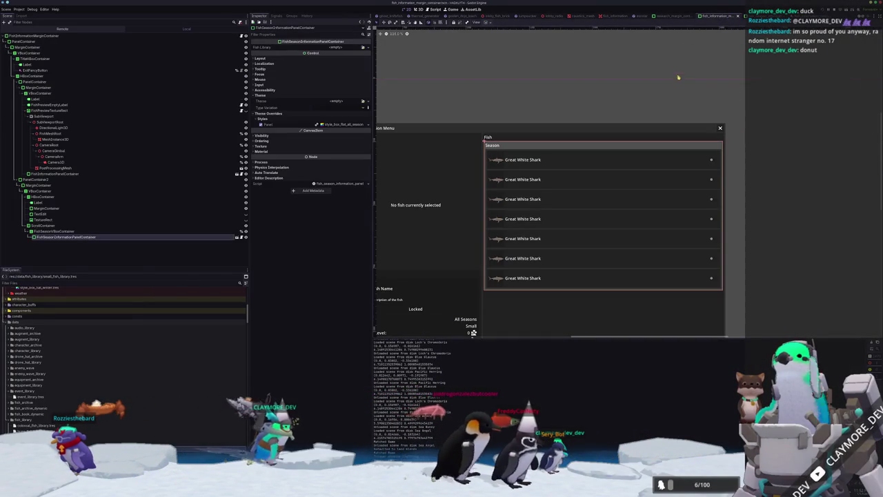
click(668, 15)
click(714, 16)
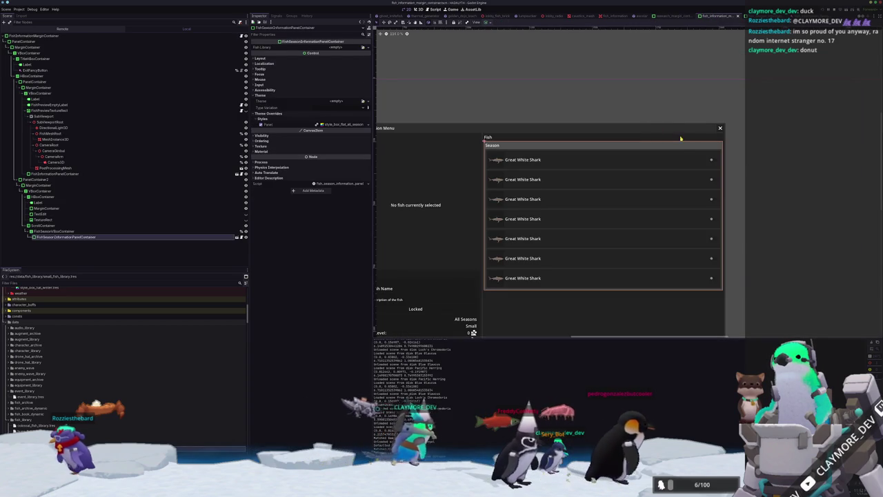
Add a FancyButton child under the HBoxContainer with the text 'Toggle All'
click(69, 197)
right_click(69, 197)
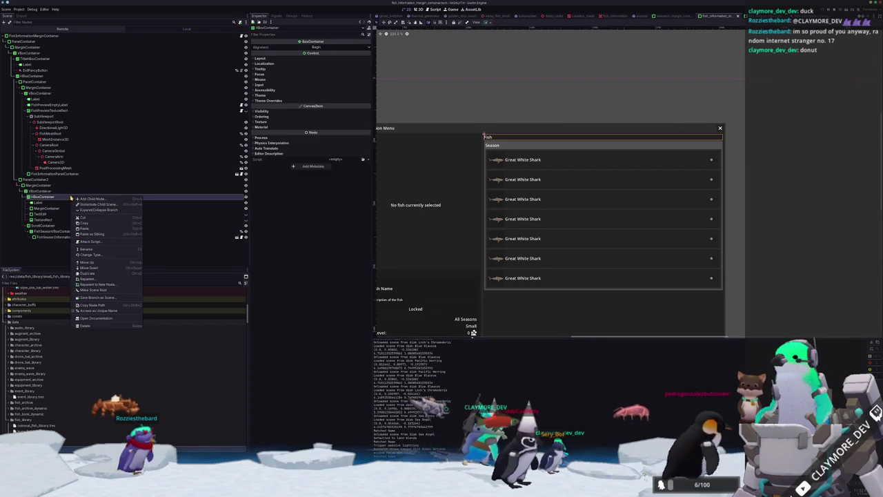
click(100, 200)
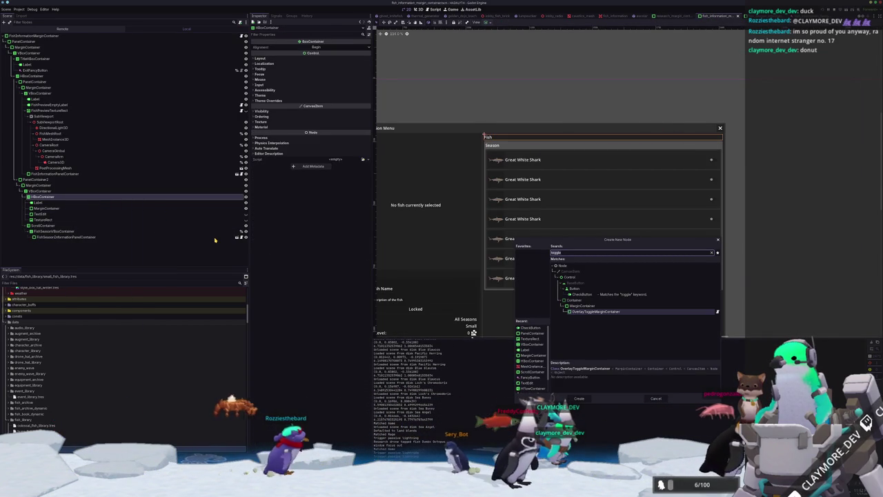
key(ctrl+a)
key(BackSpace)
text(butt)
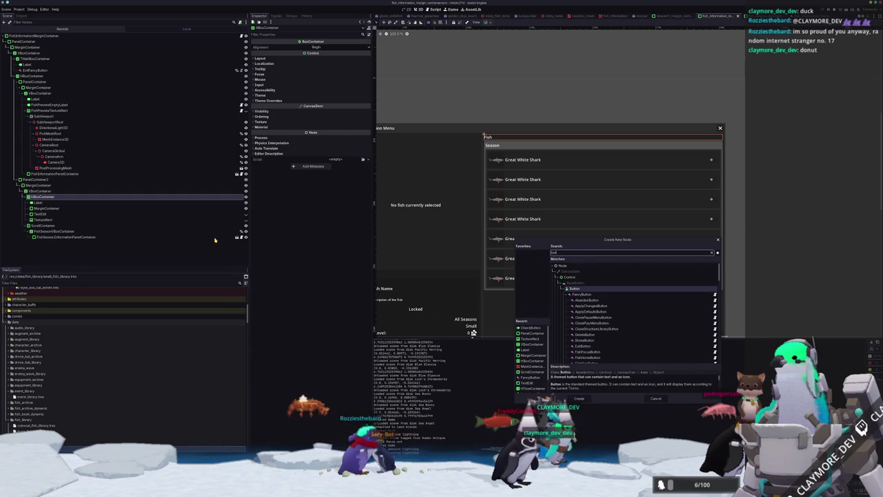
key(Down)
key(Return)
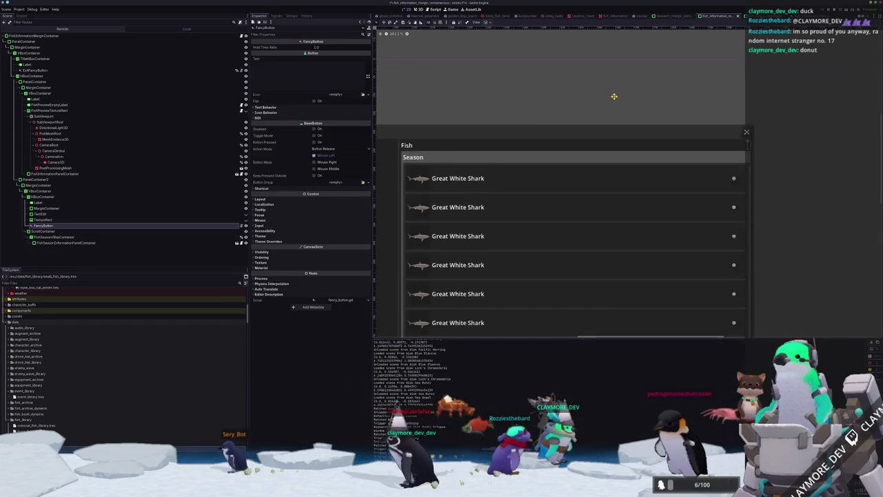
click(266, 66)
text(Togg)
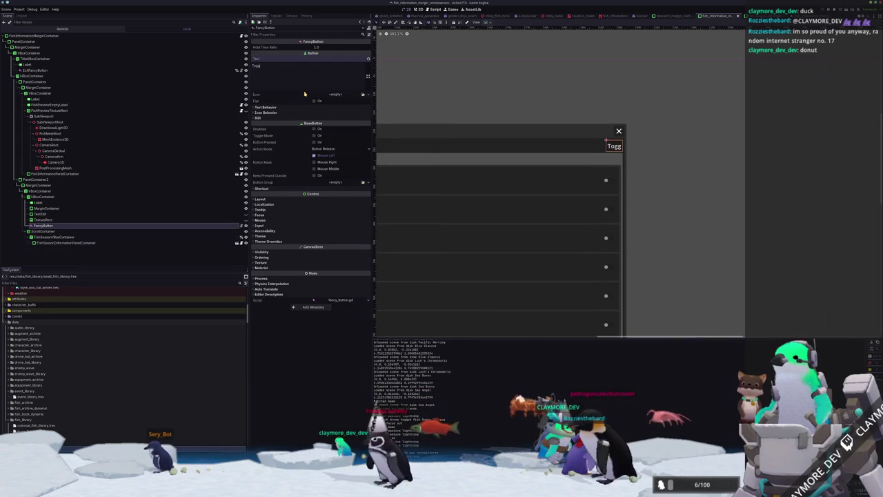
text(le All)
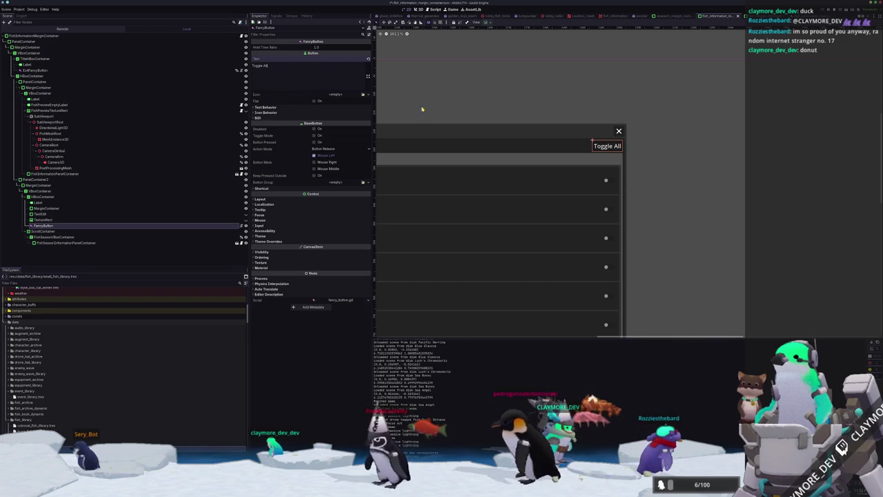
click(456, 105)
Duplicate it as a 'Toggle None' button and place it before Toggle All
click(43, 226)
key(ctrl+d)
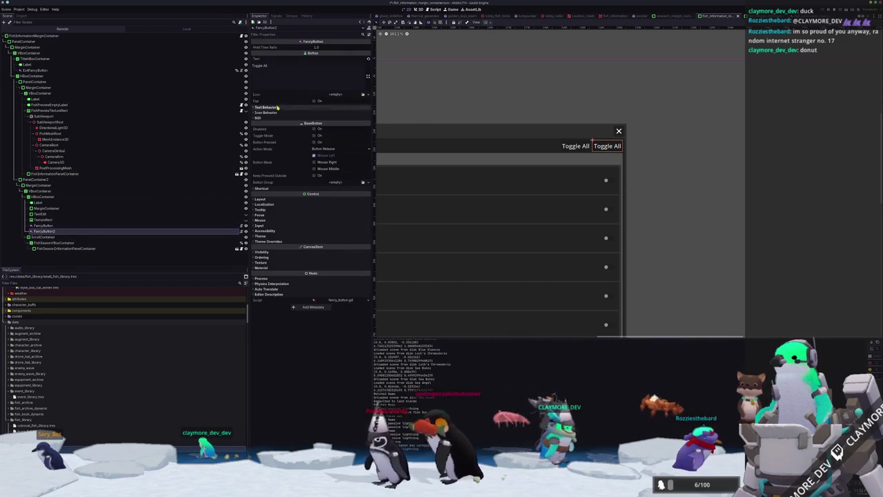
text(To)
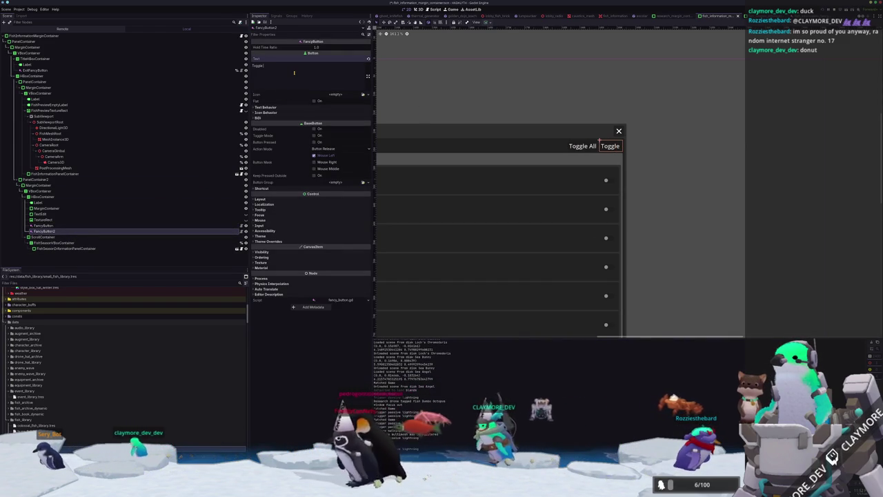
text(ne)
click(694, 154)
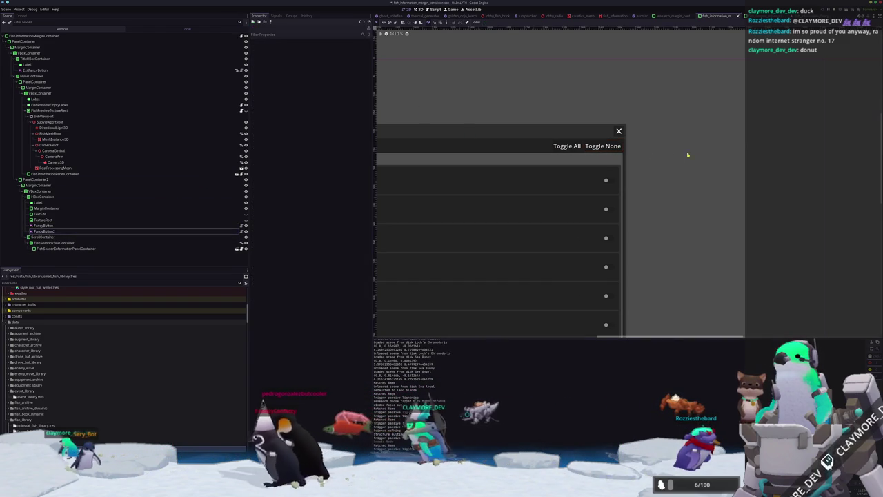
scroll(572, 146, up, 2)
click(534, 142)
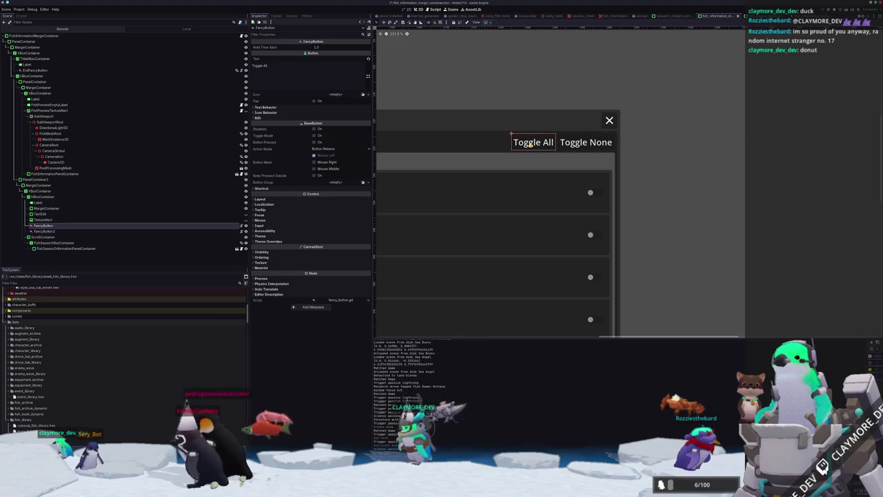
click(44, 231)
drag(55, 224, 60, 227)
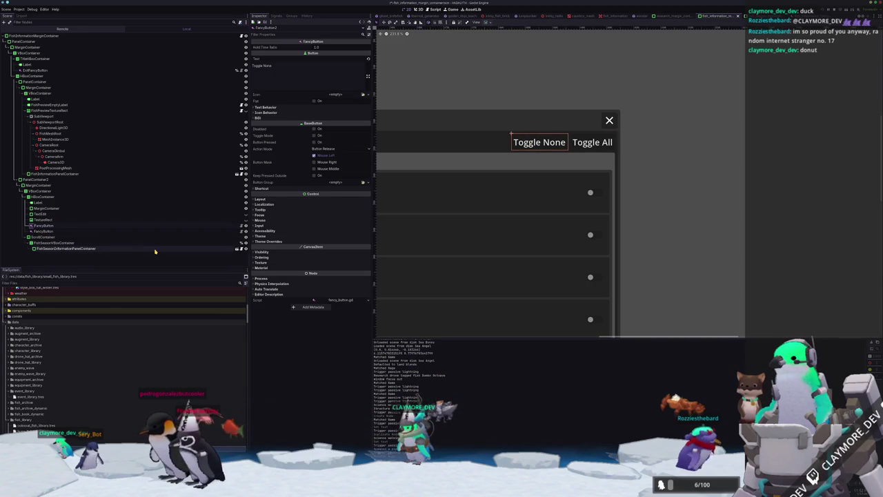
text(None)
Rename the two buttons NoneFancyButton and AllFancyButton
key(Down)
key(F2)
key(Home)
text(All)
key(Return)
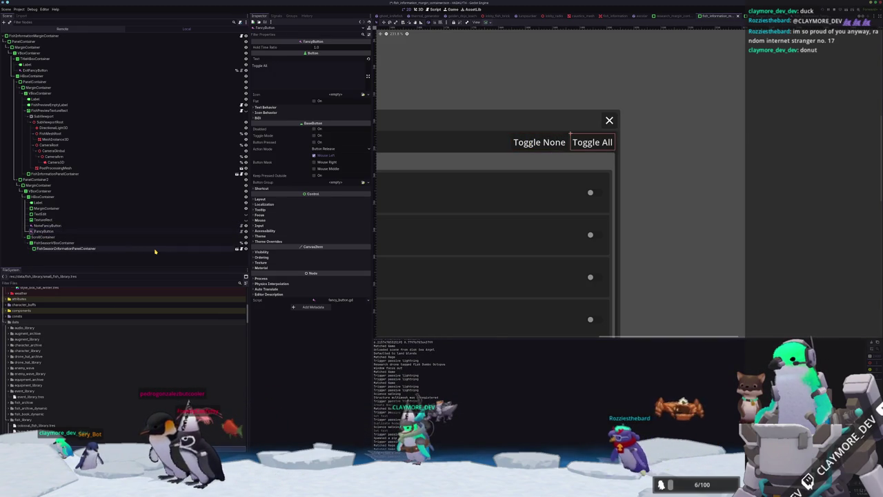
shift+click(196, 225)
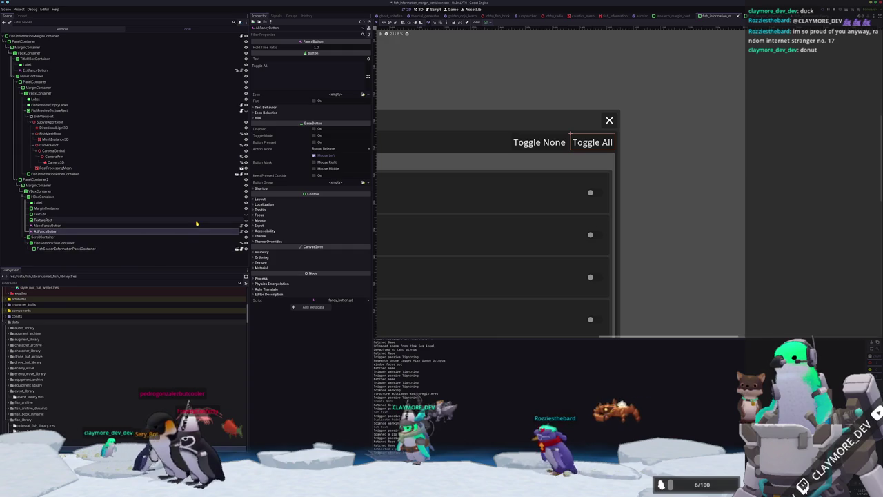
right_click(200, 228)
key(Escape)
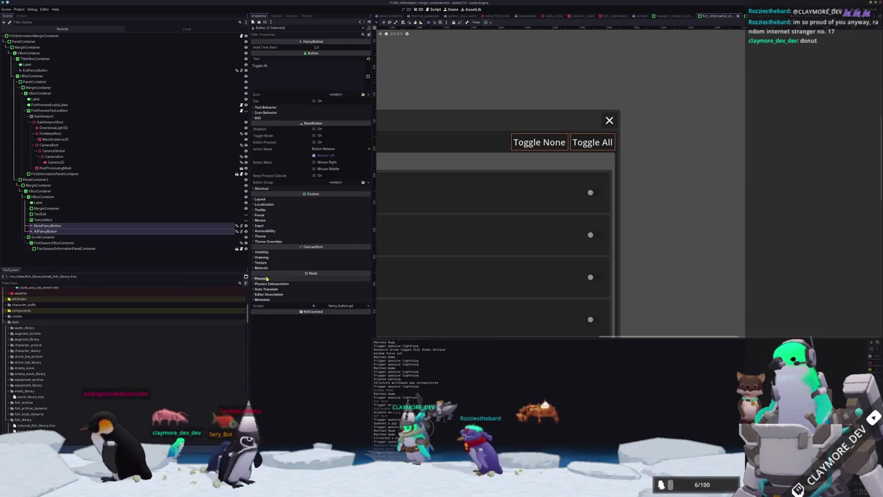
click(692, 181)
scroll(675, 184, down, 2)
scroll(676, 184, down, 2)
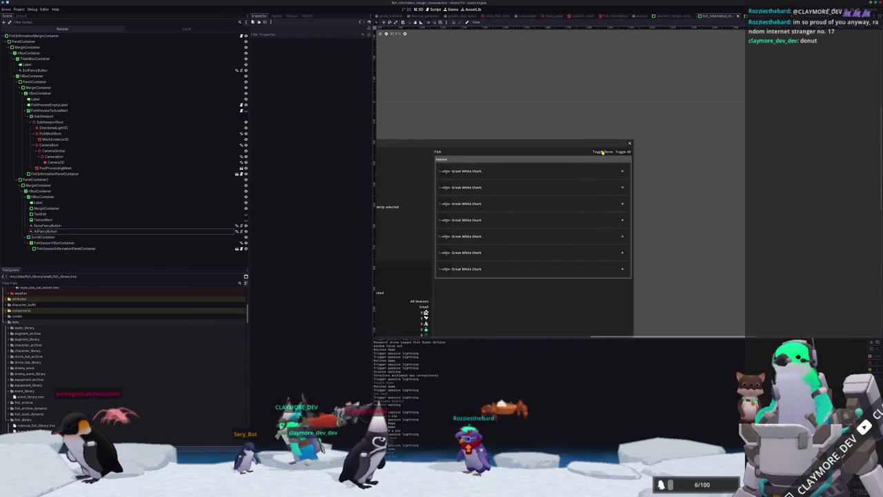
Add a Label under the header HBoxContainer, placed right after the TextureRect
click(43, 220)
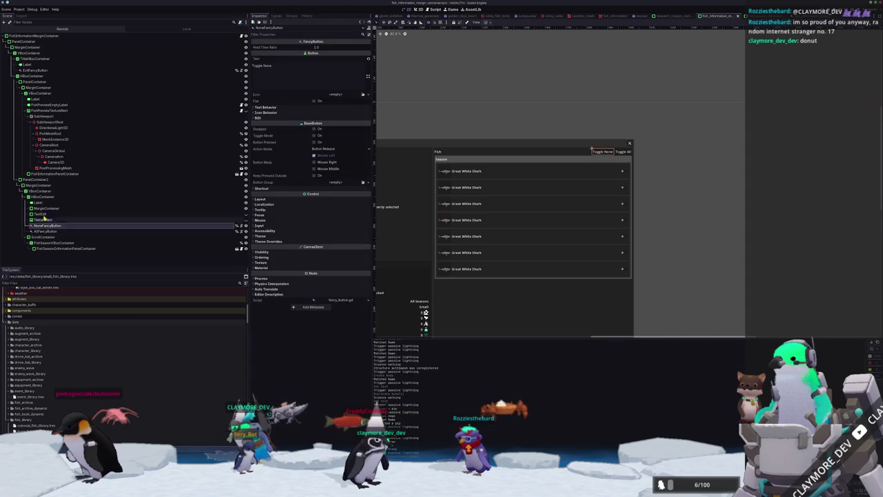
click(50, 197)
right_click(50, 197)
click(69, 201)
text(label)
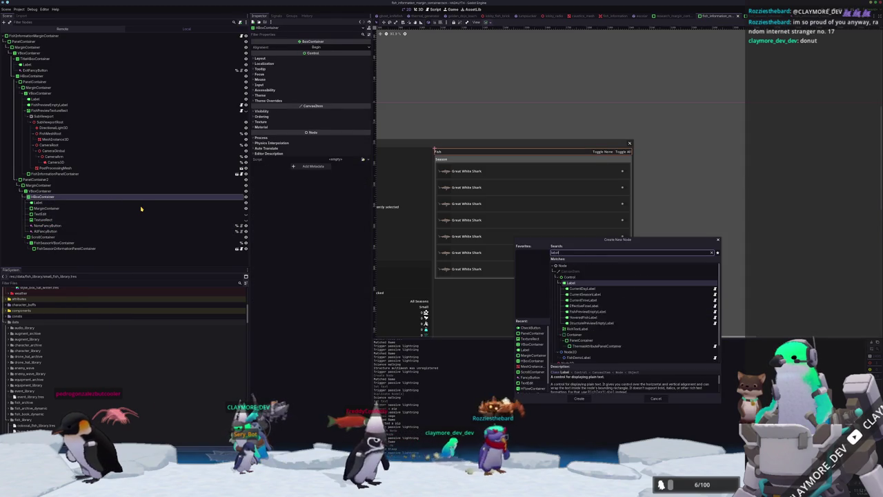
key(Return)
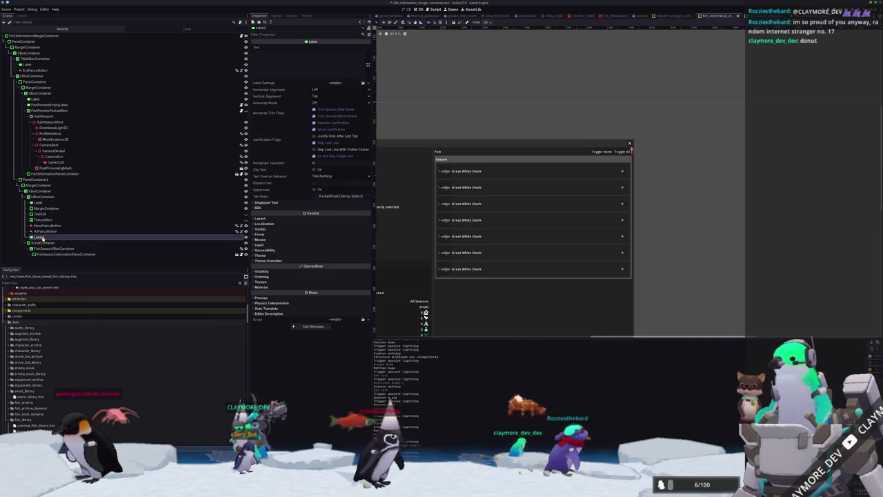
drag(43, 222, 45, 224)
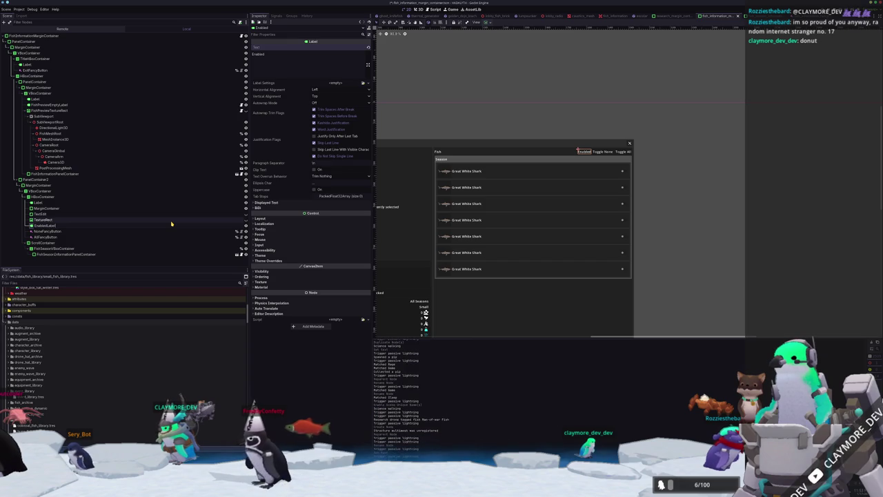
Select AllFancyButton in the scene tree and switch to fish_information_margin_container.gd in VS Code
scroll(559, 154, up, 5)
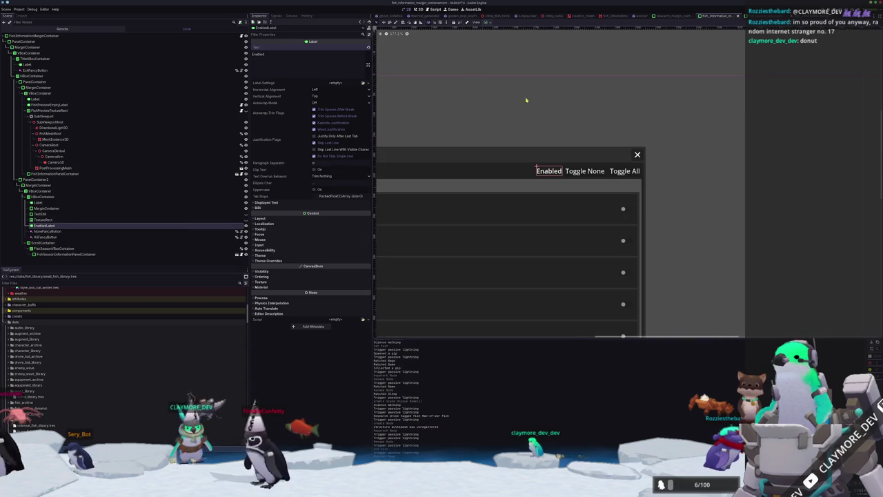
click(578, 143)
click(44, 237)
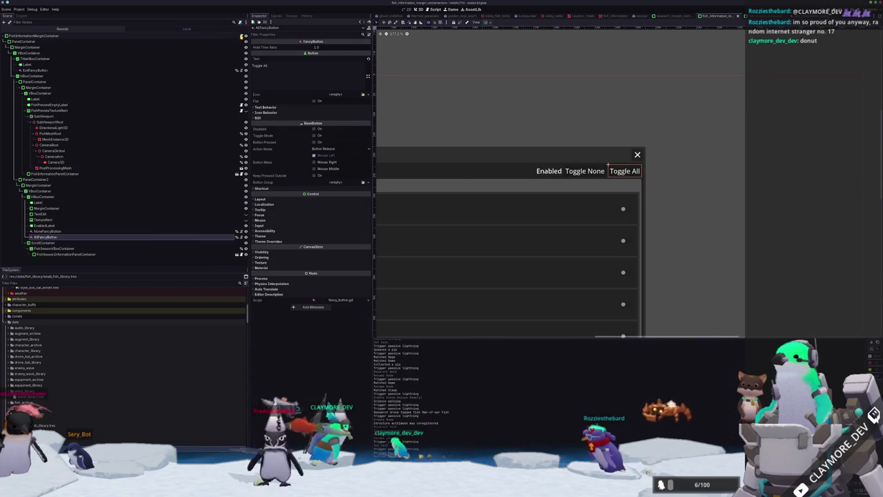
key(alt+Tab)
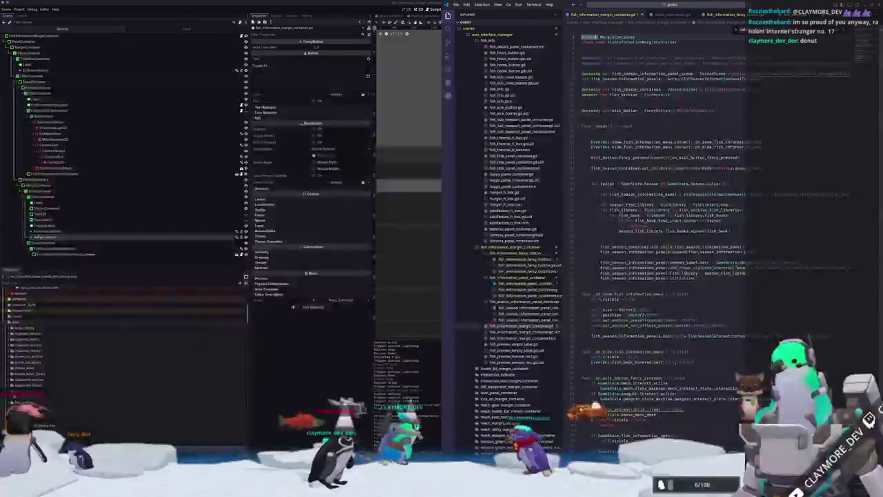
click(592, 116)
key(Return)
text(@on)
key(Return)
text(var )
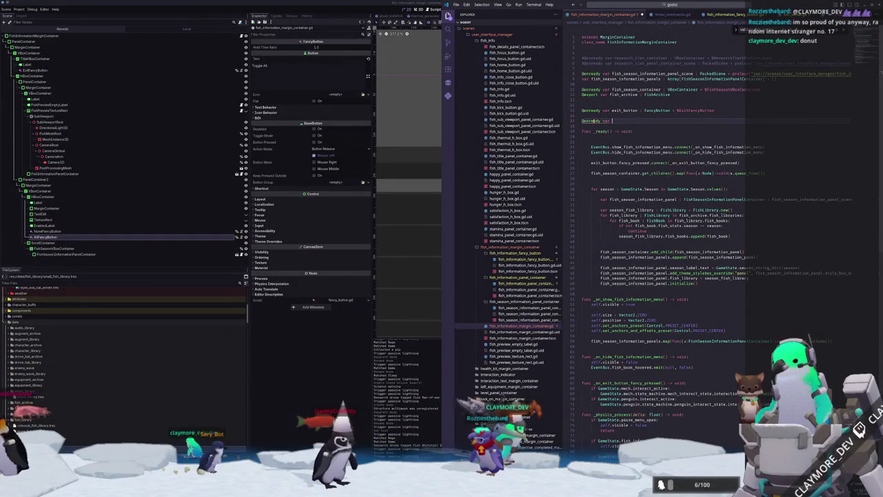
text(tegg)
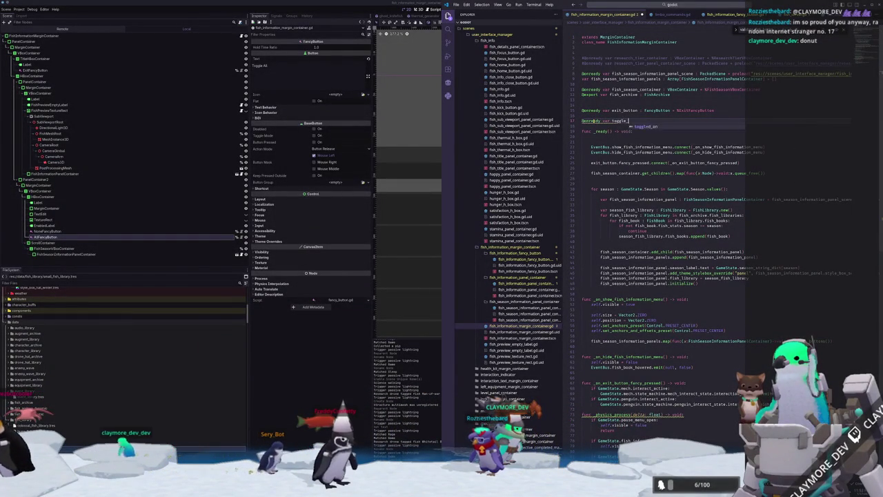
text(e :)
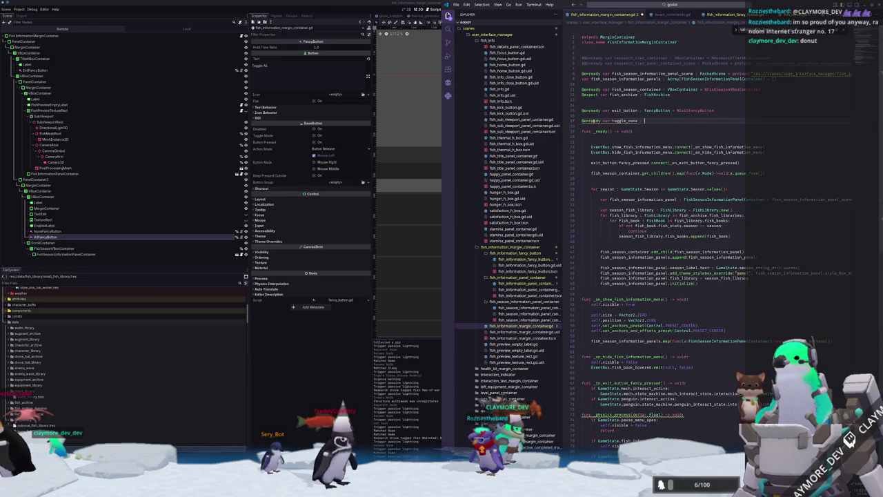
text(FancyButton = %Toggle)
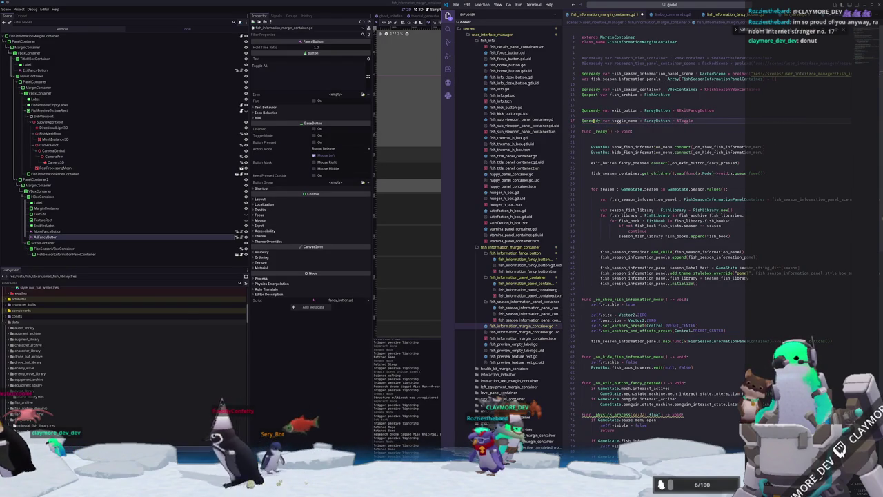
key(BackSpace)
key(BackSpace)
key(BackSpace)
text(Non)
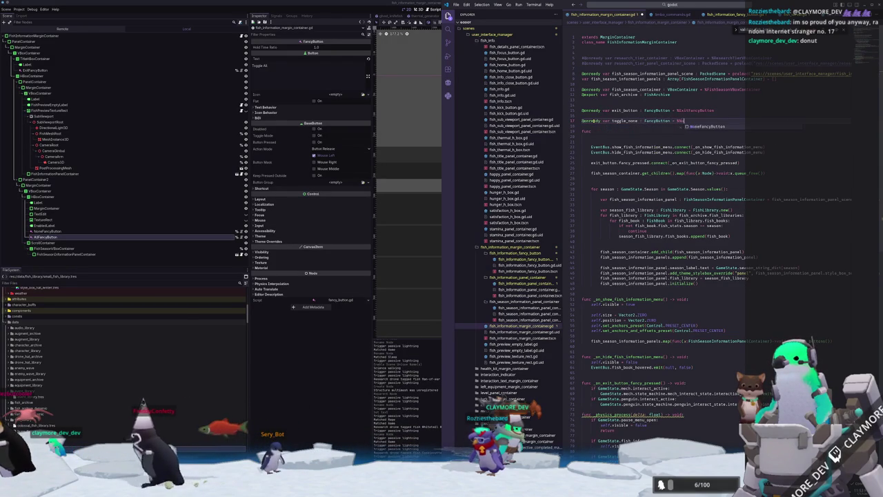
key(Return)
key(Return)
text(@onready var t)
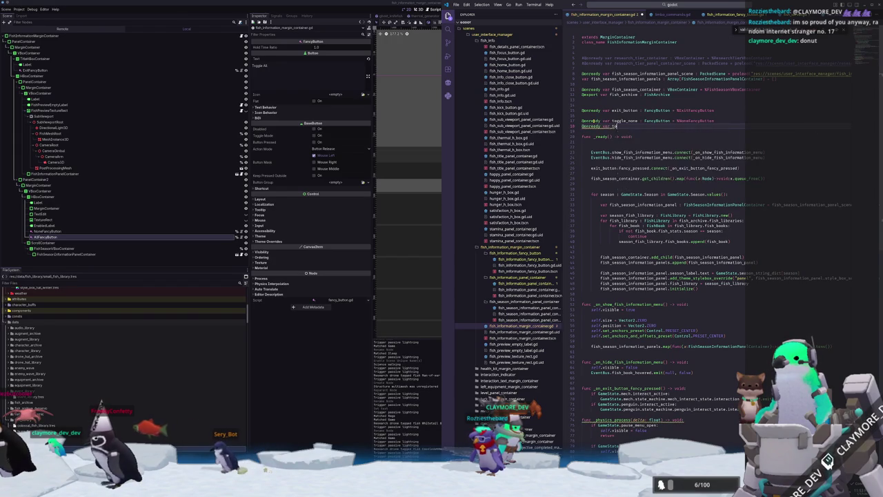
text(ggle_all )
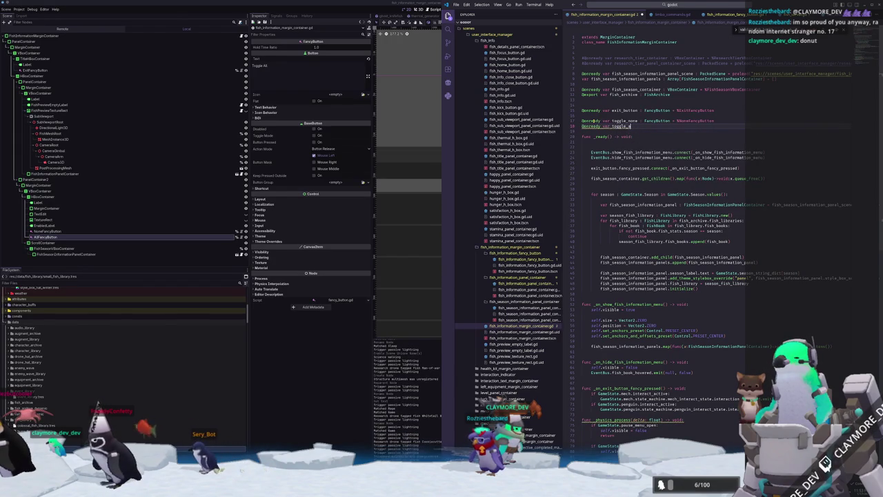
text(: FancyButton)
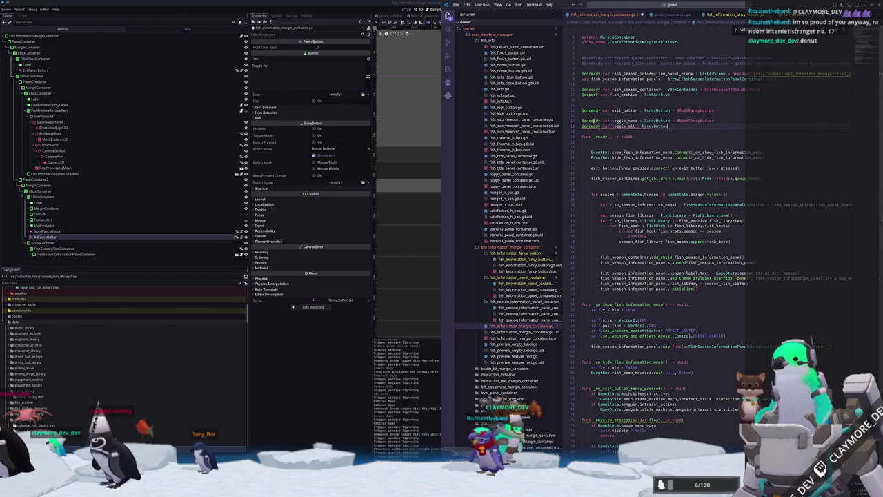
text( = %Al)
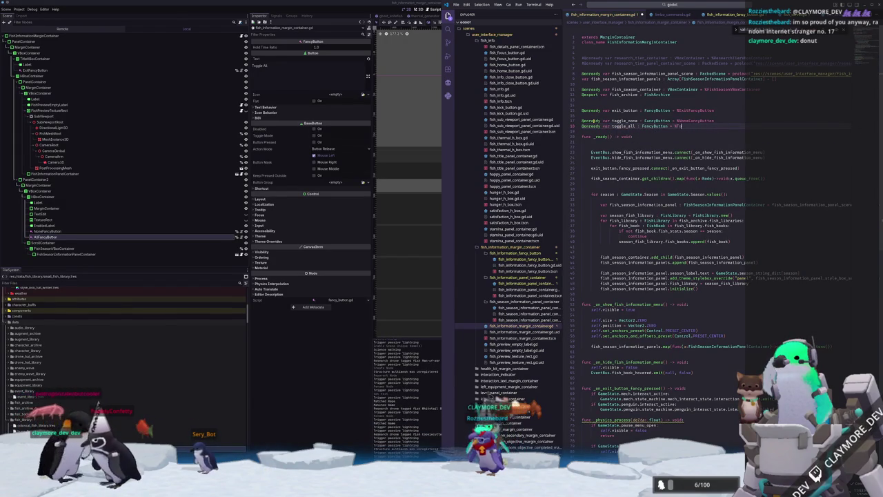
text(lFancyButton)
key(Return)
click(581, 168)
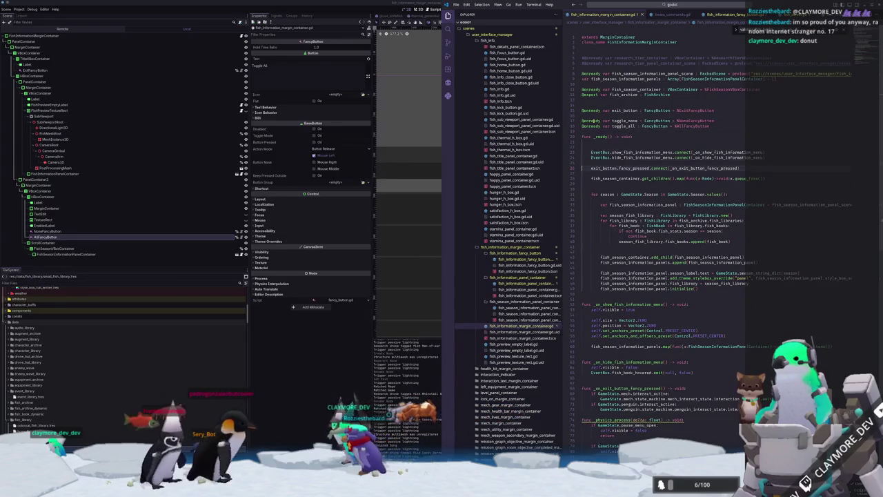
key(Return)
key(Return)
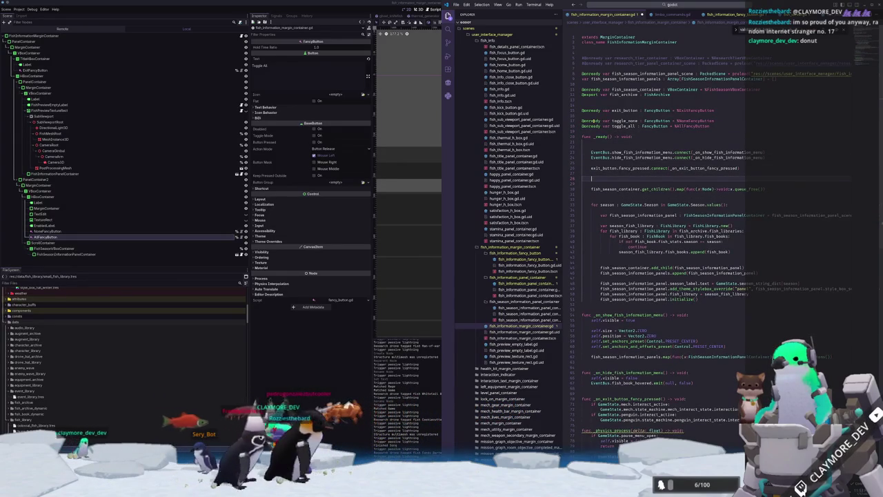
Connect toggle_none's fancy_pressed signal to toggle_fish bound to false
text(toggle_)
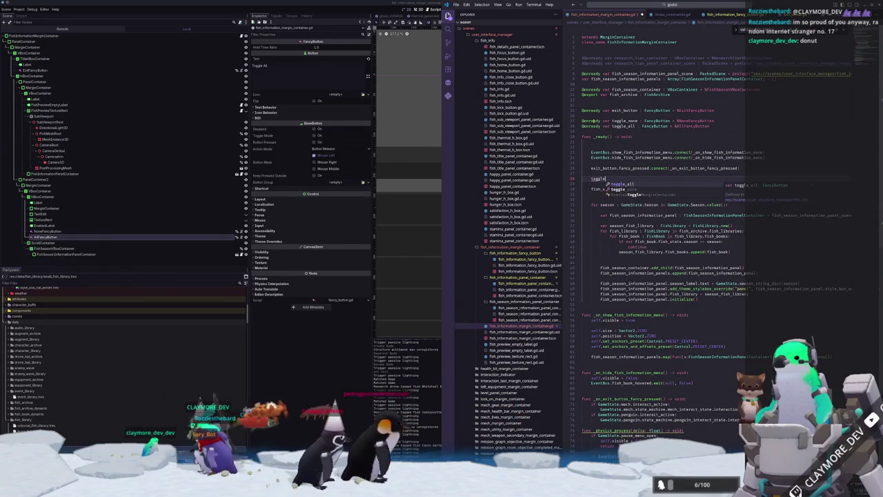
text(none.con)
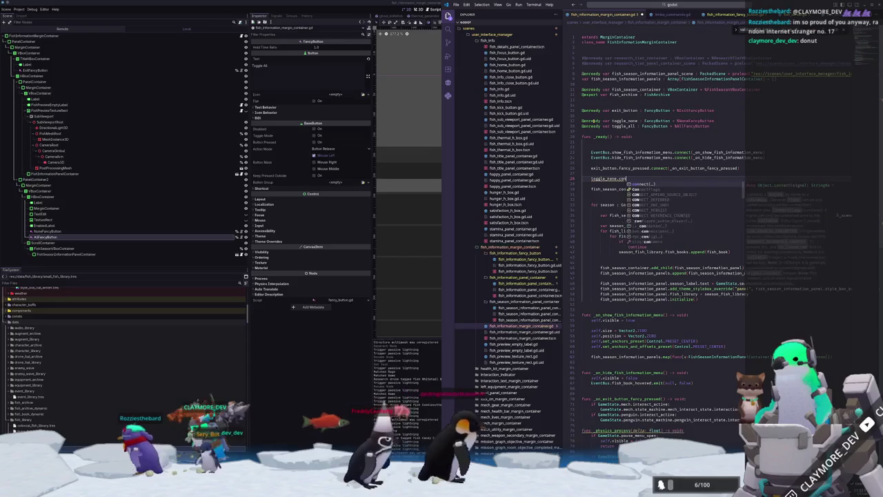
text(nect(toggle_fi)
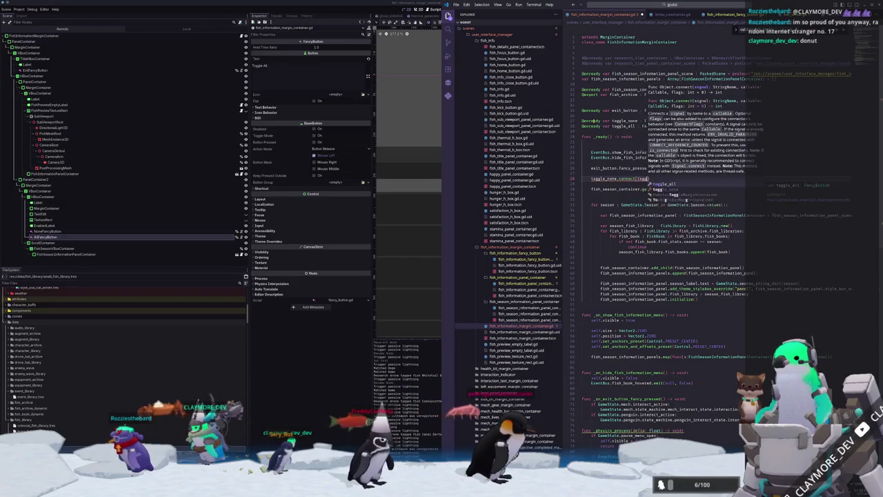
text(sh)
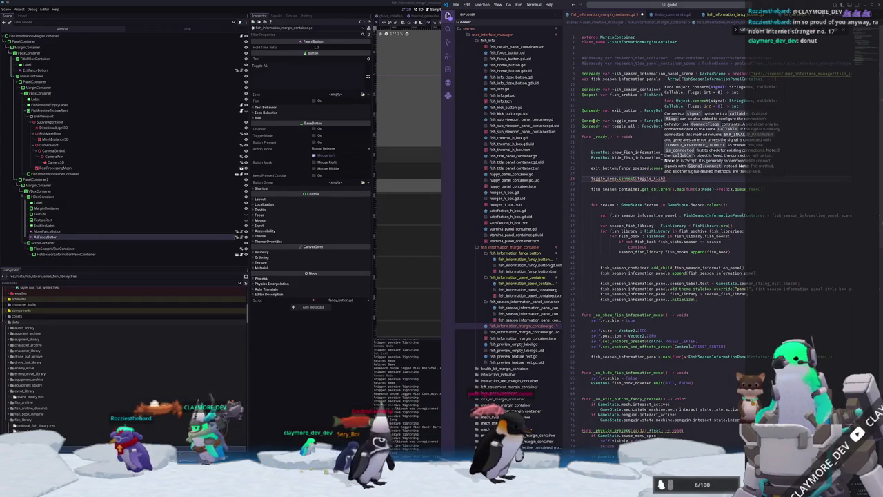
text(_)
text(d)
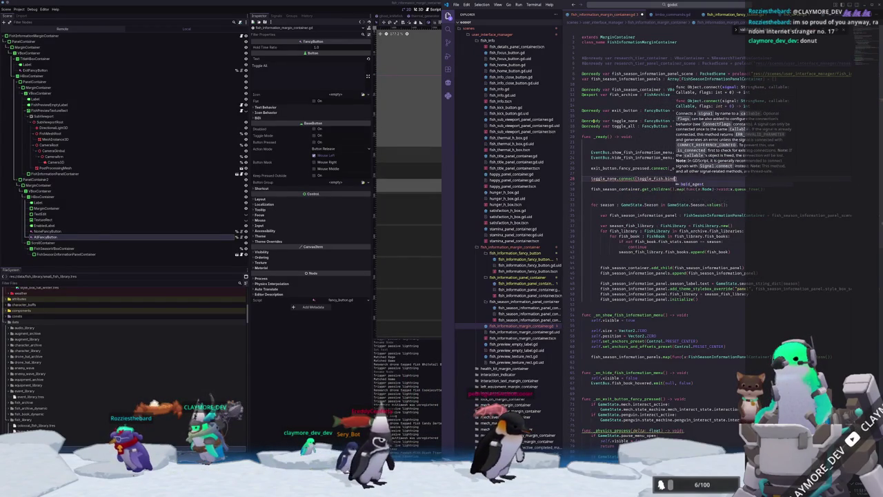
key(Escape)
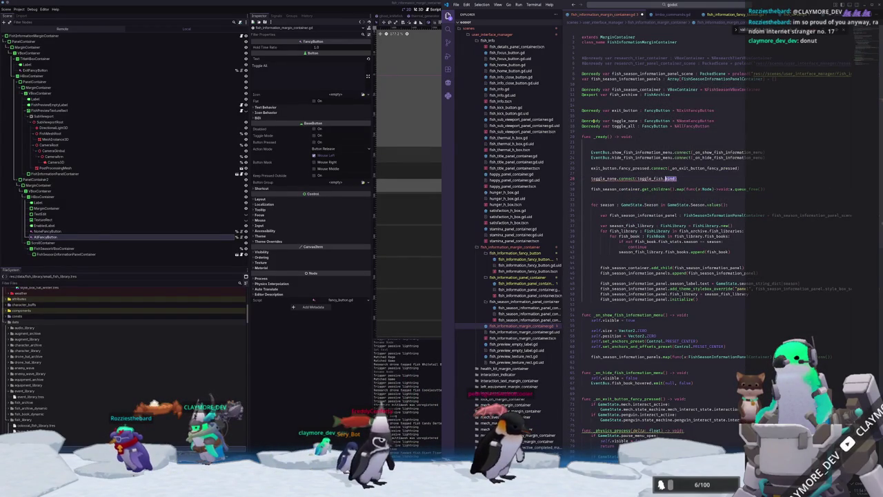
text(fancy)
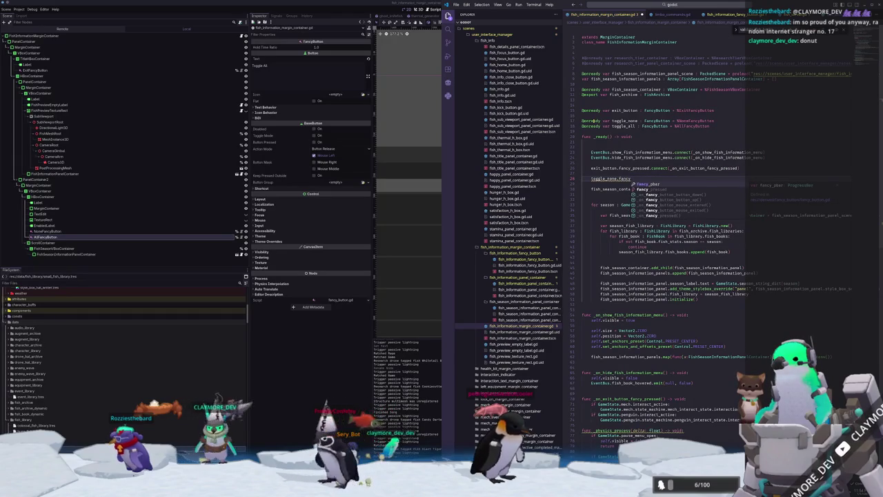
text(_pressed.connect)
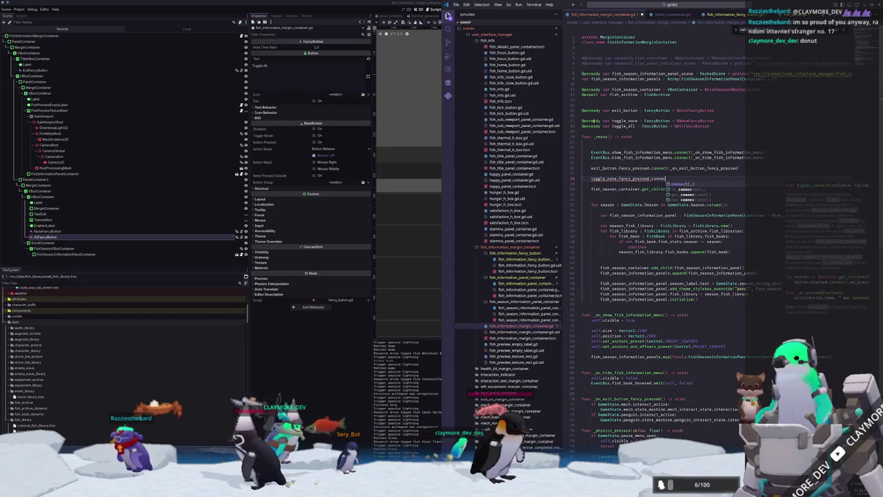
key(Return)
text(toggle_fish)
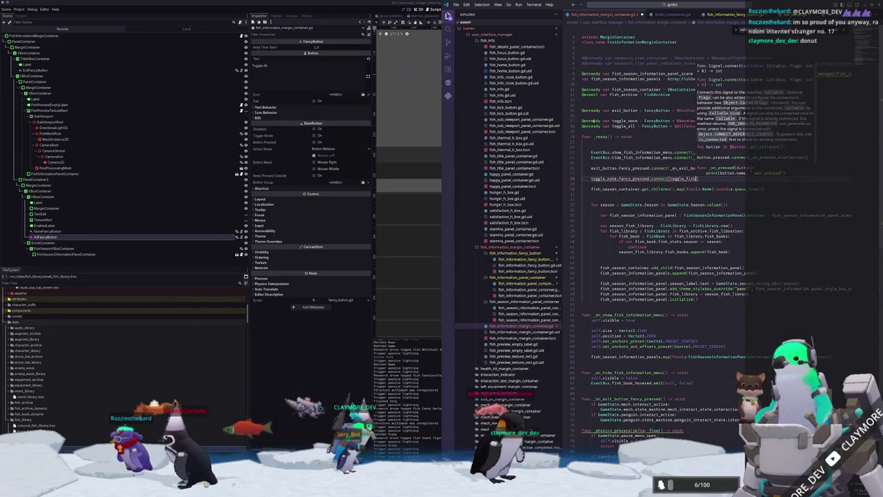
text(.bind(t)
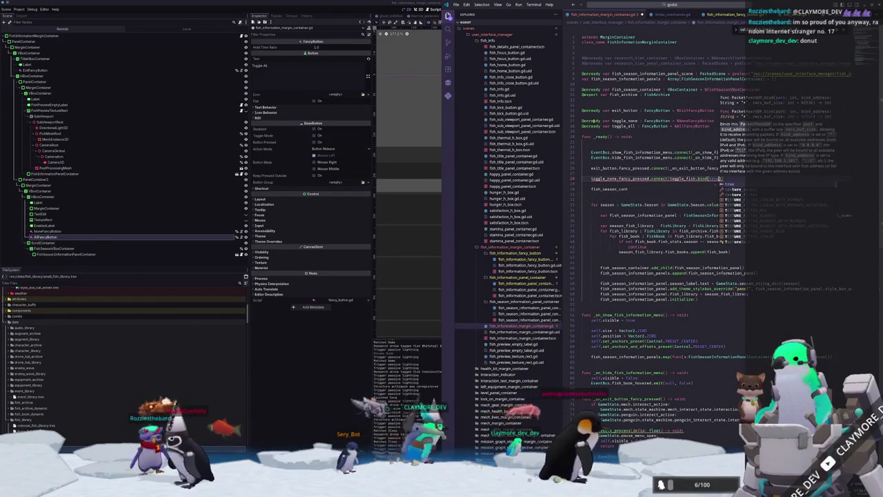
text(f)
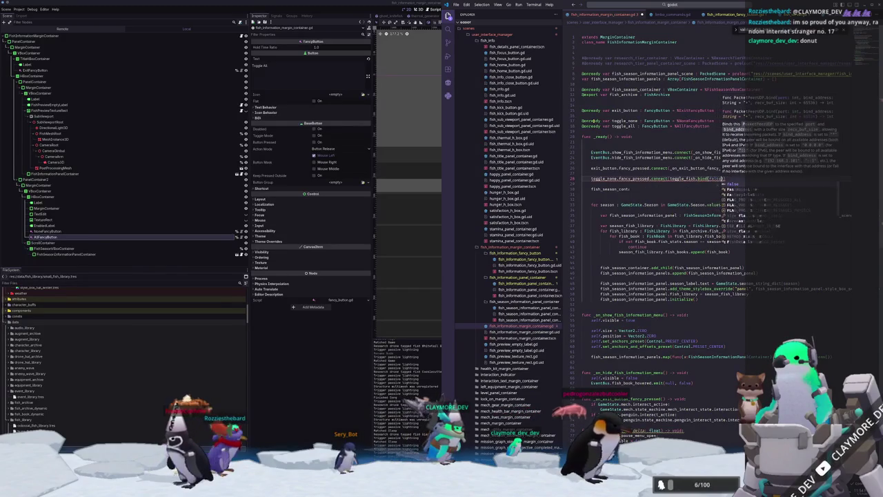
key(Return)
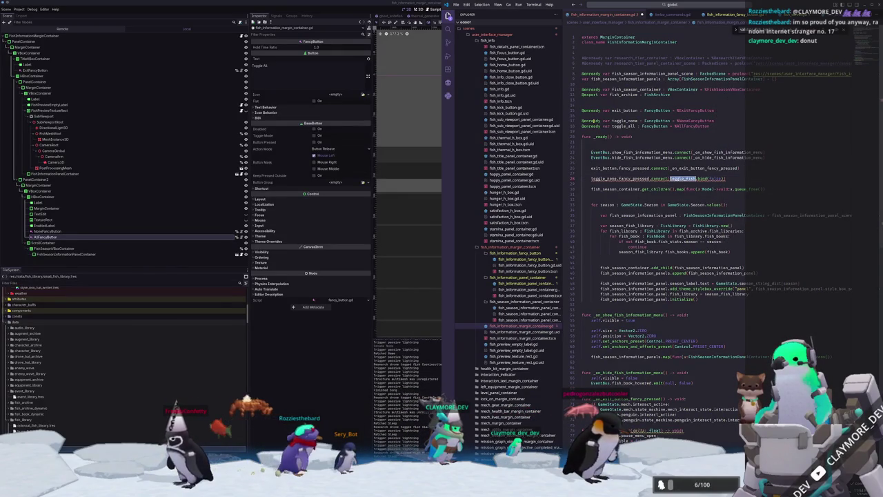
text(toggle)
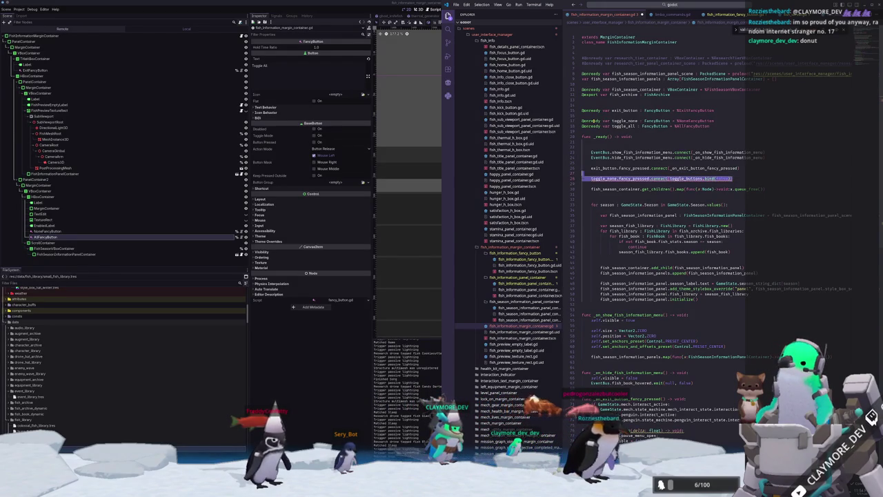
Duplicate that connection for toggle_all, binding true instead of false
key(shift+alt+Down)
key(ctrl+alt+Up)
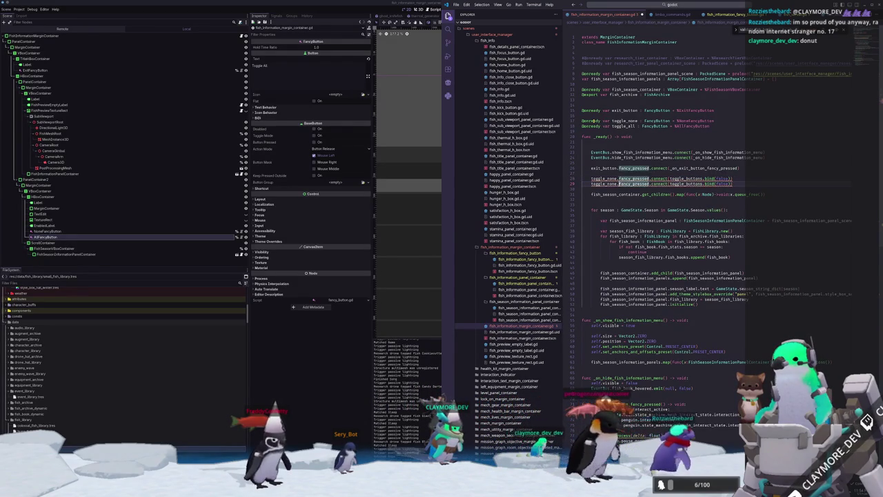
key(Home)
key(ctrl+shift+Right)
key(Escape)
text(toggle_all)
key(ctrl+Right)
key(ctrl+Right)
key(ctrl+Right)
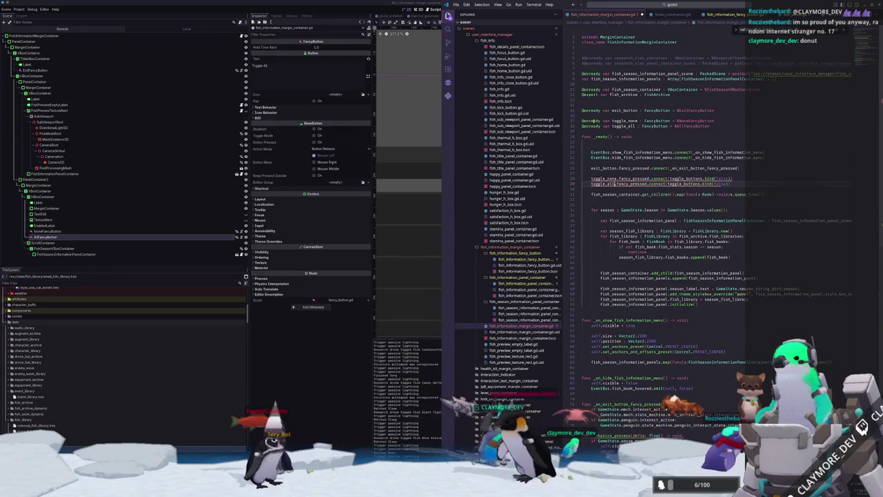
key(ctrl+Right)
key(ctrl+Right)
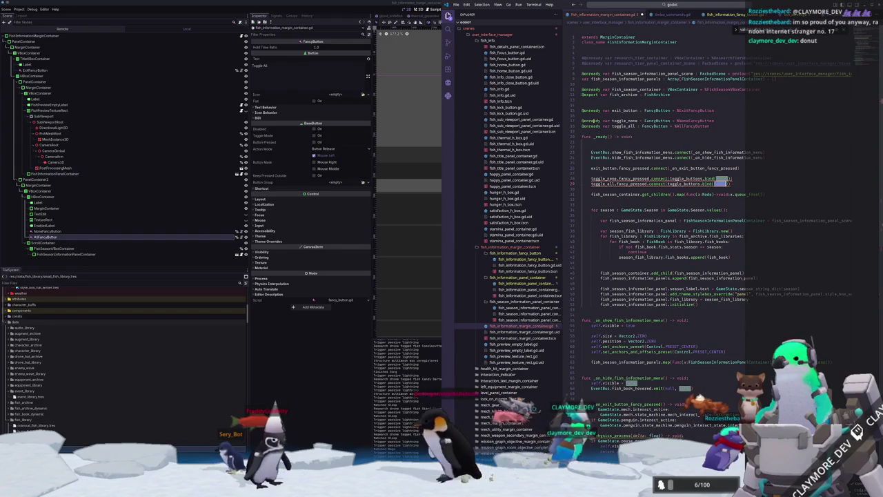
key(ctrl+BackSpace)
text(true)
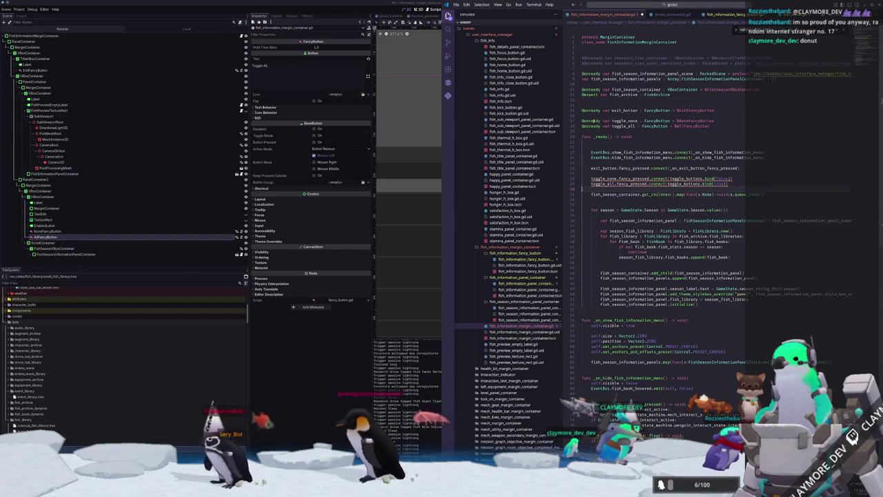
Begin a _toggle_buttons(toggle_mode : bool) function below the initialize call
click(582, 309)
key(Return)
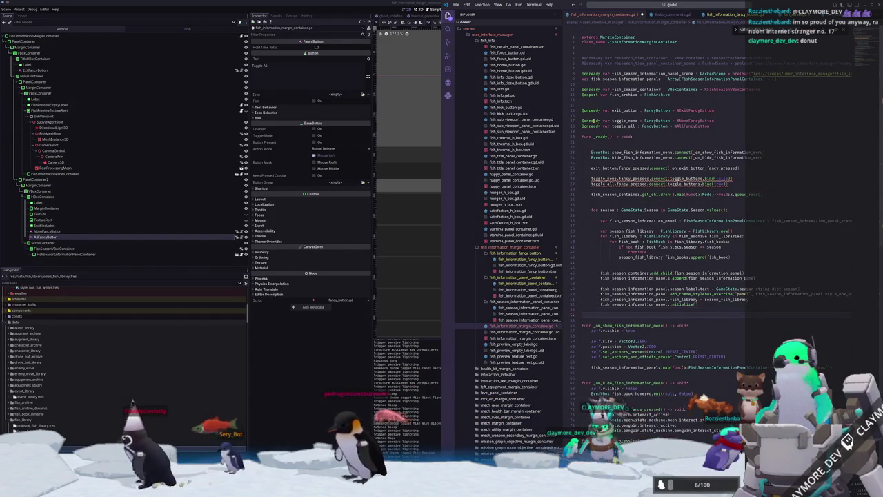
text(func _)
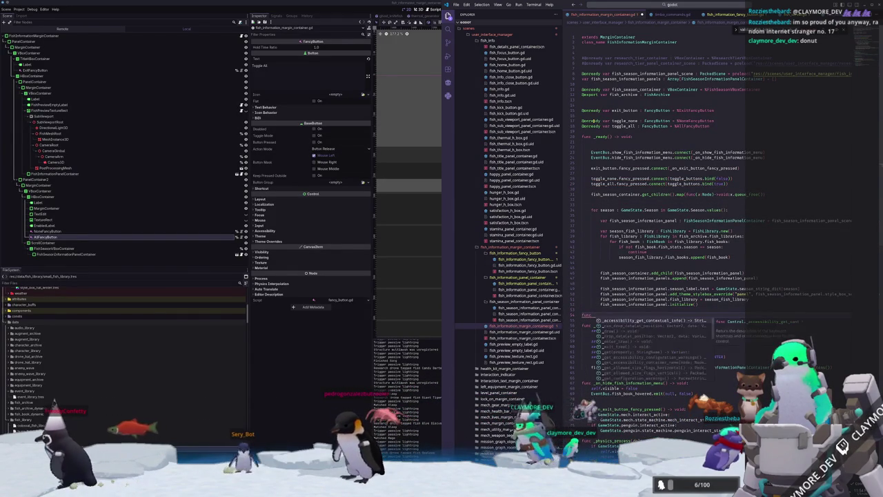
text(toggle_butt)
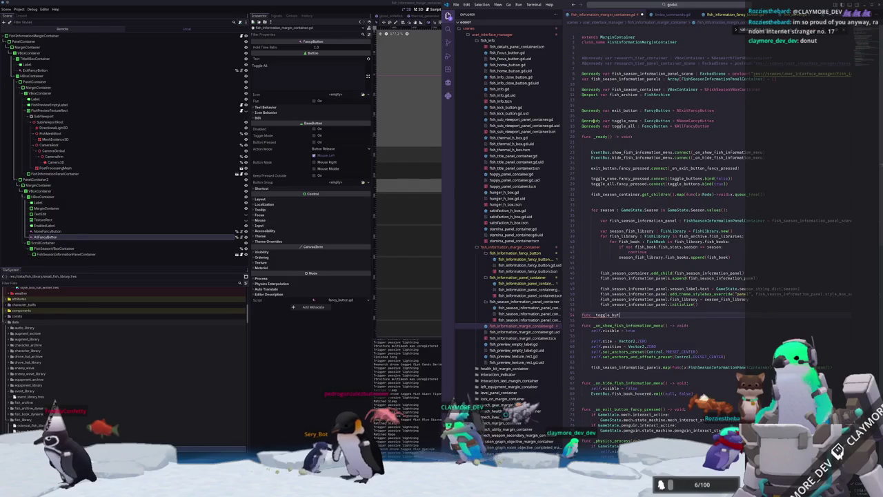
text(ons(toggle_mode )
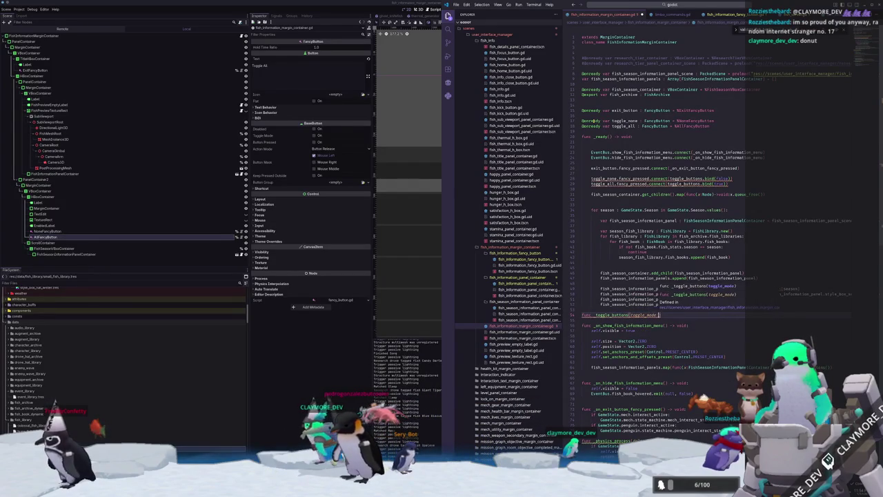
text(: Bo)
Complete the _toggle_buttons(toggle_mode : bool) -> void signature with a pass body
key(Return)
text() -> vo)
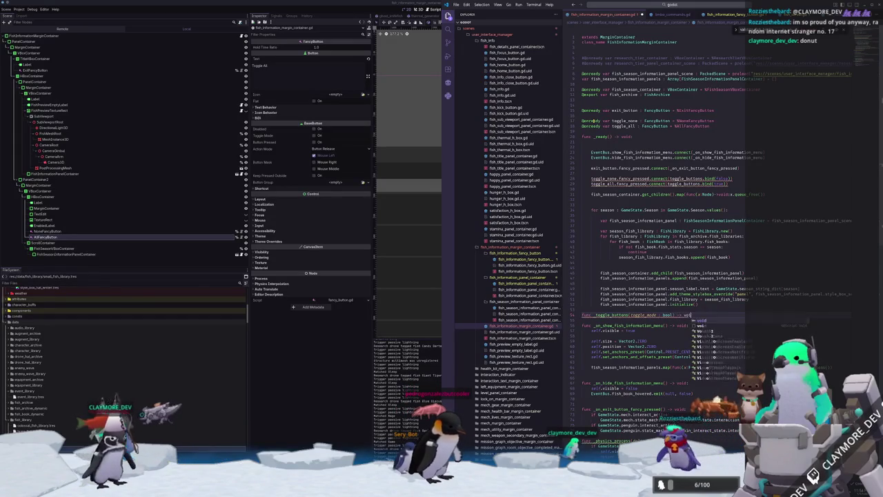
key(Return)
text(:)
key(Return)
text(pass)
Point both toggle button connections at _toggle_buttons instead of toggle_fish
key(Up)
key(Up)
key(Up)
key(Up)
key(Up)
key(Up)
key(ctrl+d)
text(_toggle_buttons)
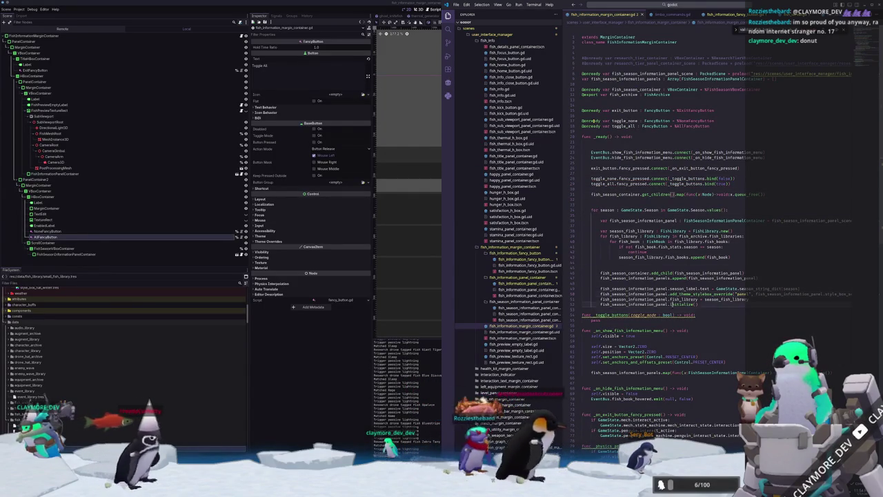
Loop over fish_season_information_panels, calling toggle_buttons(toggle_mode) on each panel
click(696, 315)
key(Return)
text(f)
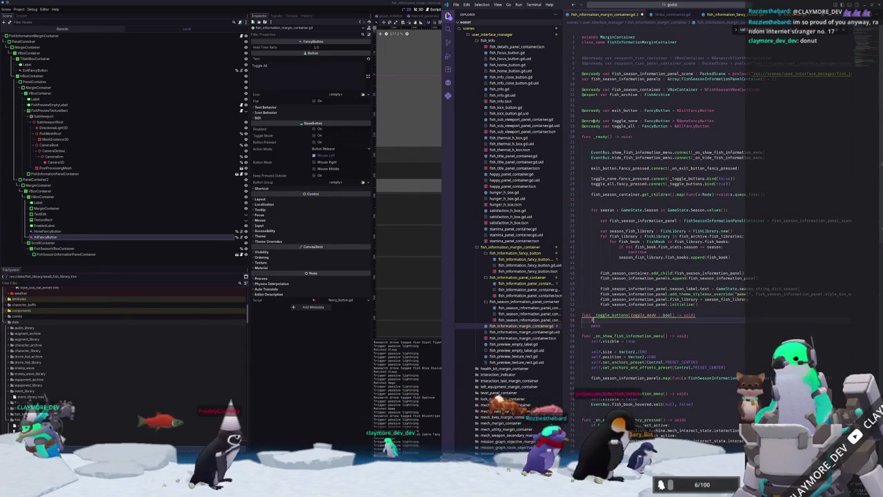
text(or fish_season_information_panels in fish)
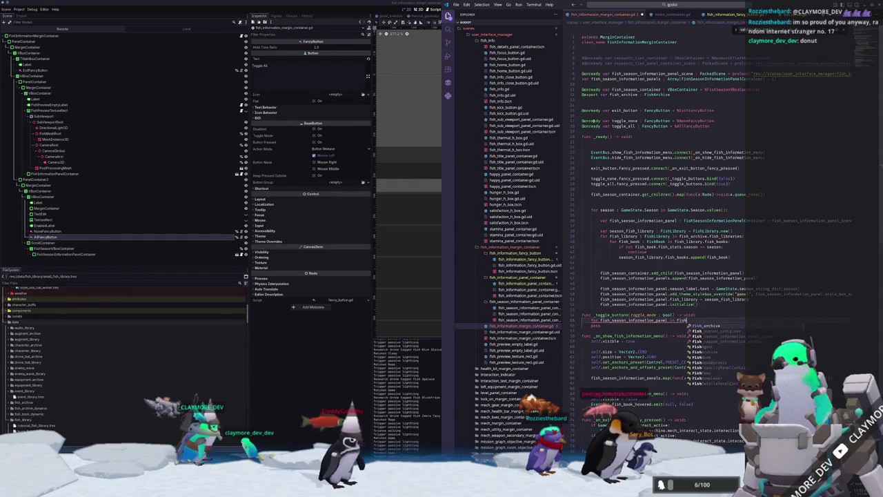
text(_season_information_panels)
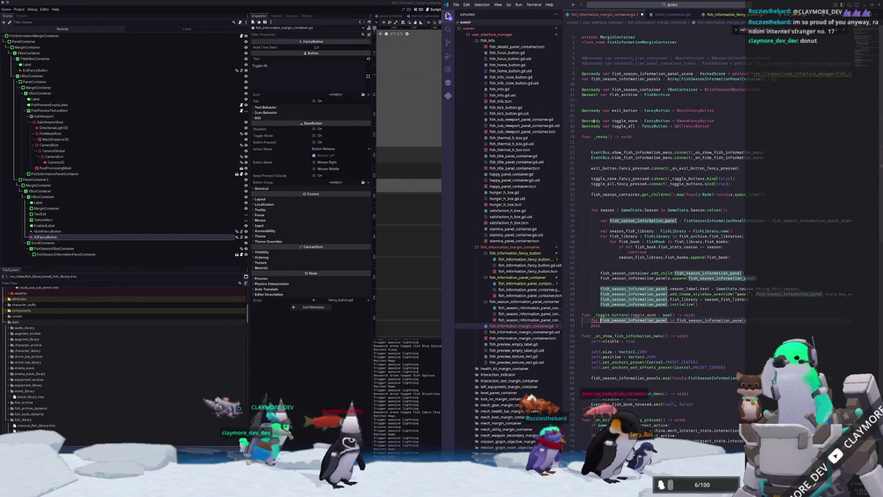
text(: FishSeasonInformationPanelContainer)
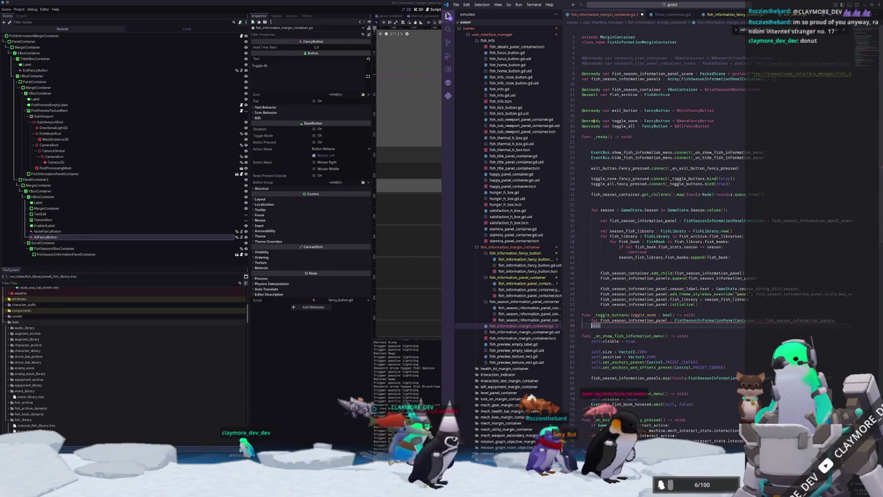
key(End)
key(Return)
text(fish_season)
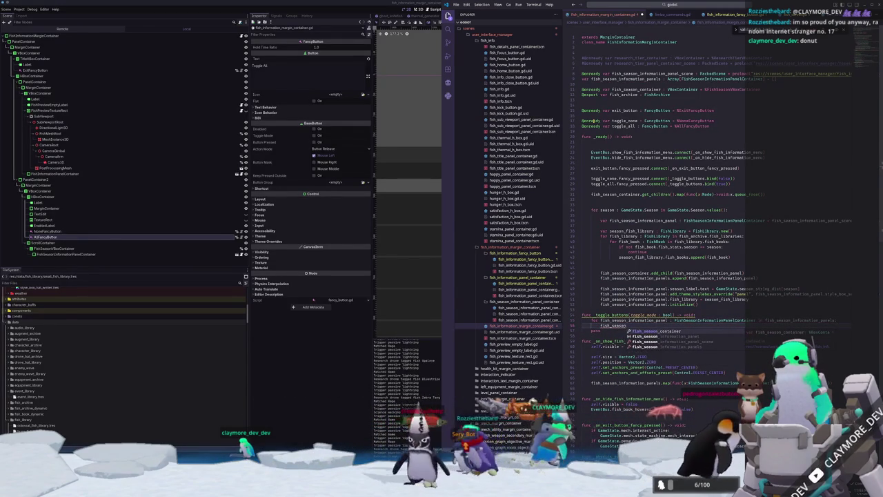
key(Return)
text(.toggle_buttons()
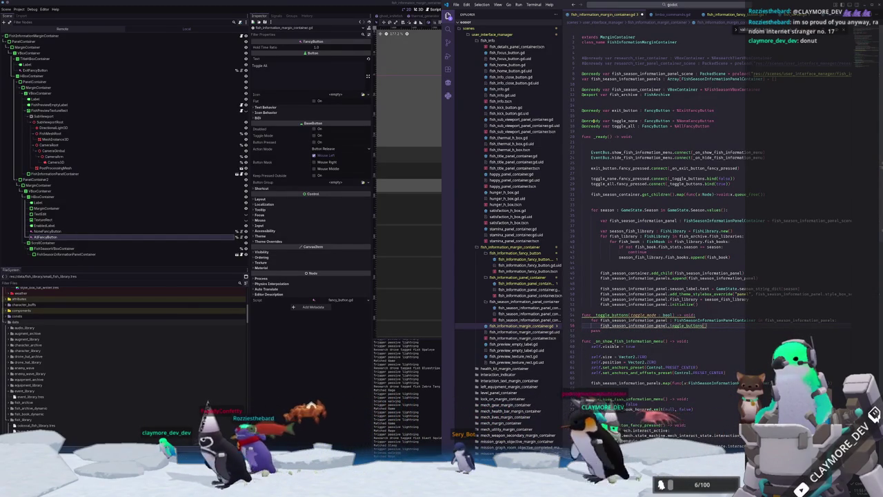
text(_mode)
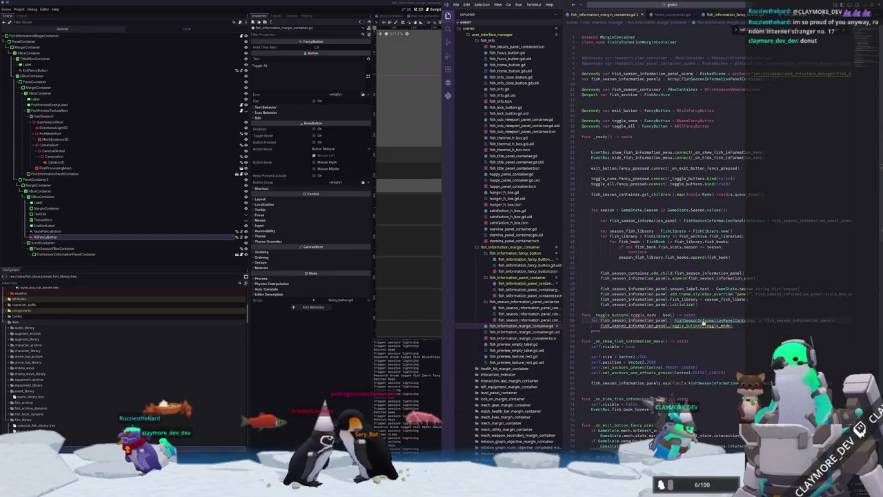
ctrl+click(711, 320)
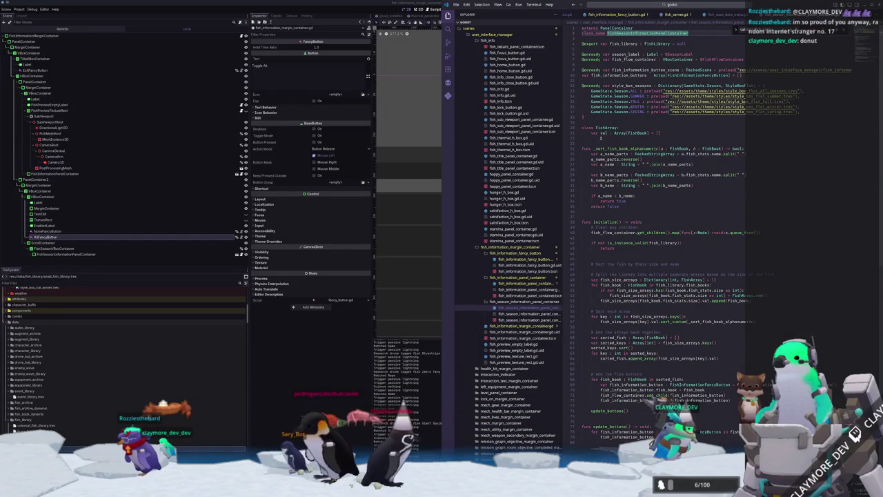
Below update_buttons(), declare toggle_buttons(toggle_mode : bool) and begin a FishInformationFancyButton for loop
click(590, 414)
scroll(590, 409, down, 5)
key(Return)
key(Return)
text(func toggle_buttons(toggl)
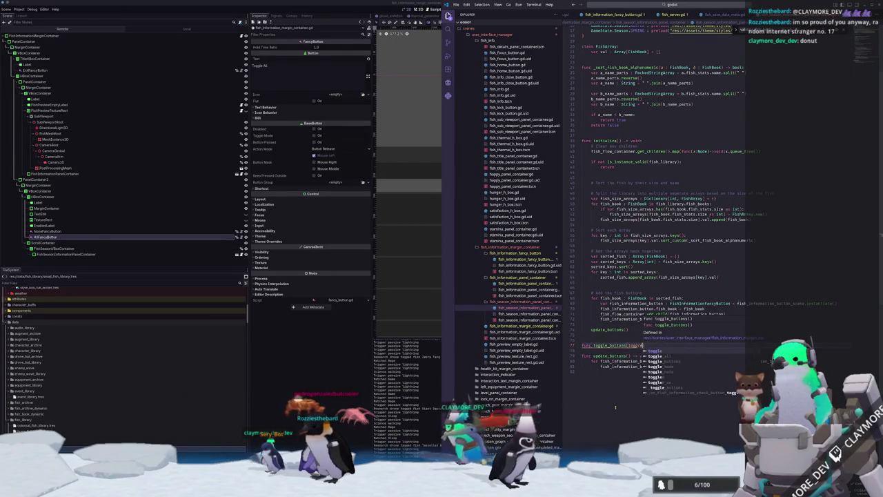
text(bool):)
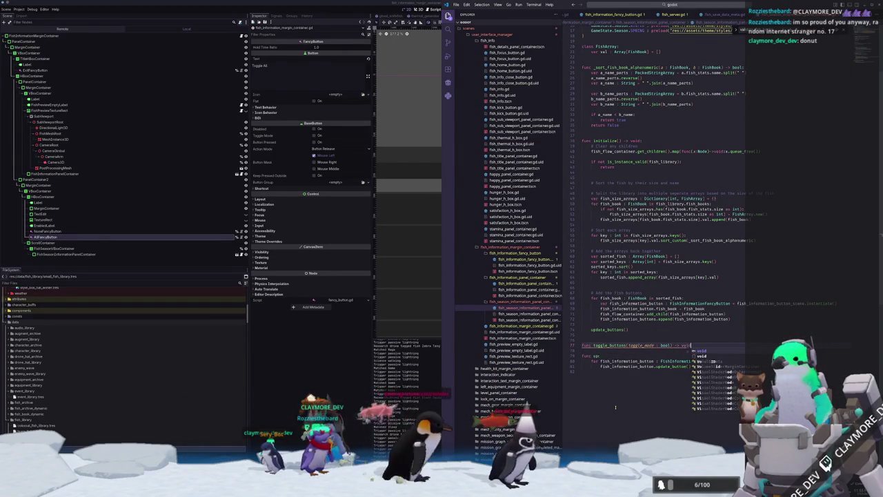
text(for fish_information_butto)
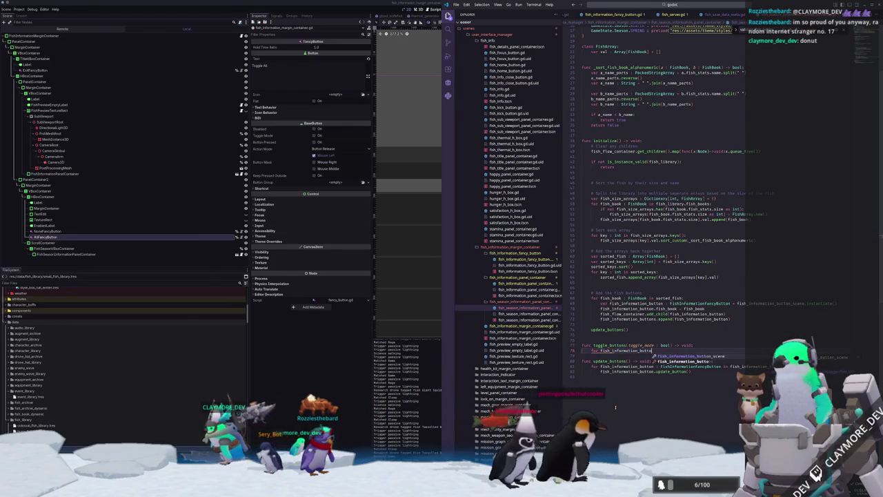
text(n : FishInform)
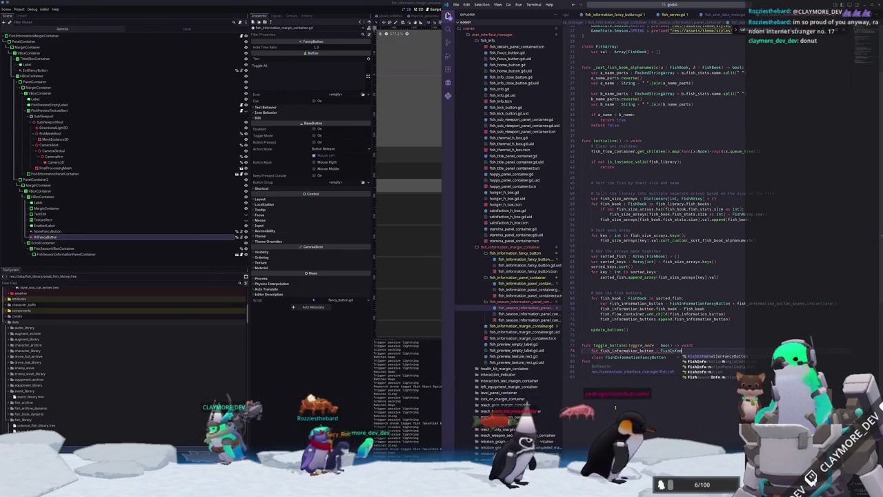
key(Return)
Make the loop iterate over fish_information_buttons, then switch to fish_information_fancy_button.gd
text(in fish_informatio)
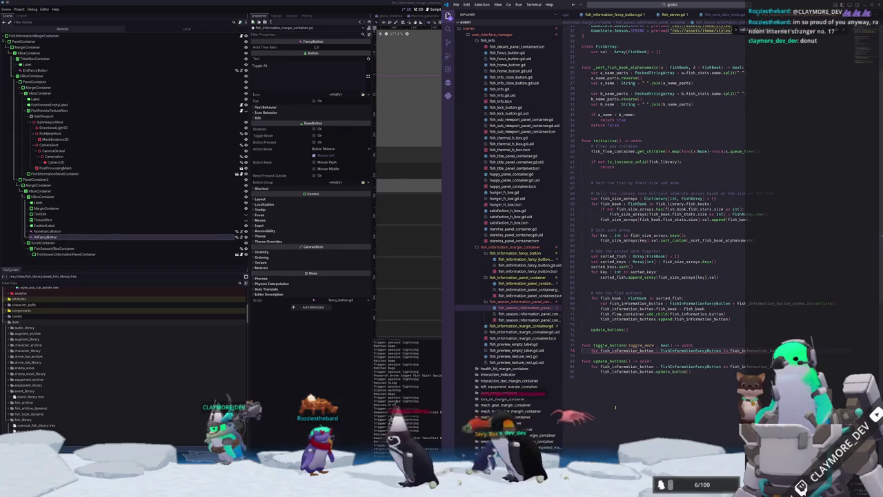
text(if)
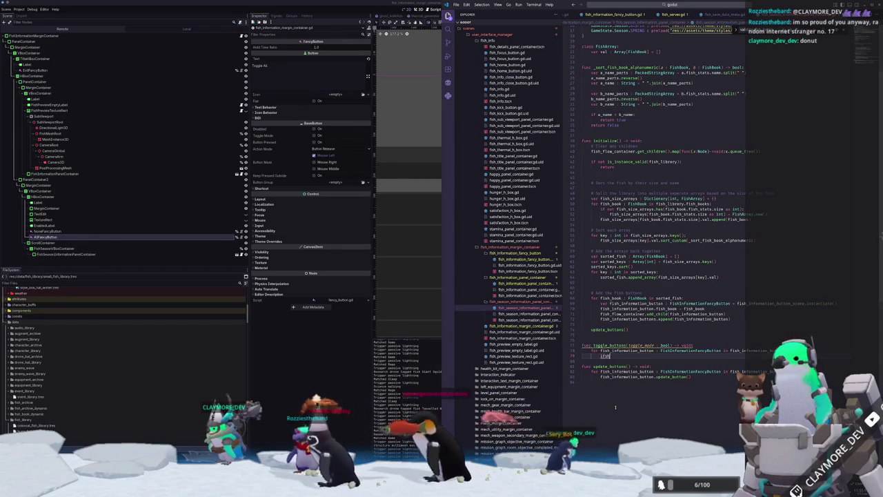
text(fish_informatio)
key(Return)
text(.to)
key(BackSpace)
key(BackSpace)
text(se)
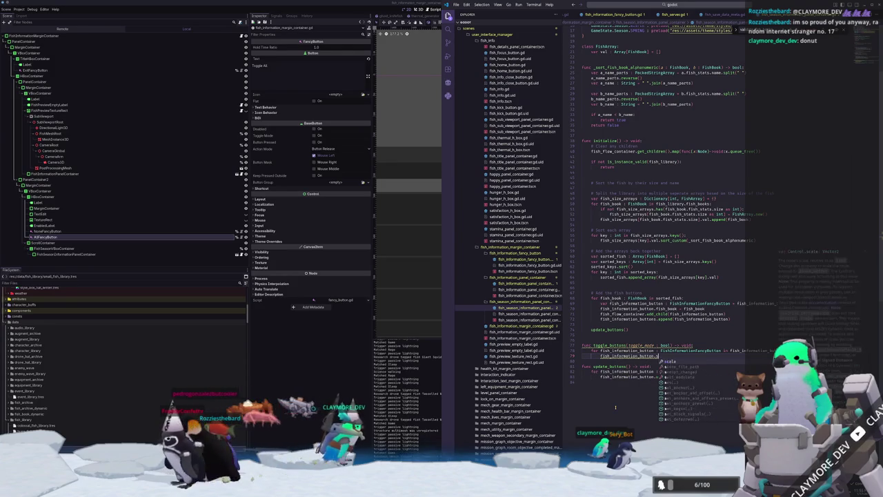
key(BackSpace)
key(BackSpace)
key(BackSpace)
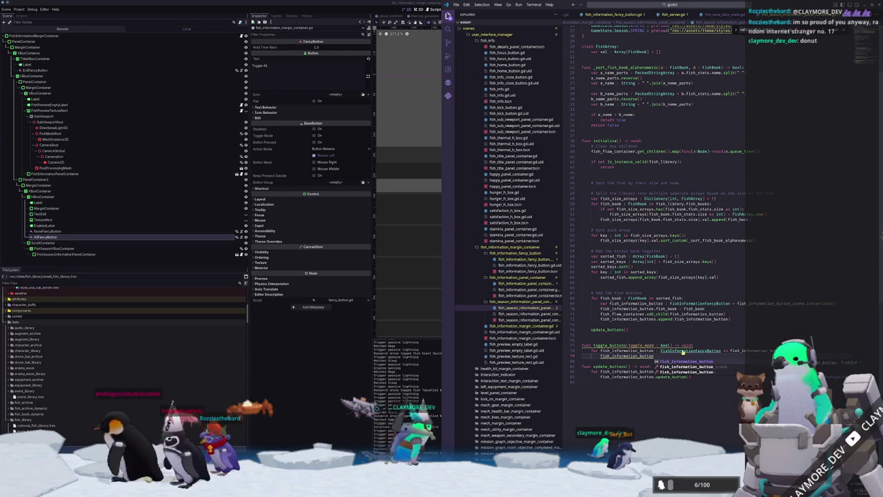
ctrl+click(699, 351)
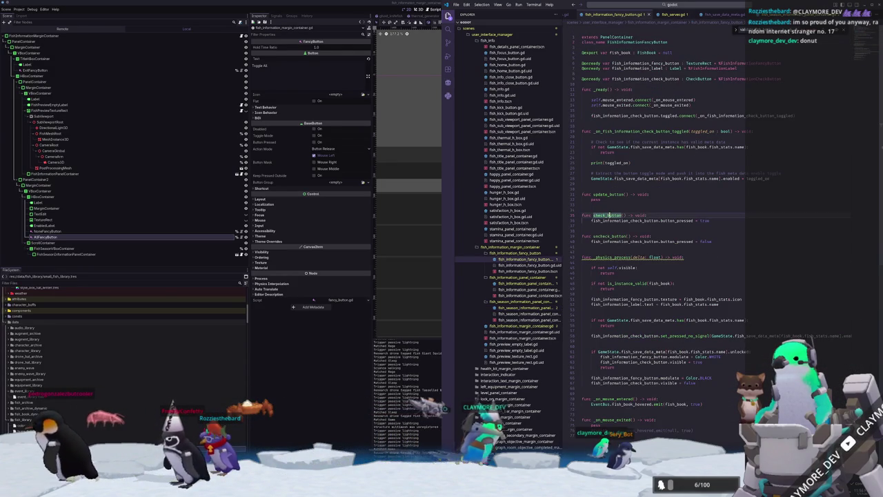
Add a func set_toggle(toggle_mode : bool) -> void: declaration below update_button
double_click(608, 236)
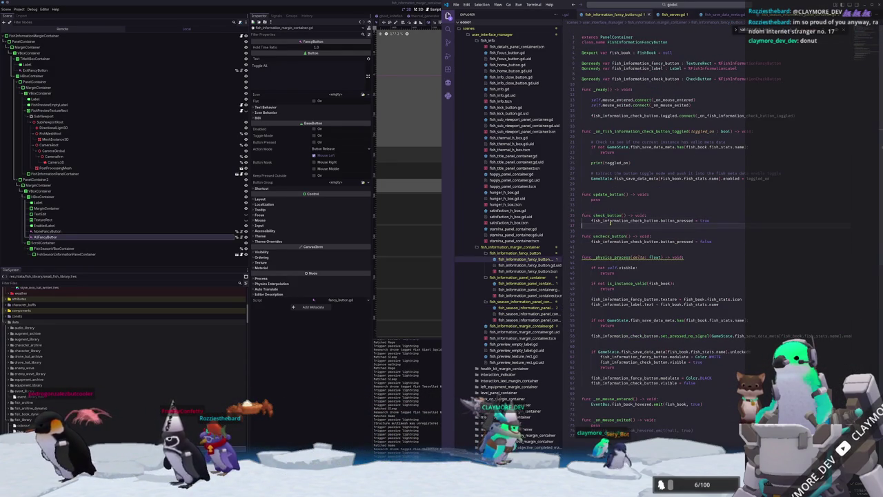
click(608, 205)
key(Return)
text(fu)
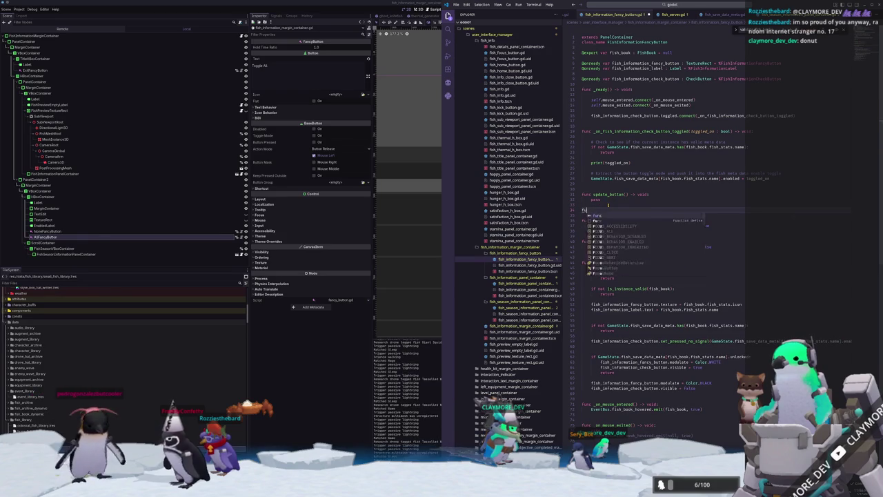
text(nc set_togg)
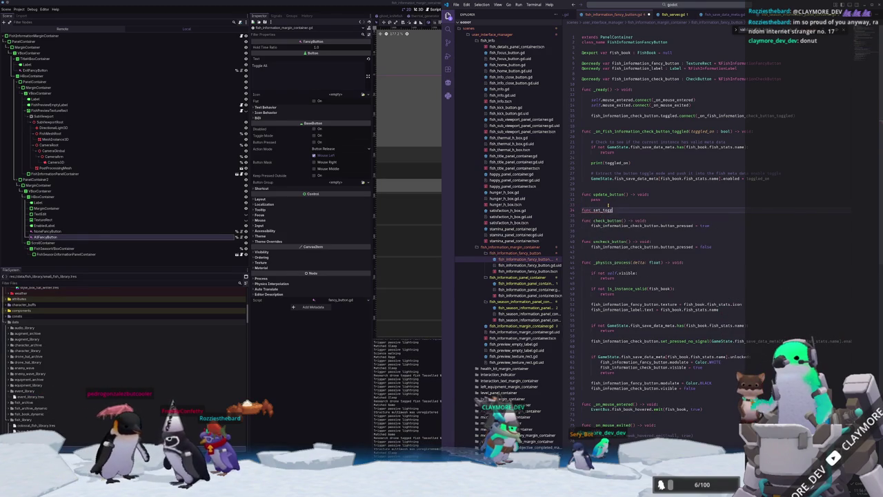
text(le_button)
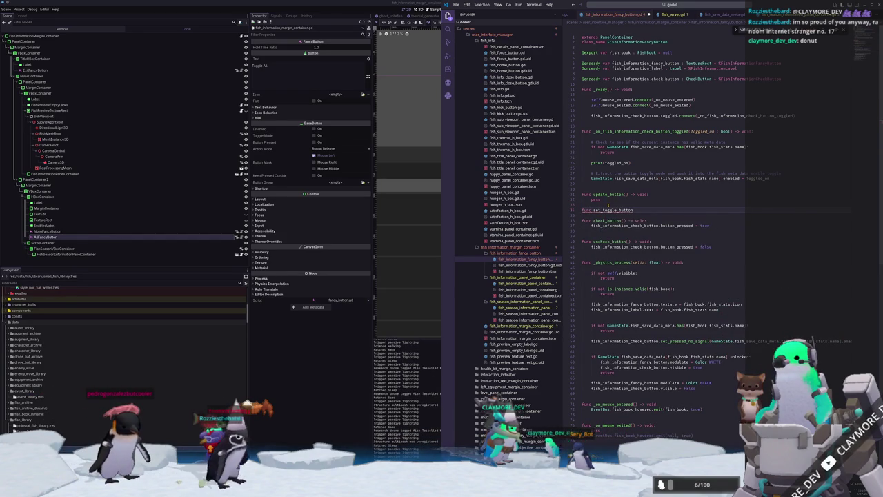
key(BackSpace)
key(BackSpace)
key(BackSpace)
key(BackSpace)
key(BackSpace)
key(BackSpace)
key(BackSpace)
text((toggle:)
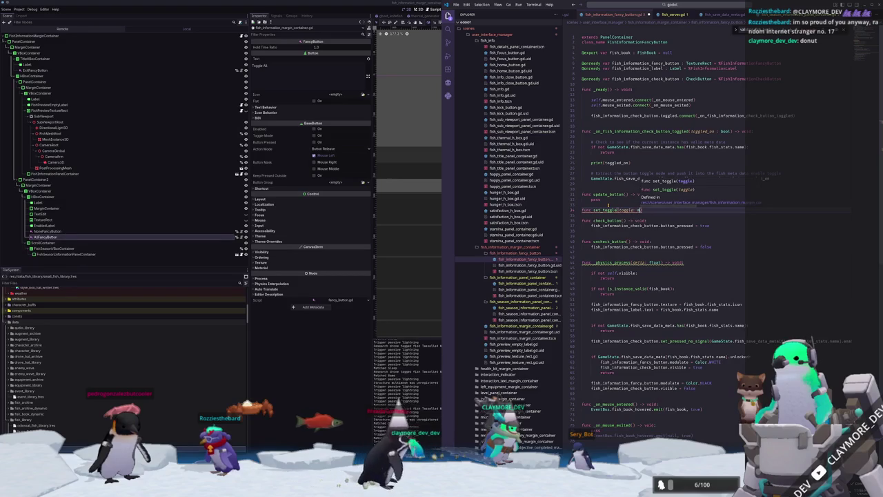
key(BackSpace)
key(BackSpace)
text(_mode: B)
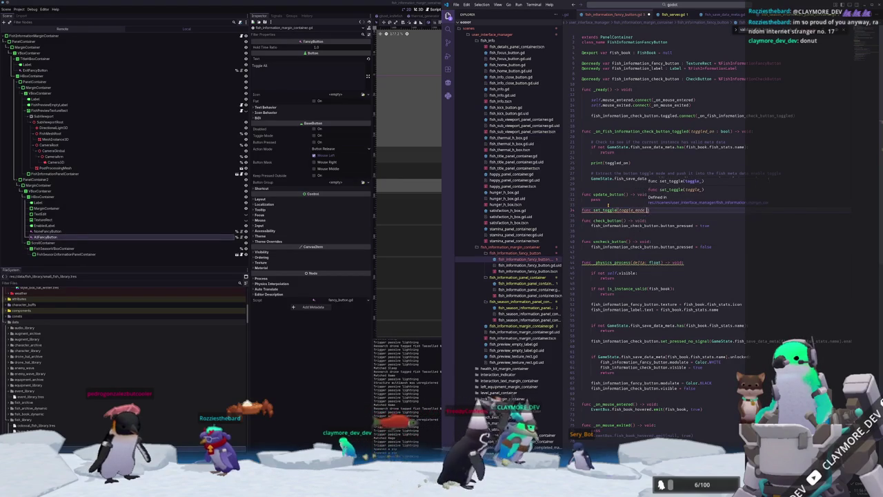
key(BackSpace)
text(bool) :)
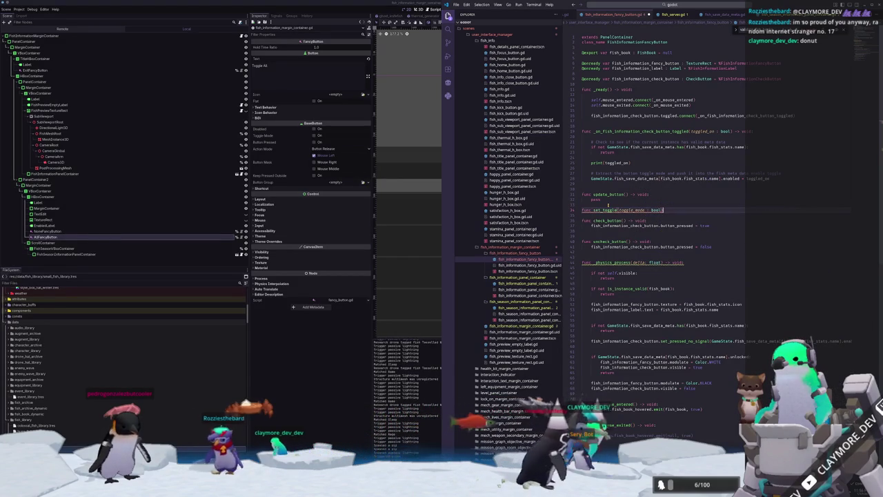
text(-> void:)
key(Return)
Give set_toggle a body that sets button_pressed = toggle_mode
drag(591, 232, 695, 231)
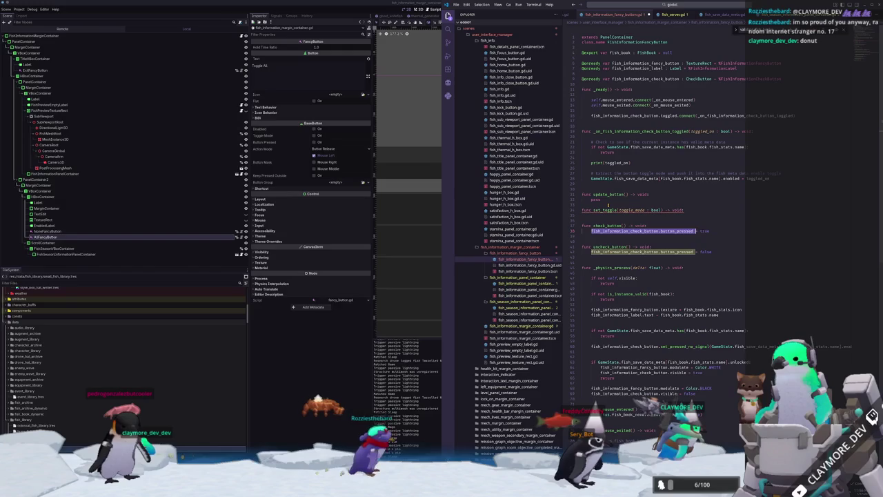
key(Up)
key(Up)
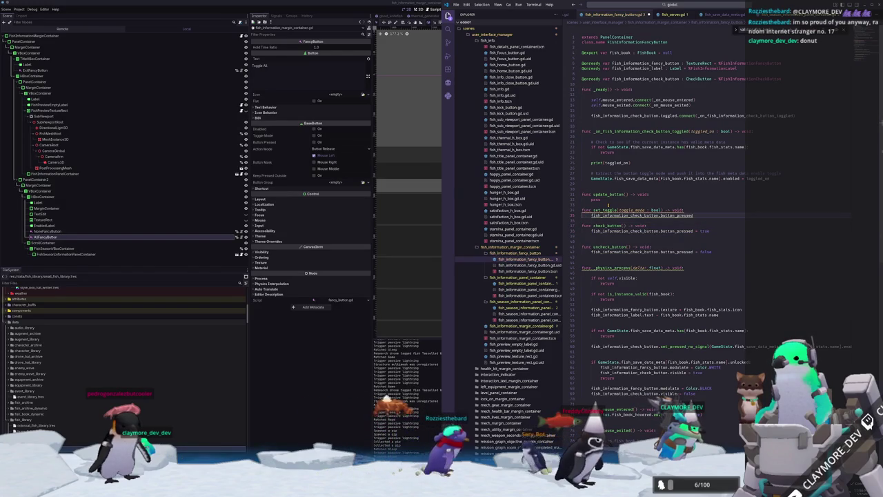
text( = toggle_mode)
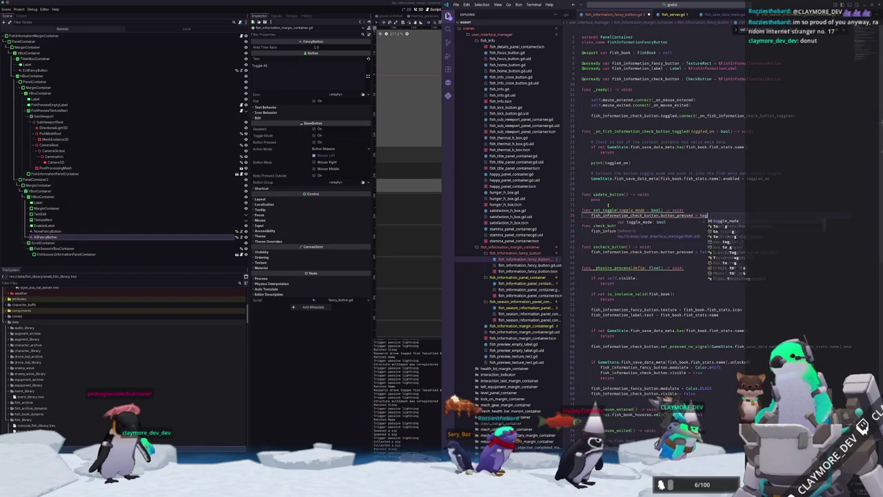
key(Return)
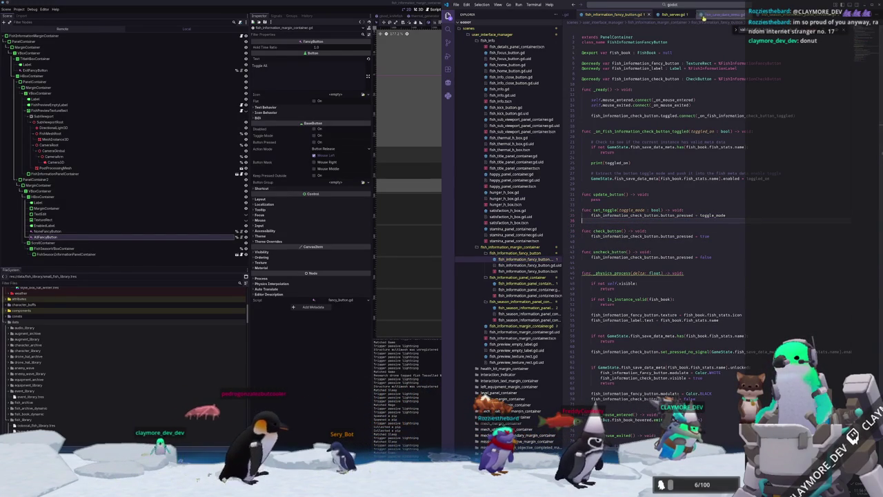
Call set_toggle(toggle_mode) on each button inside the panel container's toggle_buttons loop
click(649, 14)
text(ton.set_toggle(toggle)
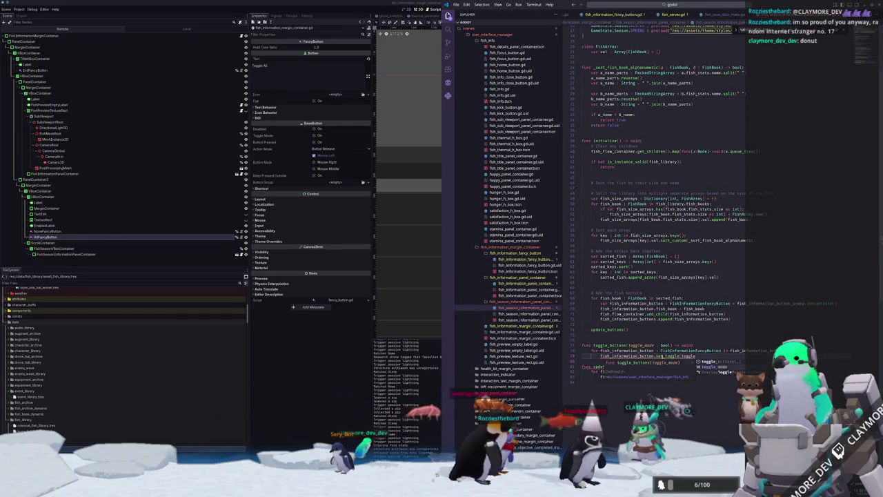
click(592, 361)
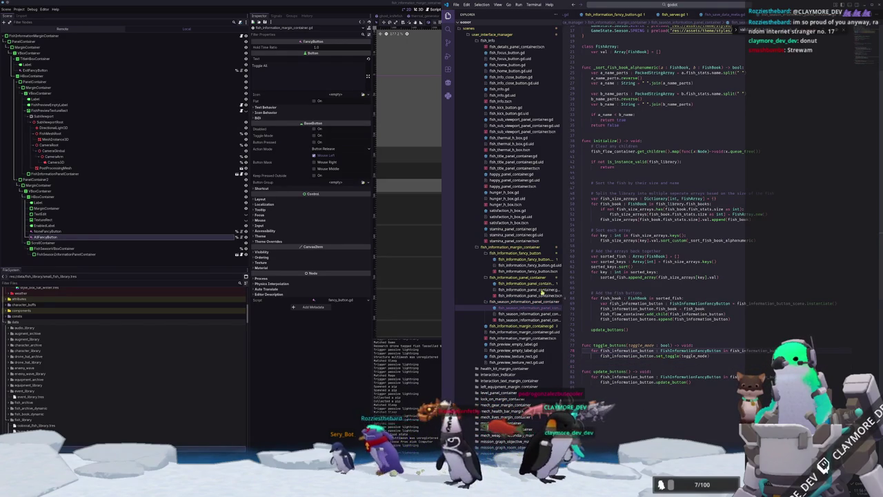
click(348, 371)
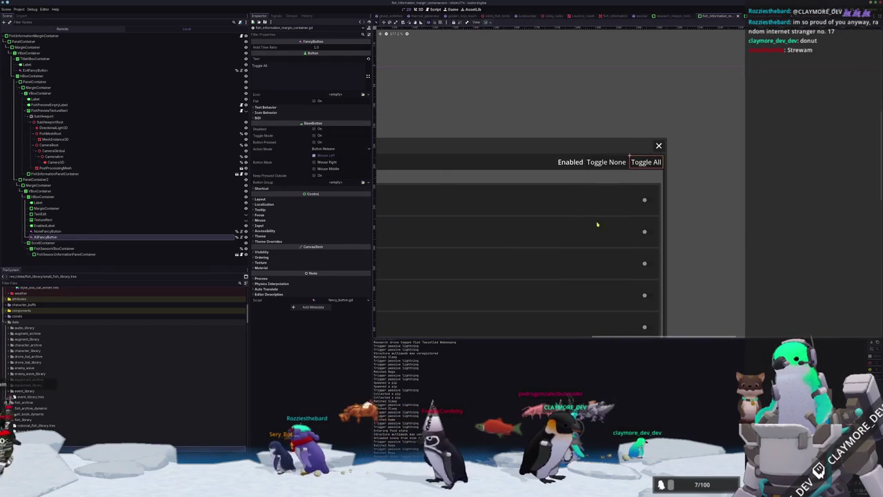
Launch the project, choose Play, and load the Voyager save in slot 2
key(F6)
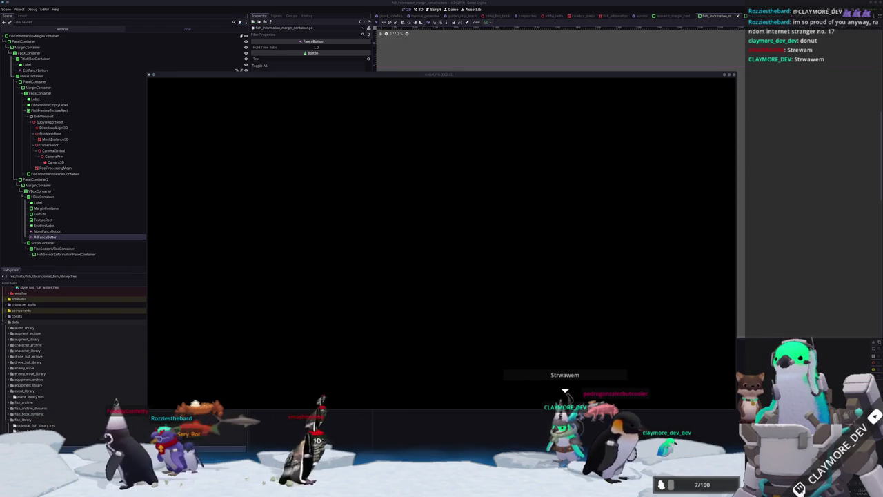
click(442, 225)
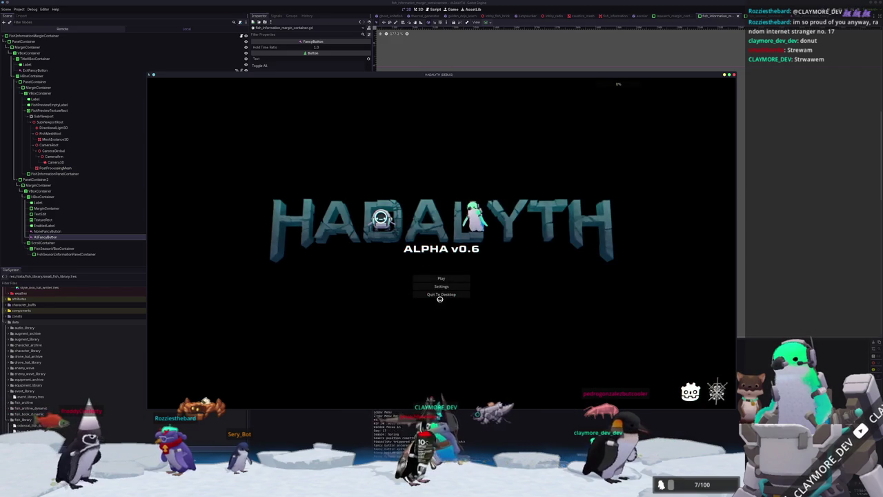
click(416, 278)
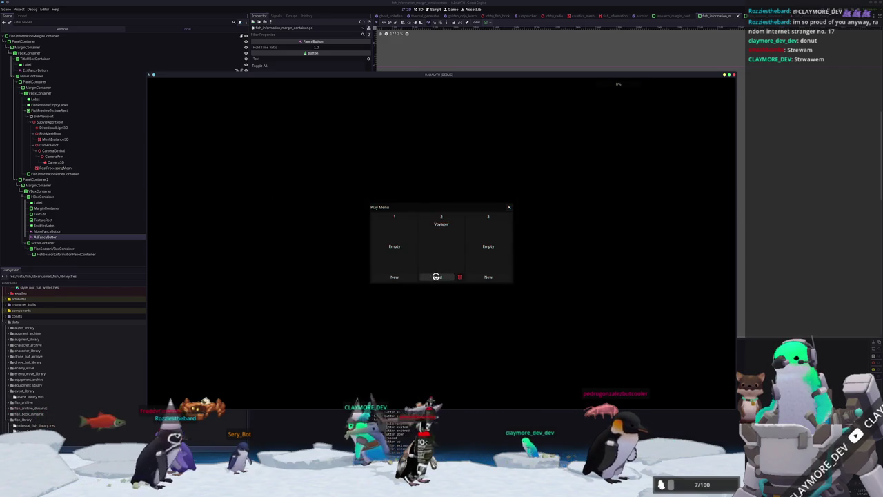
click(436, 277)
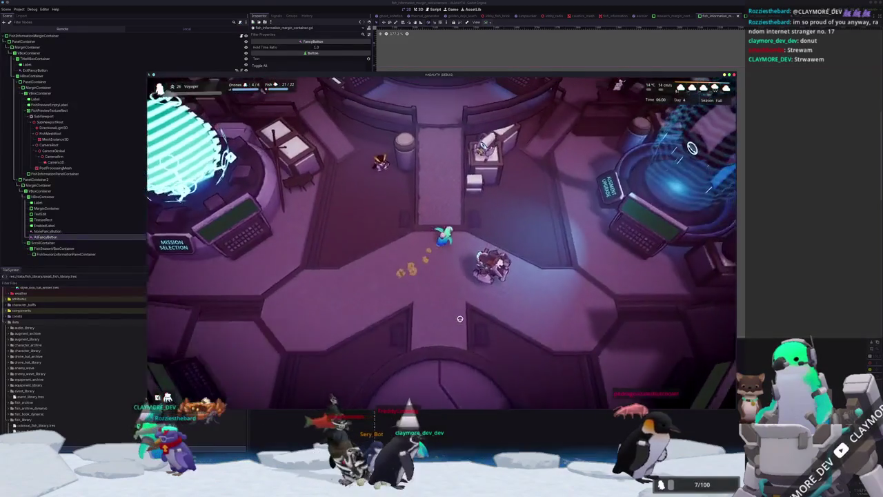
Walk to the fish station and kill the fish with the 'fish kill' console command
key(d)
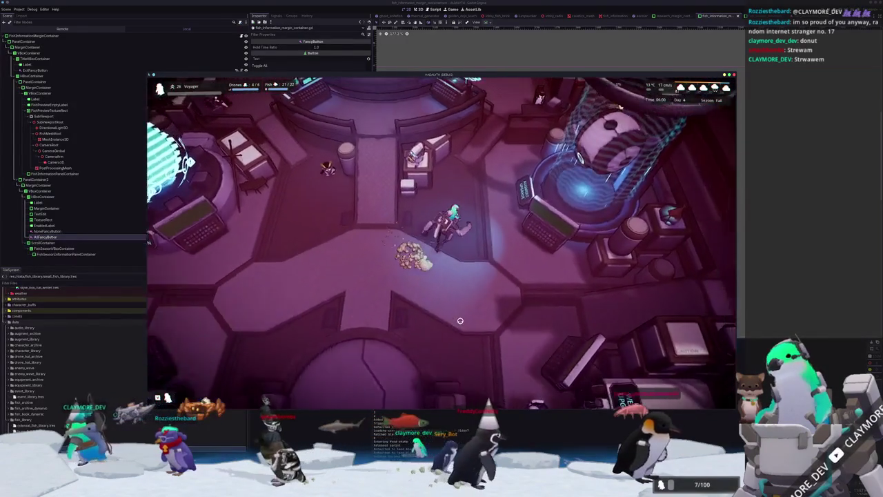
key(w)
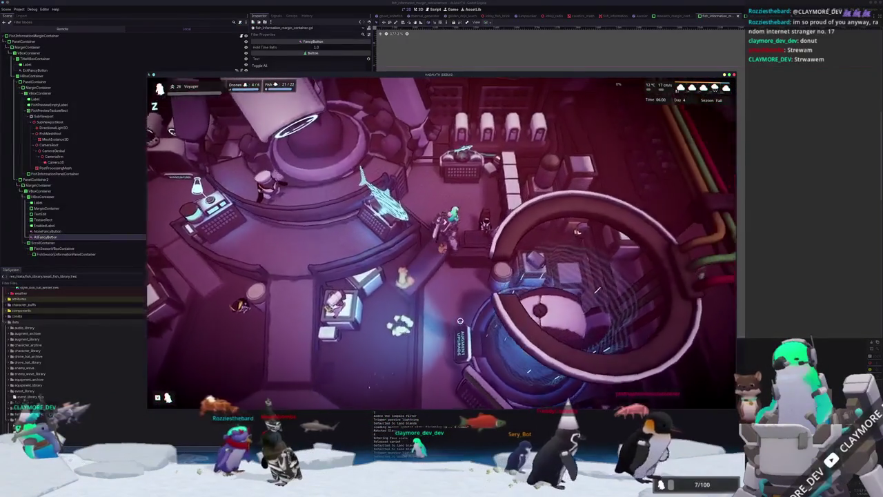
key(e)
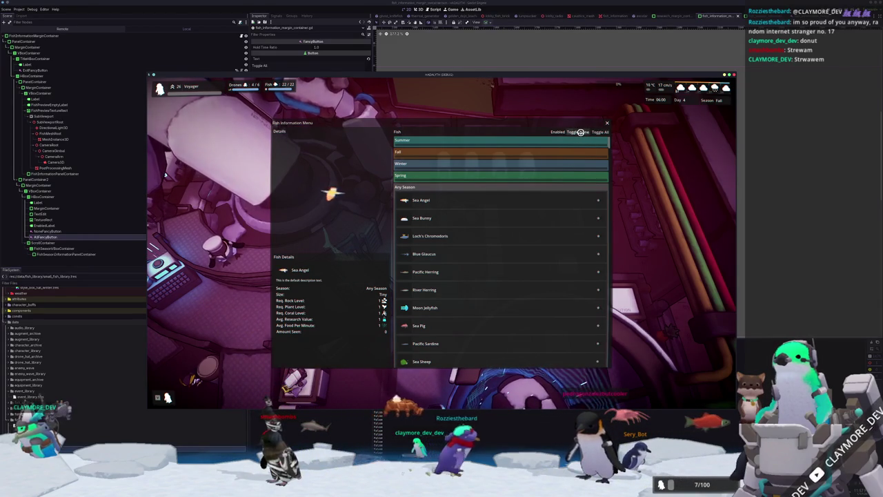
scroll(538, 300, down, 3)
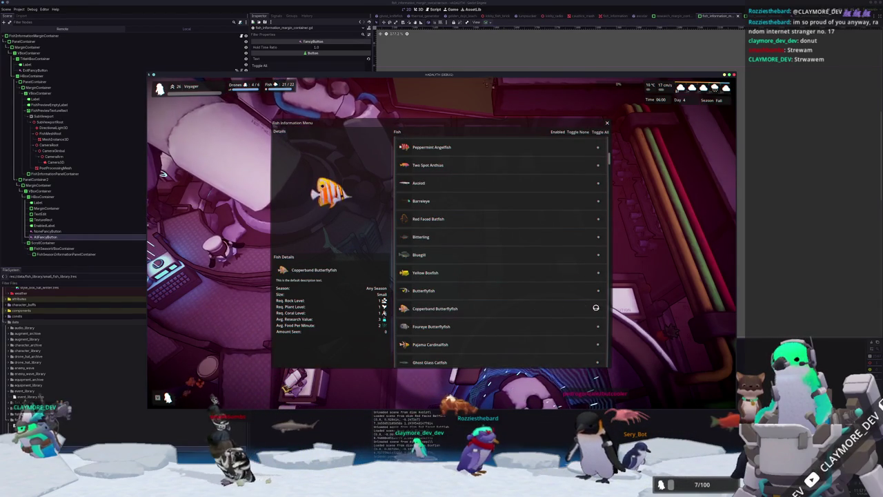
key(grave)
text(fish kill)
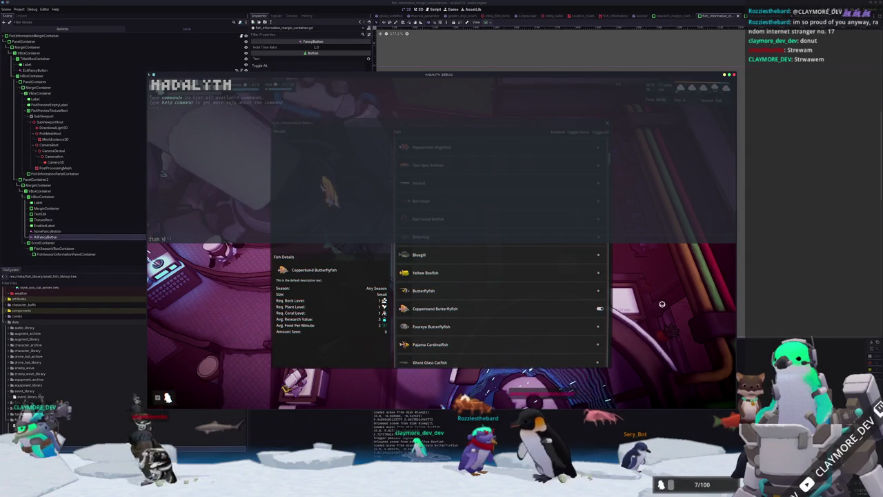
key(Return)
key(Escape)
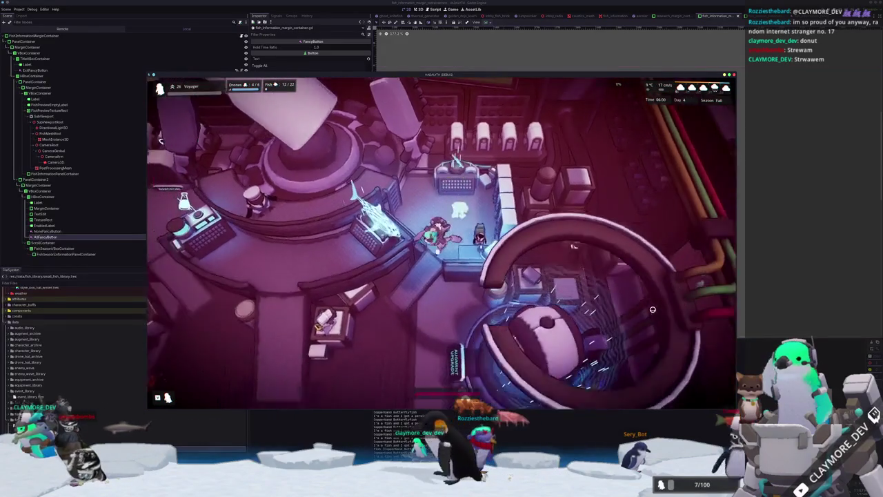
Walk south to the lower room and inspect Small Housing in build view
key(s)
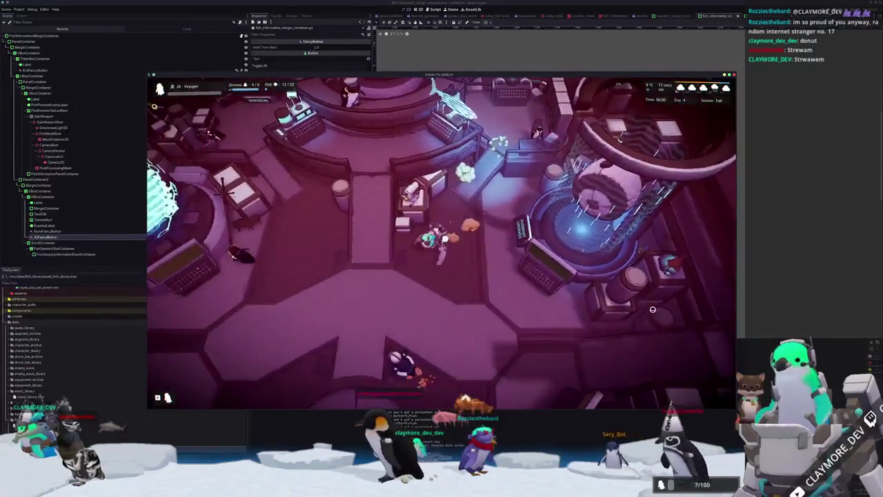
key(s)
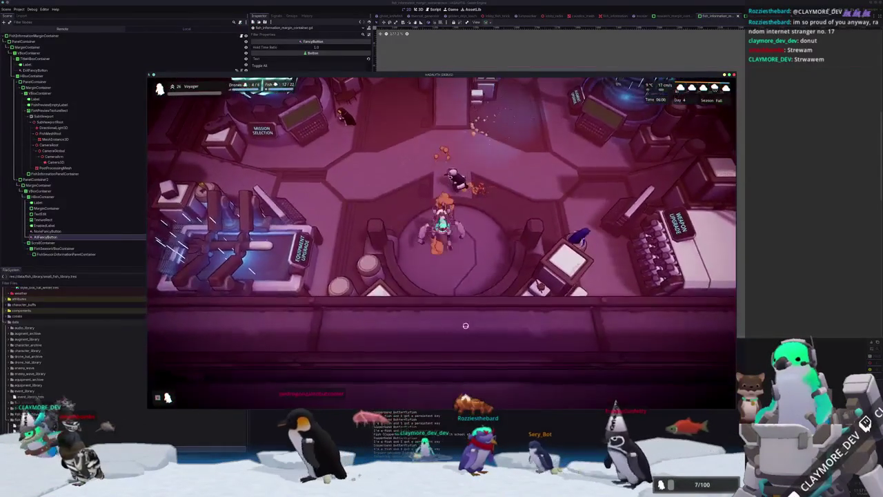
key(b)
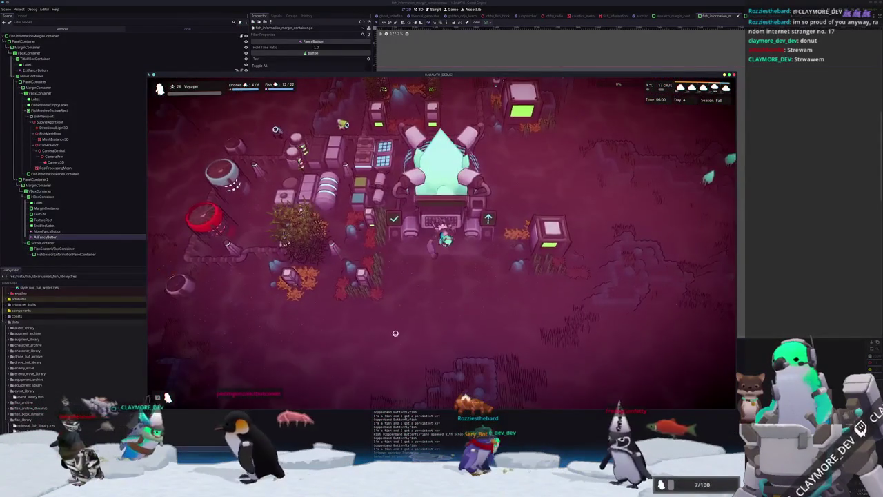
scroll(400, 308, down, 2)
click(399, 295)
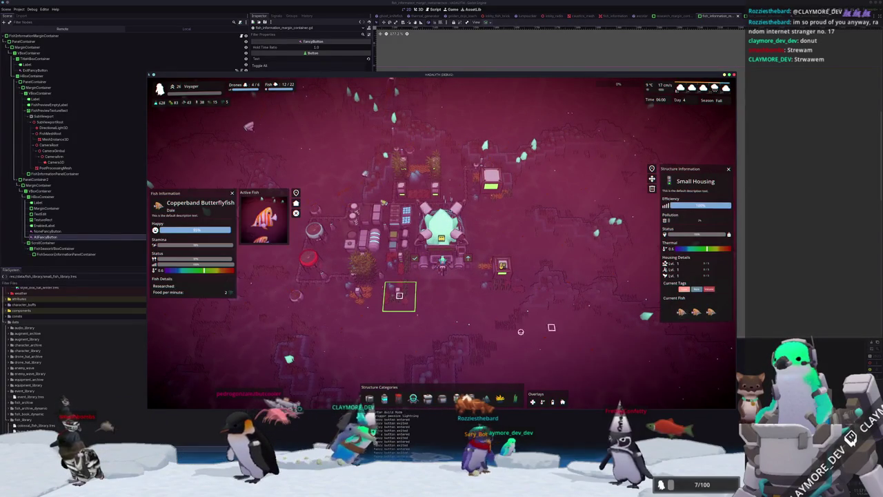
key(b)
Return to the station and reopen the Fish Information Menu on the Red Faced Batfish
scroll(485, 317, up, 3)
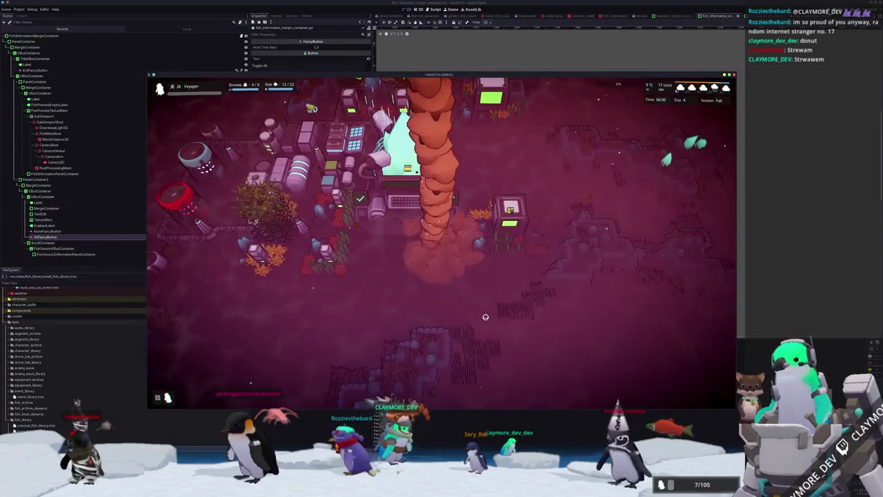
scroll(485, 317, up, 2)
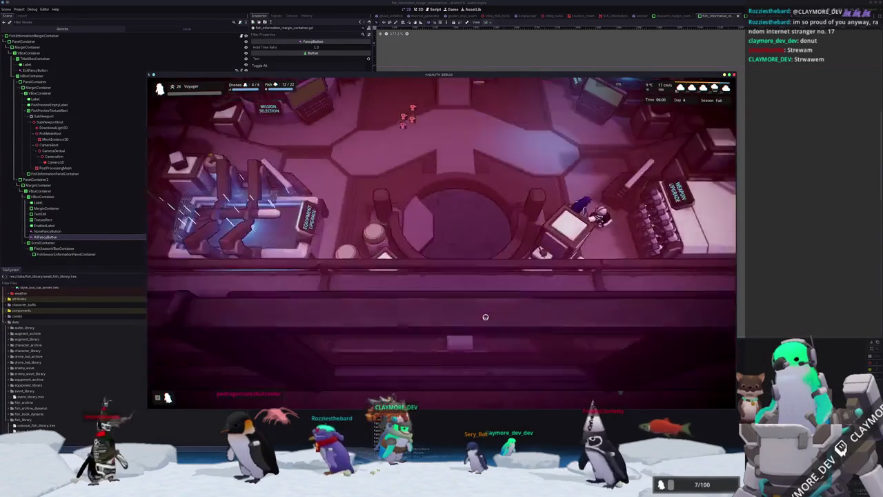
key(w)
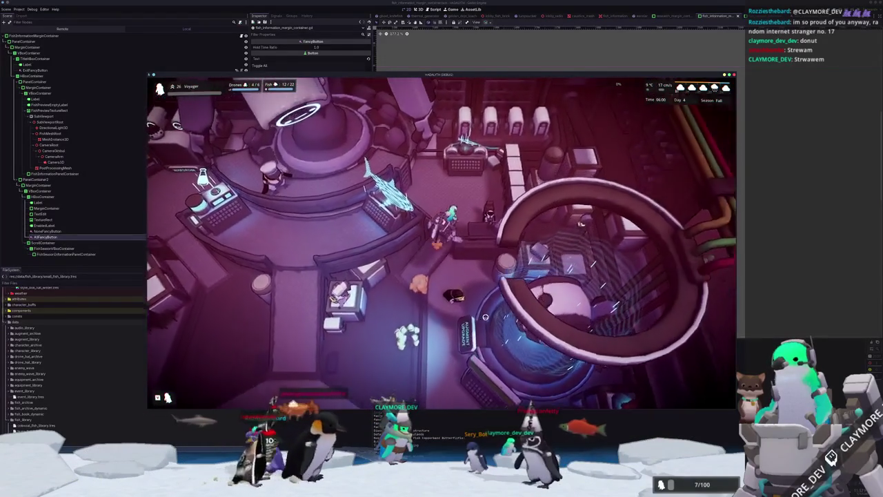
key(e)
click(559, 216)
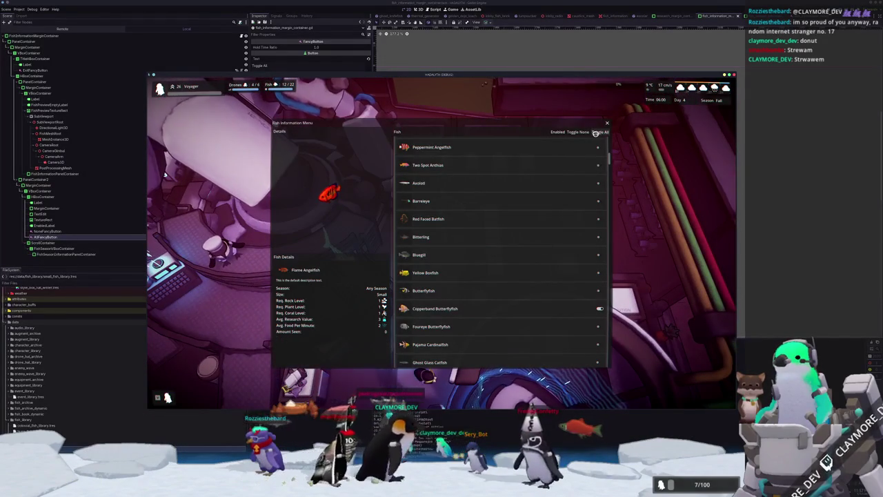
Scroll through the Fish Information Menu's fish list, then close the menu
scroll(536, 276, down, 3)
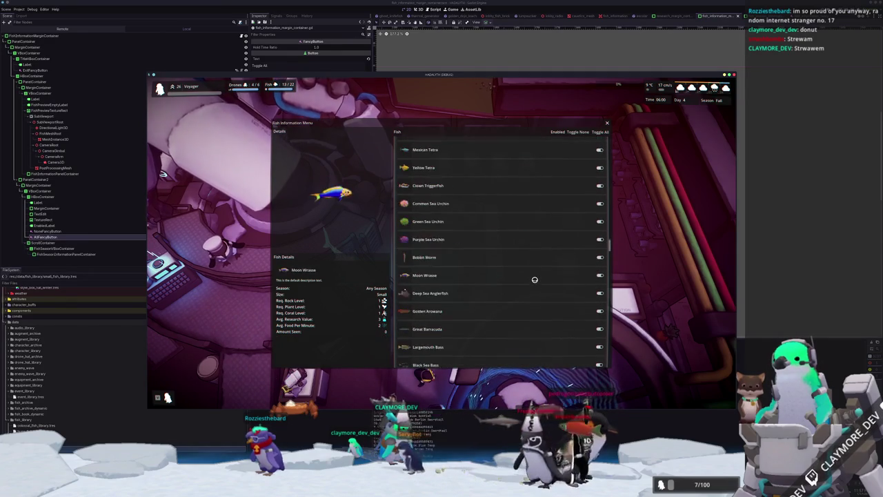
scroll(528, 283, down, 10)
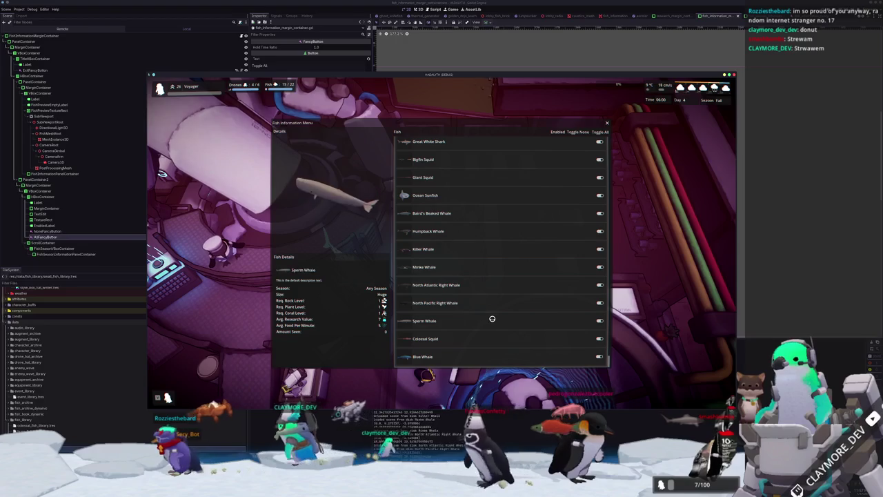
scroll(491, 318, up, 5)
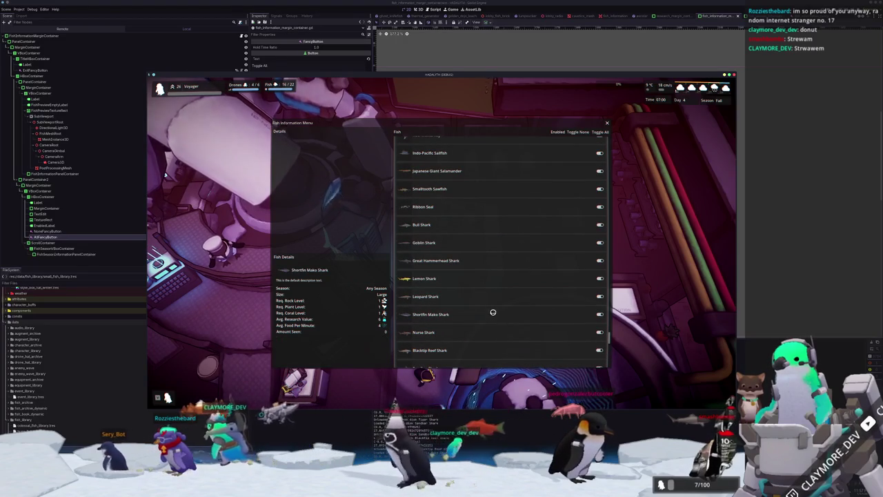
scroll(492, 298, up, 4)
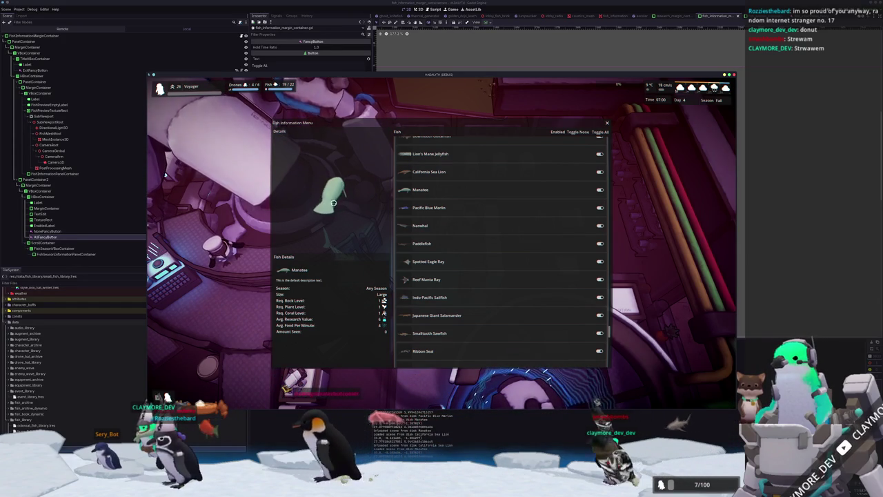
key(Escape)
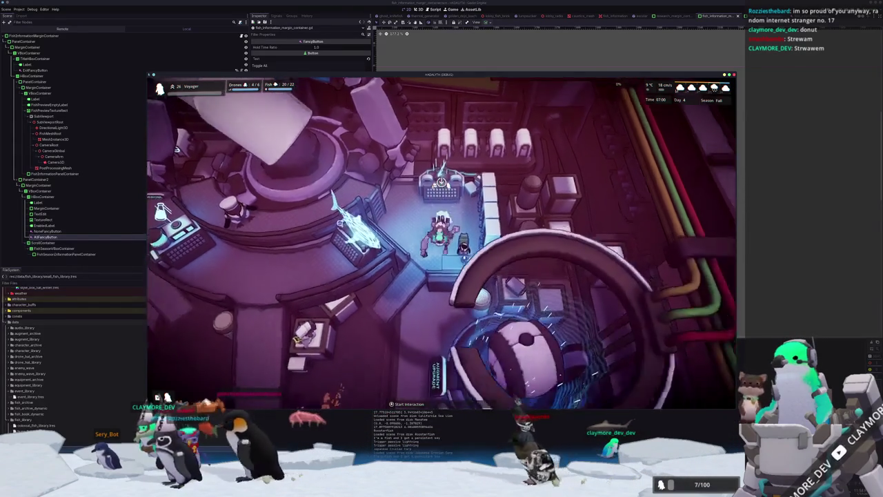
Walk the character north and then south through the station hub
key(w)
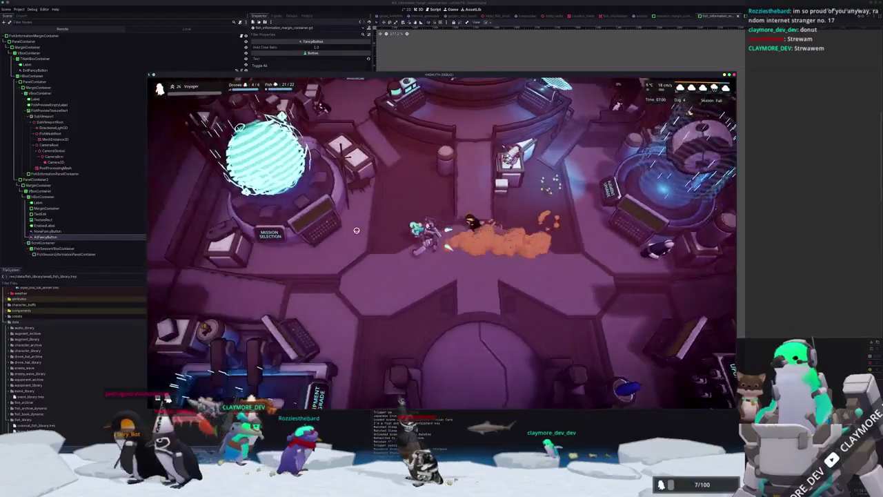
key(w)
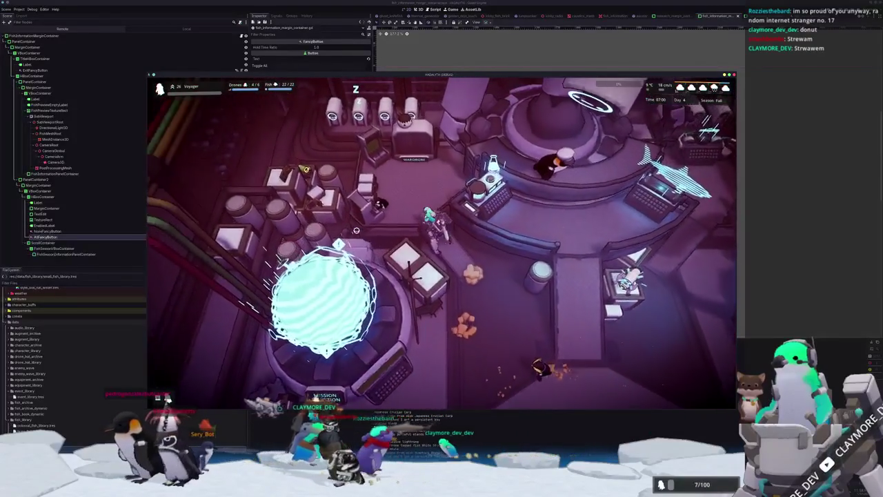
scroll(357, 230, up, 2)
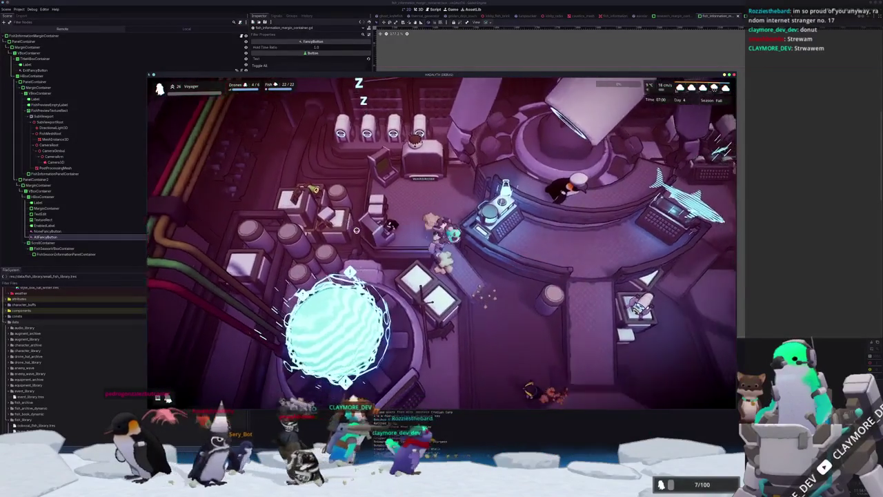
key(s)
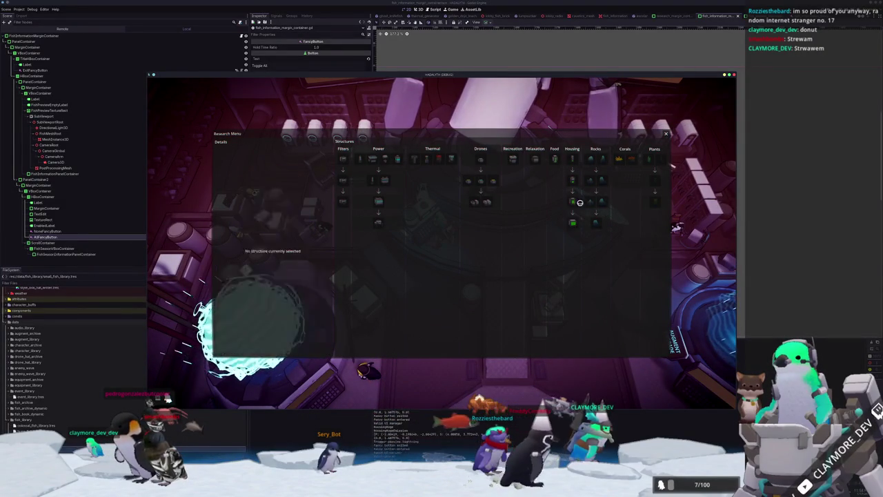
Close the Research Menu and walk south through the hub
key(Escape)
key(s)
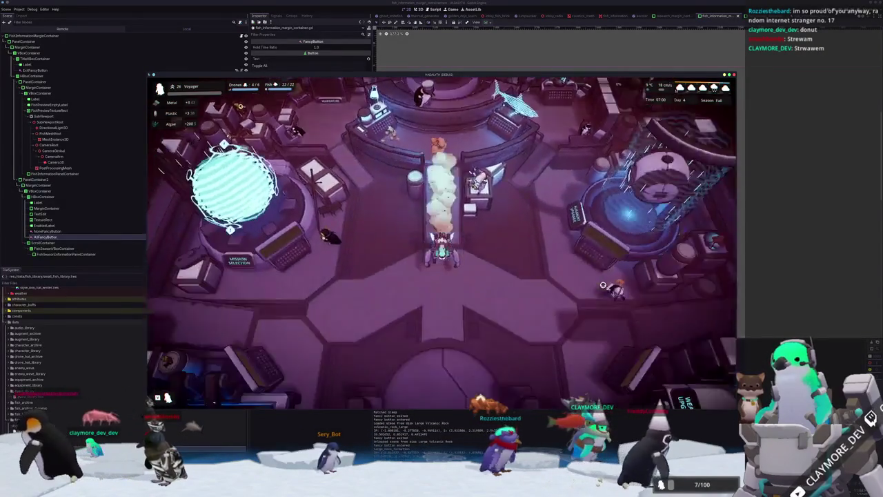
key(s)
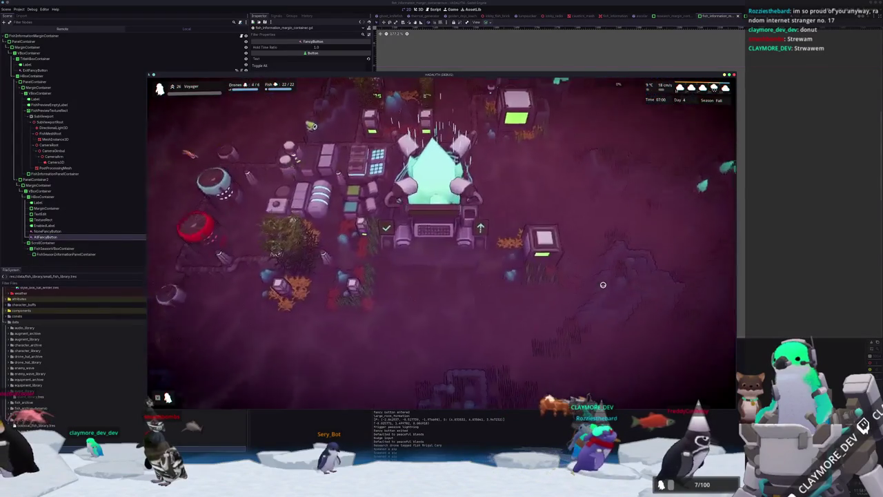
scroll(602, 285, down, 3)
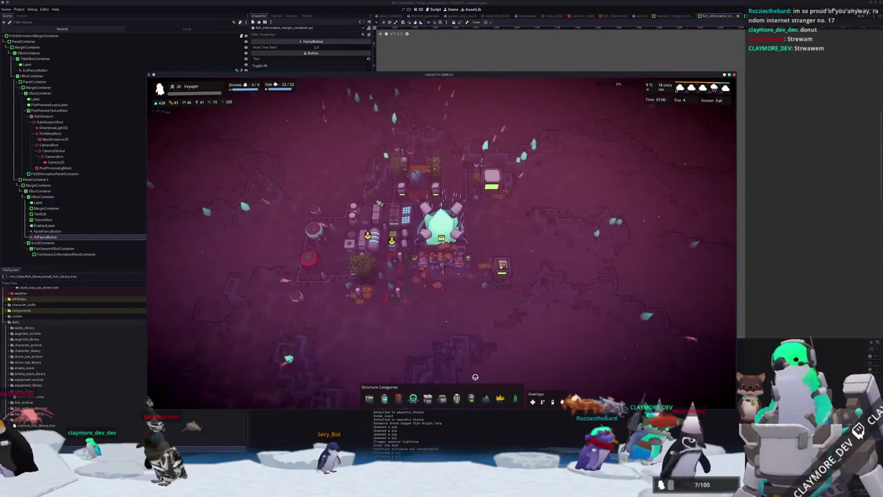
Check the structure bar's filter info cards, pick the Medium Filter, then quit the game
mouse_move(436, 372)
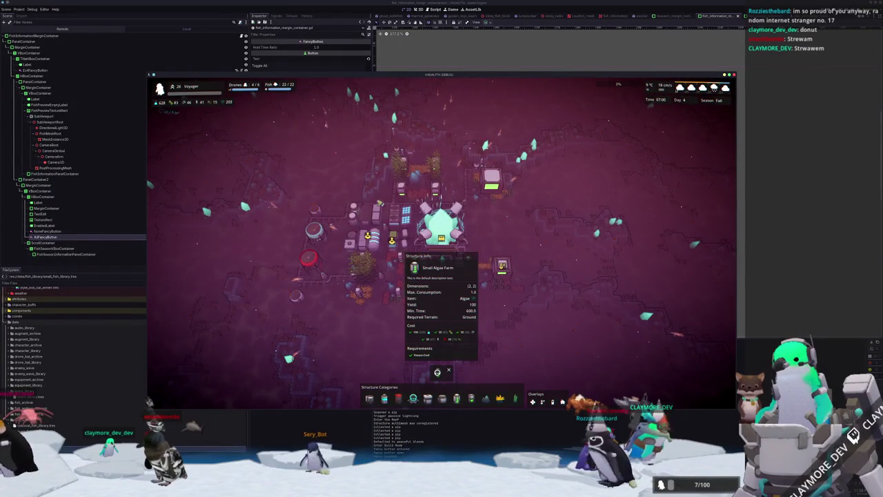
click(428, 399)
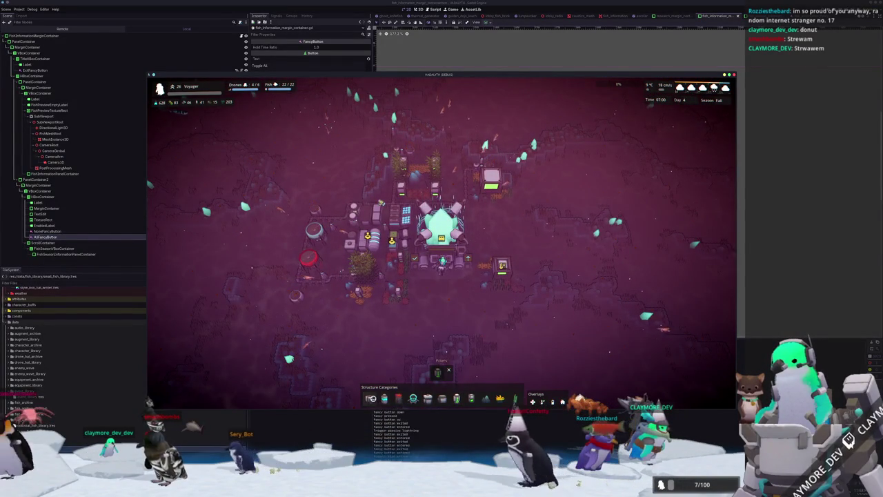
mouse_move(423, 373)
mouse_move(457, 369)
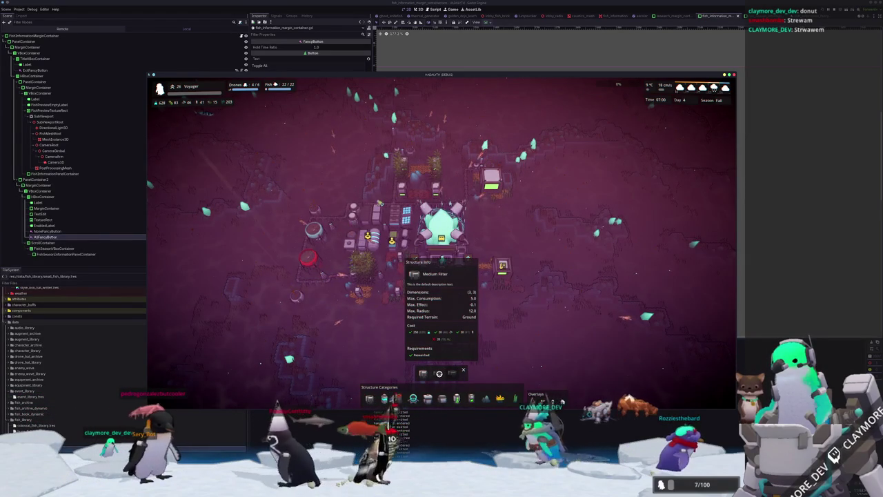
click(439, 373)
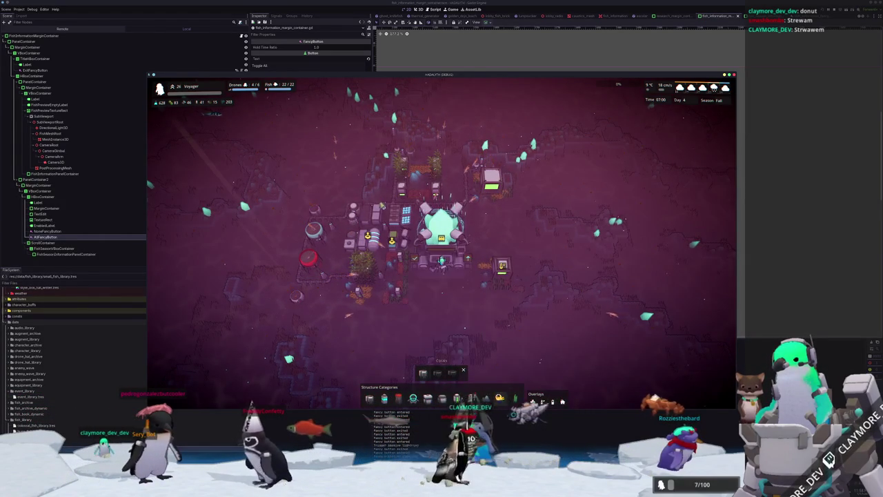
mouse_move(444, 373)
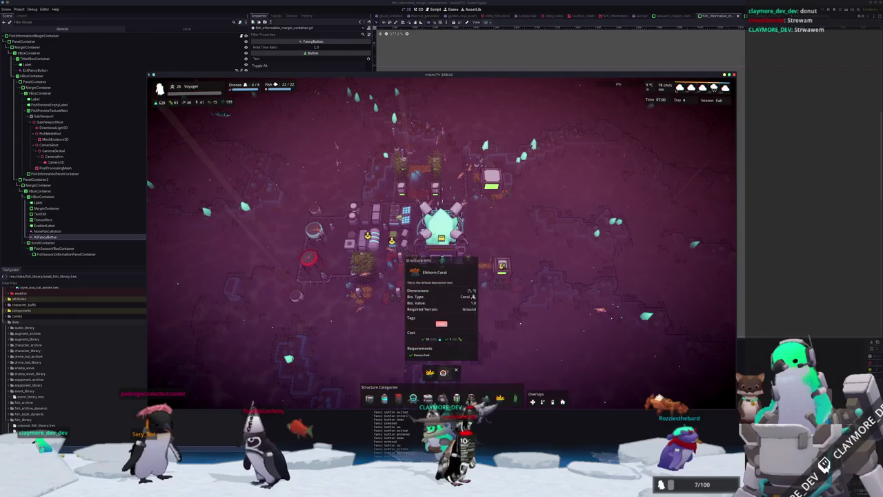
key(alt+F4)
key(alt+Tab)
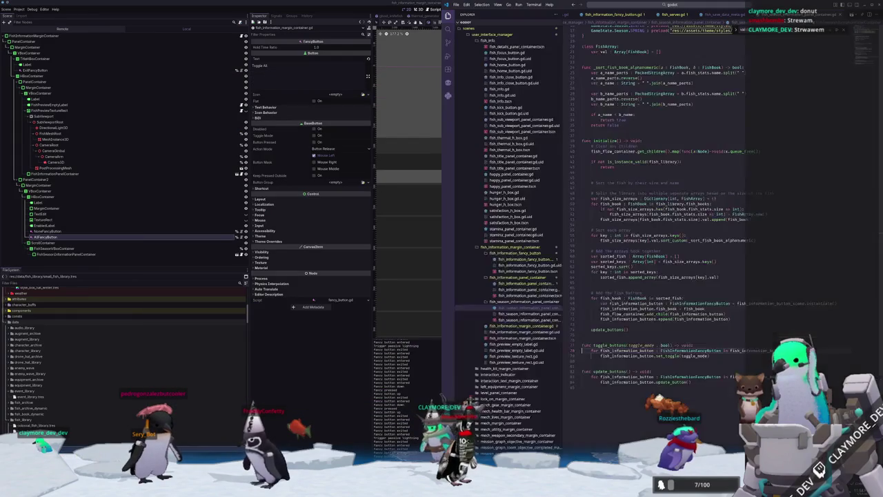
Open structure_book_button.gd via the quick file search
click(650, 4)
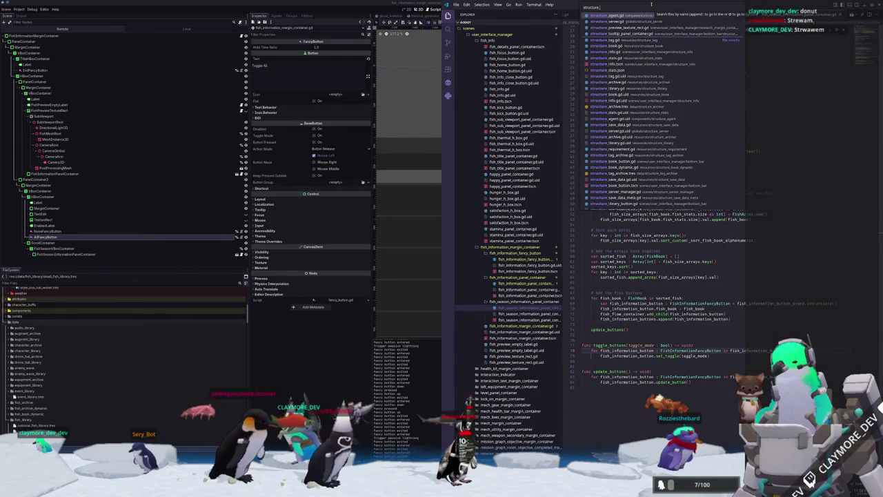
text(book_button)
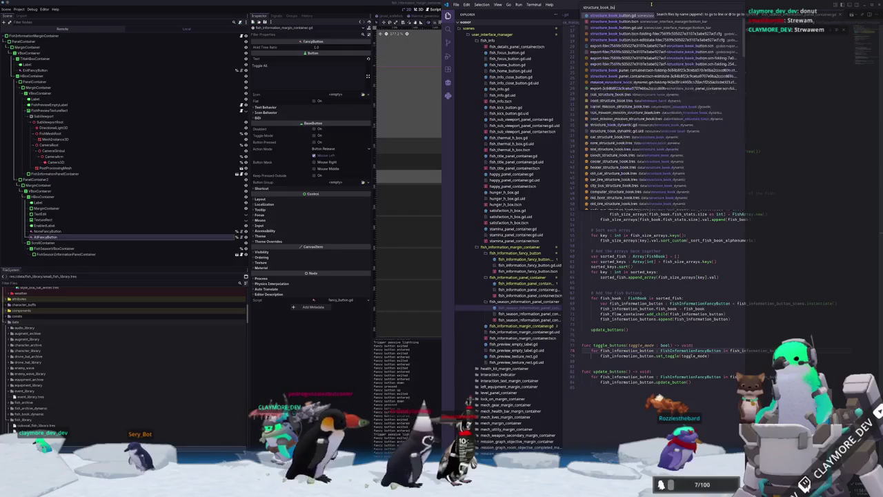
key(Return)
click(607, 200)
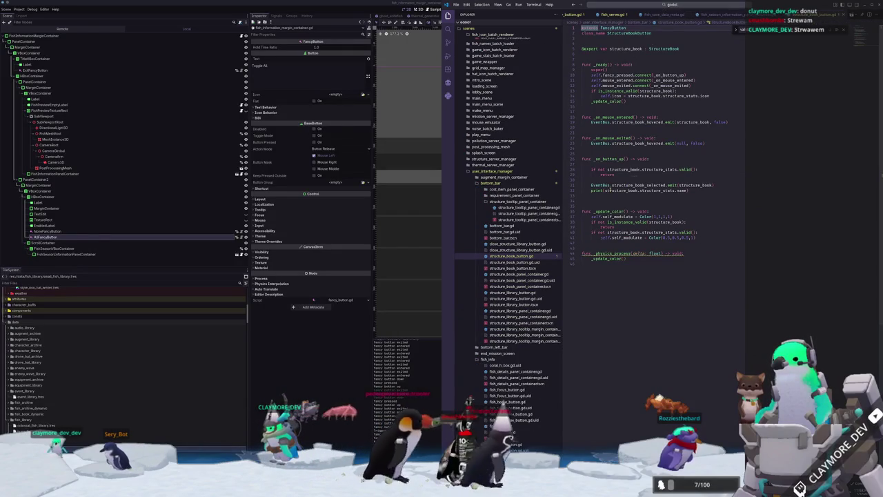
At the end of _ready, add EventBus.structure_book_selected.connect(_on_structure_book_selected)
click(607, 107)
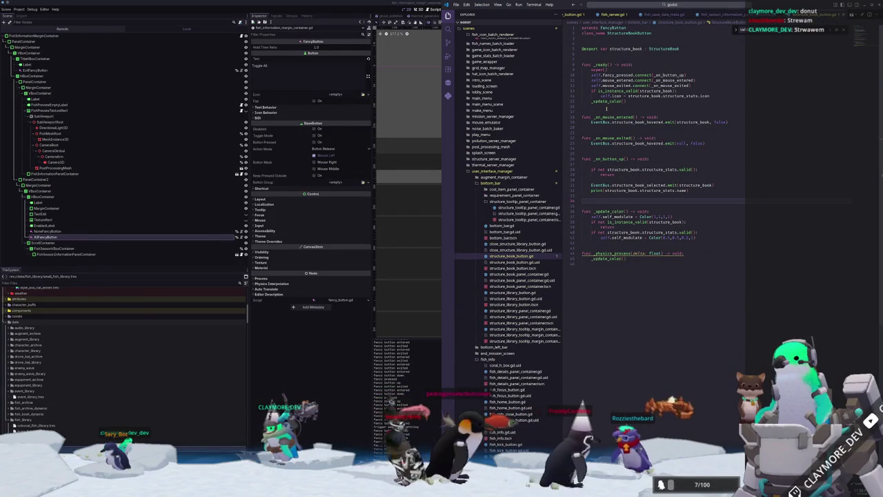
key(Return)
key(Return)
text(self.)
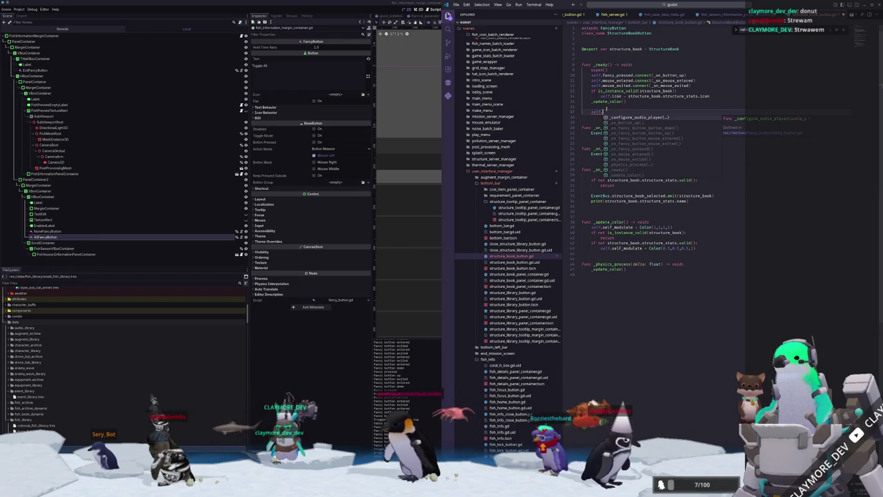
key(BackSpace)
key(BackSpace)
key(BackSpace)
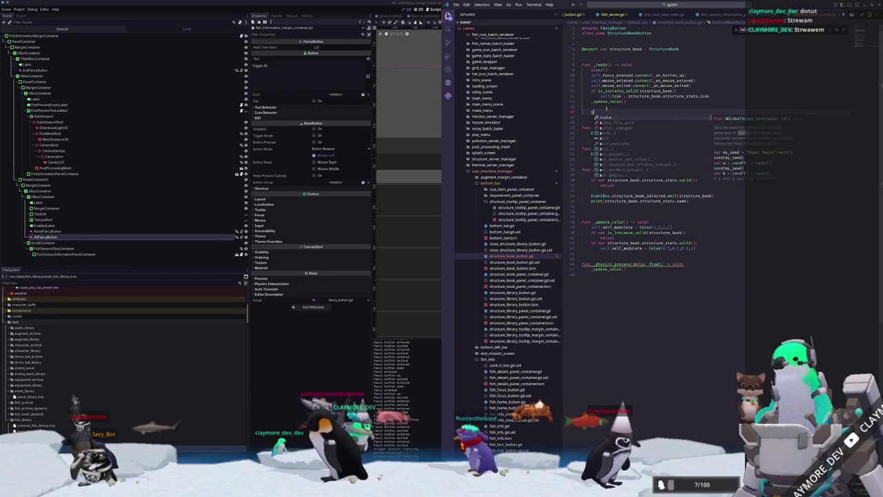
text(EventBus.)
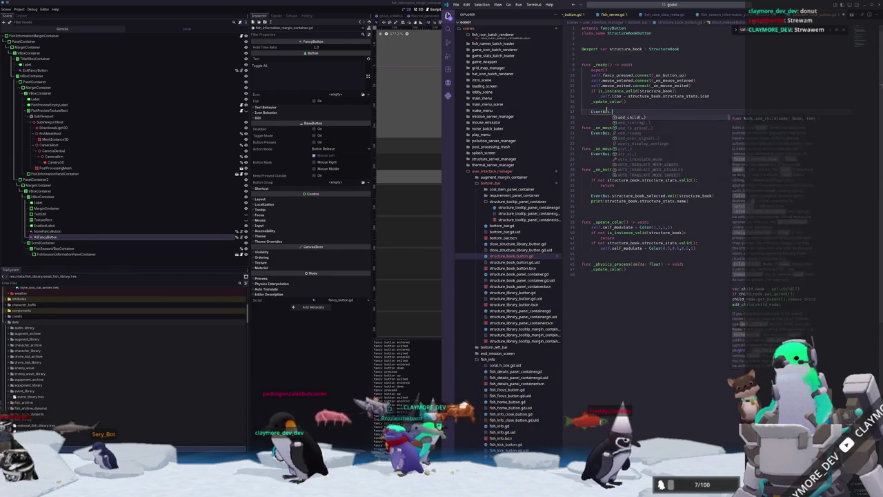
text(structure_book_selected)
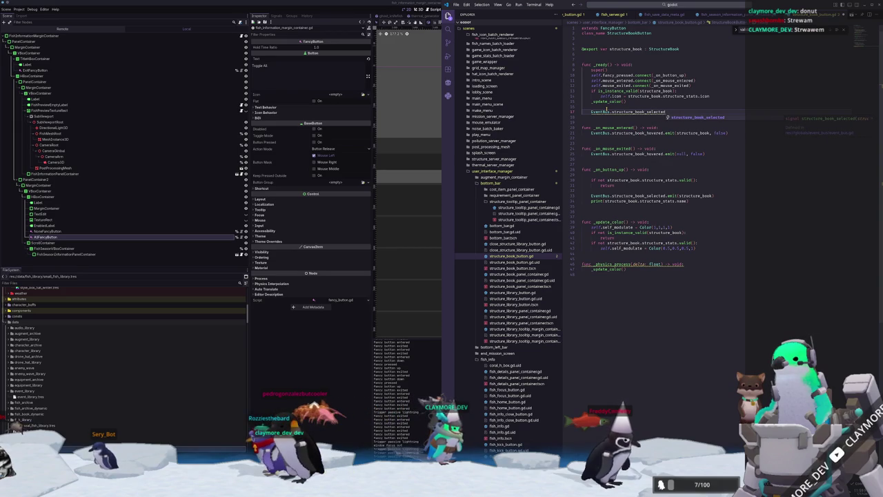
text(.connect(_on)
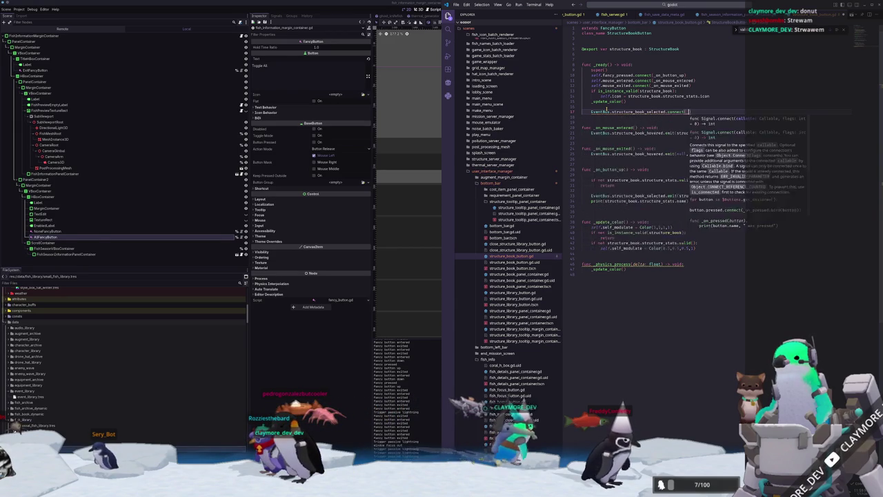
text(_structure_book_selecte)
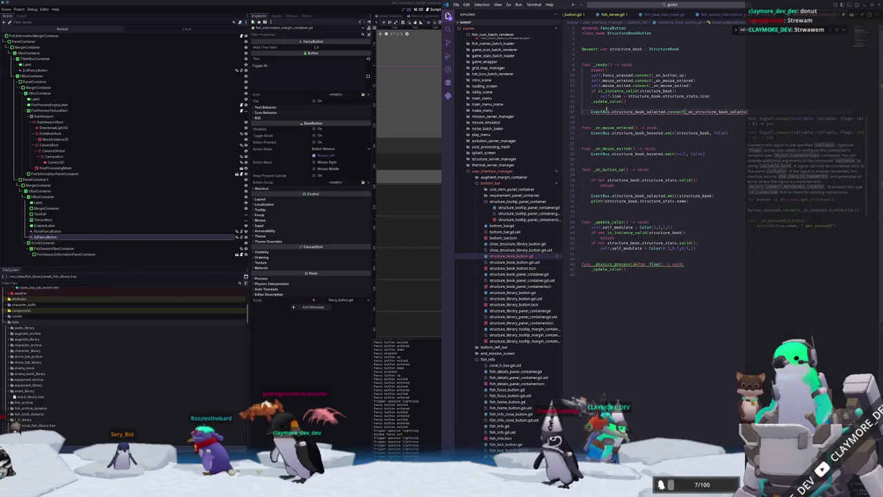
text(d)
key(Tab)
Above _on_button_up, type a func _on_structure_book_selected() -> void: stub
key(Down)
key(Down)
key(Down)
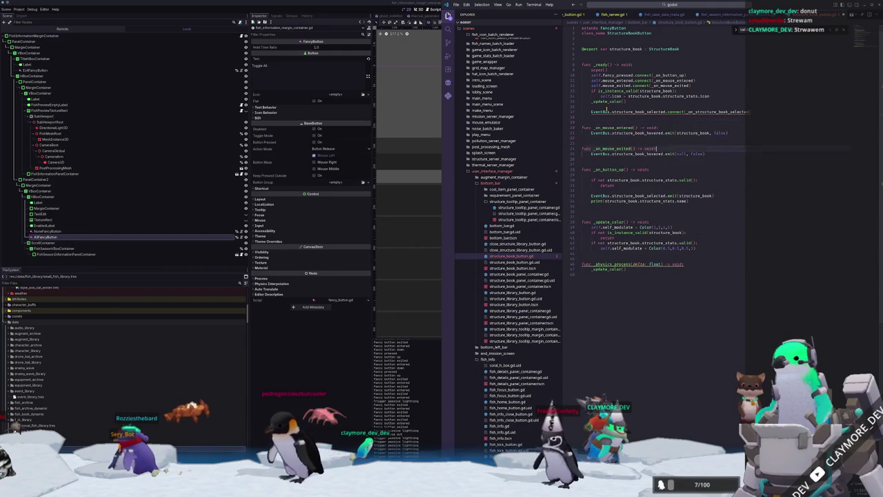
key(Return)
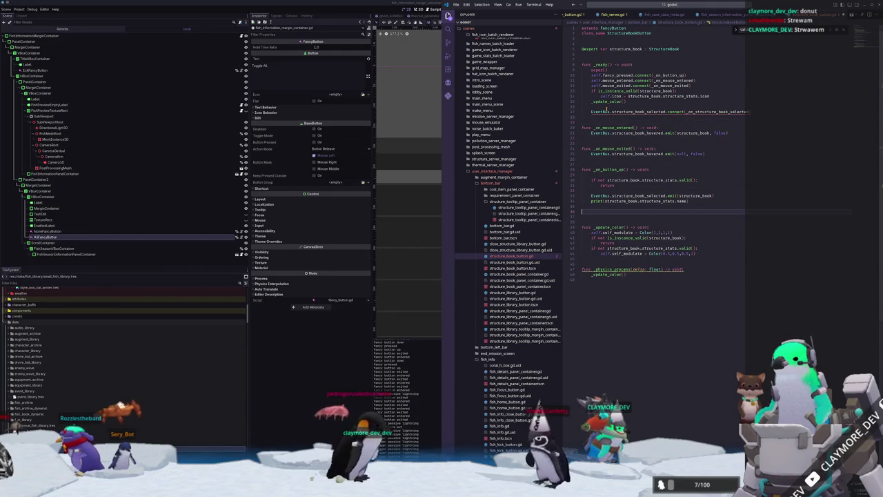
key(Up)
key(Up)
key(Up)
key(Return)
key(Up)
text(func _on_structure_)
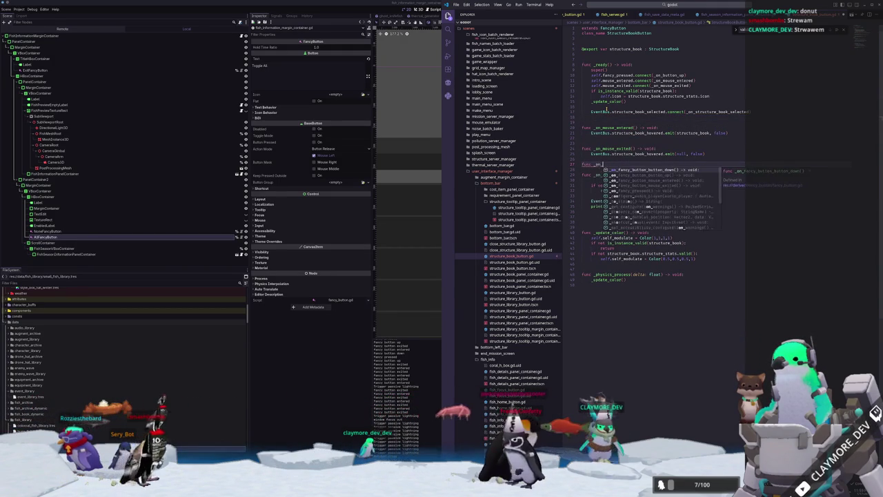
text(book)
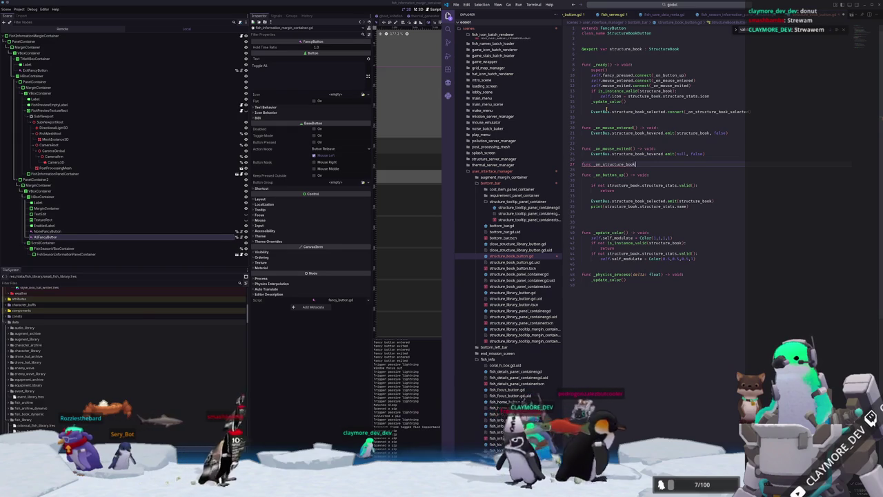
text(_selected() -> )
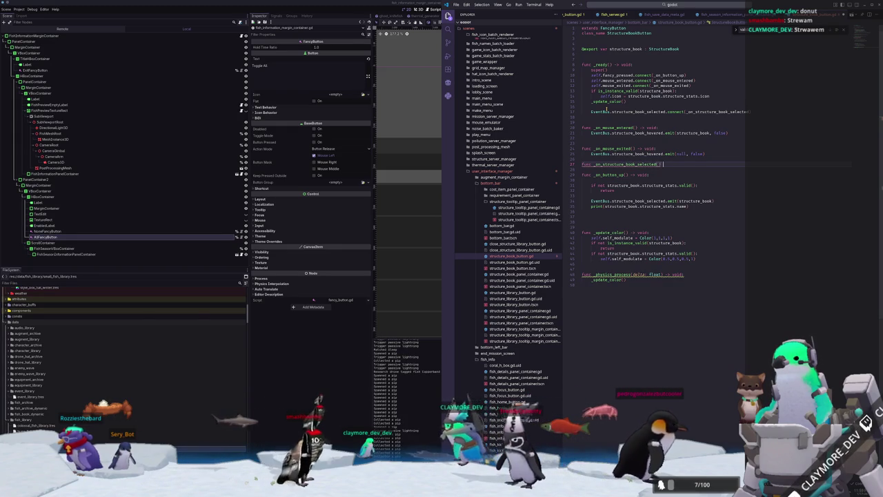
text(void:)
Give the handler a structure_book : StructureBook parameter and a pass body
key(Return)
text(pass)
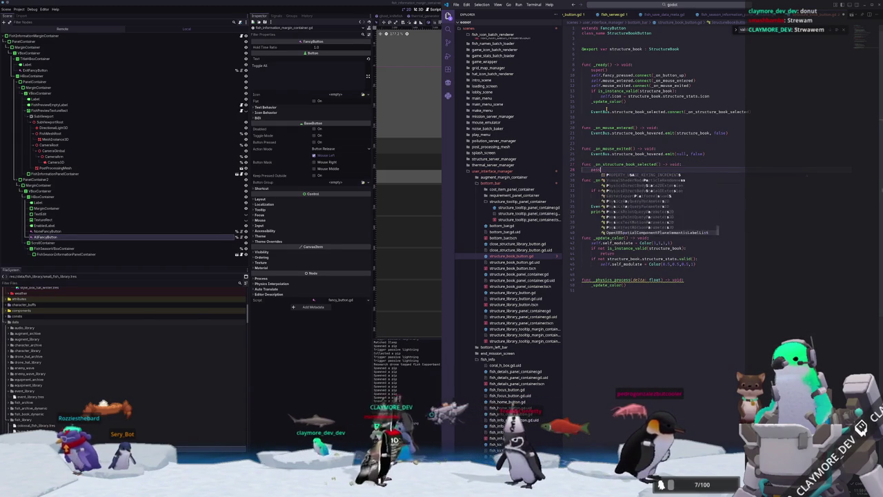
text(tructure_book : StructureBook)
key(Escape)
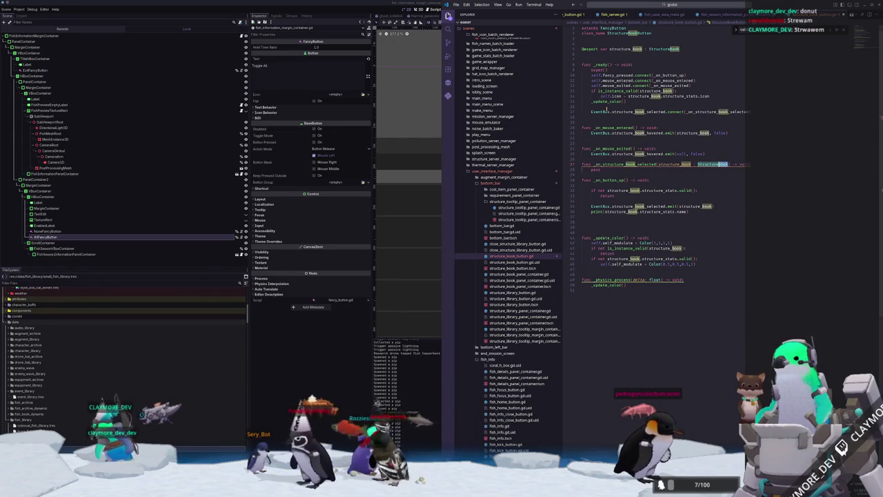
key(Escape)
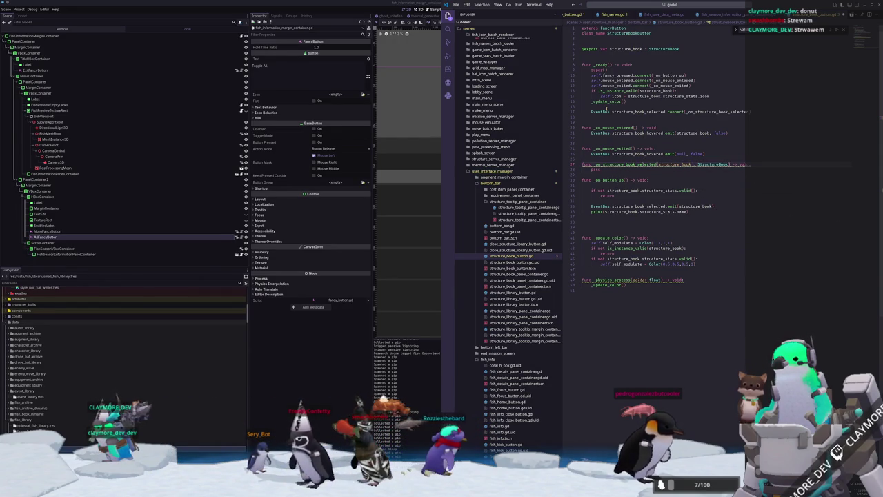
key(shift+Down)
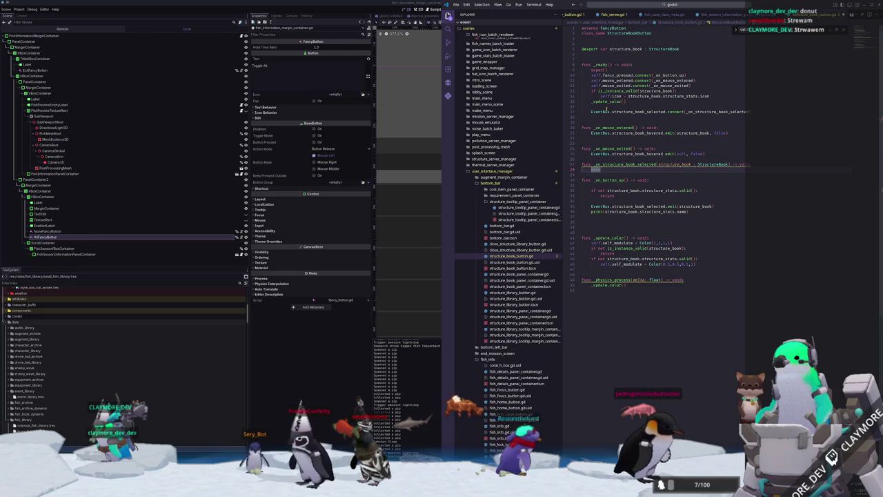
mouse_move(648, 112)
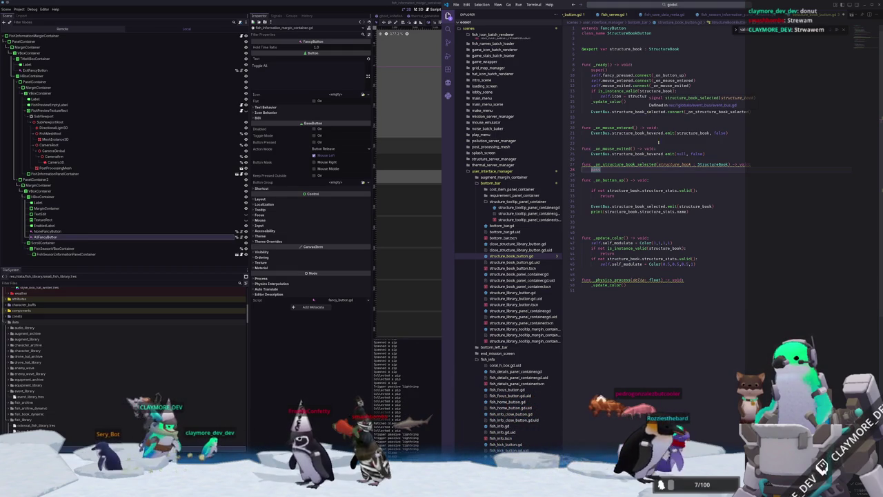
Open blank lines above the emit in _on_mouse_exited and near the script top
key(Return)
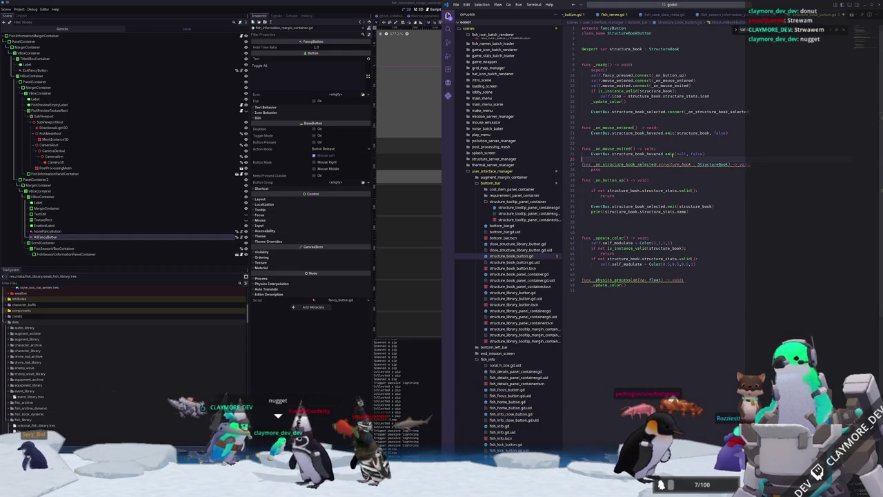
key(Up)
key(Up)
key(Return)
key(Return)
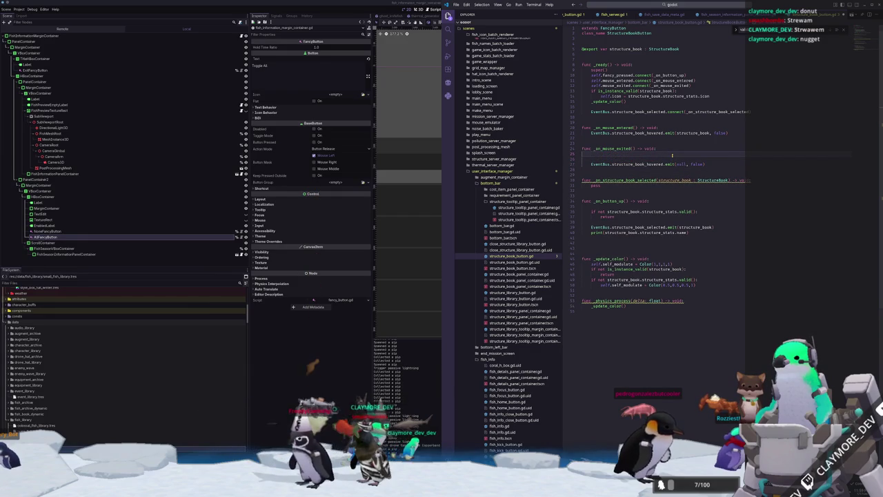
key(Up)
key(Up)
key(Up)
key(Return)
Declare var clear_timer : SceneTreeTimer = null near the script top
text(var clear_q)
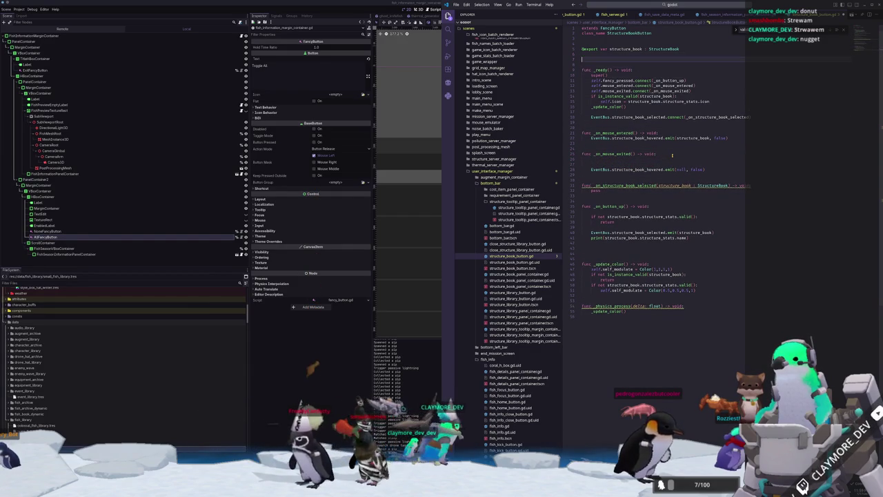
key(BackSpace)
text(timer : Scen)
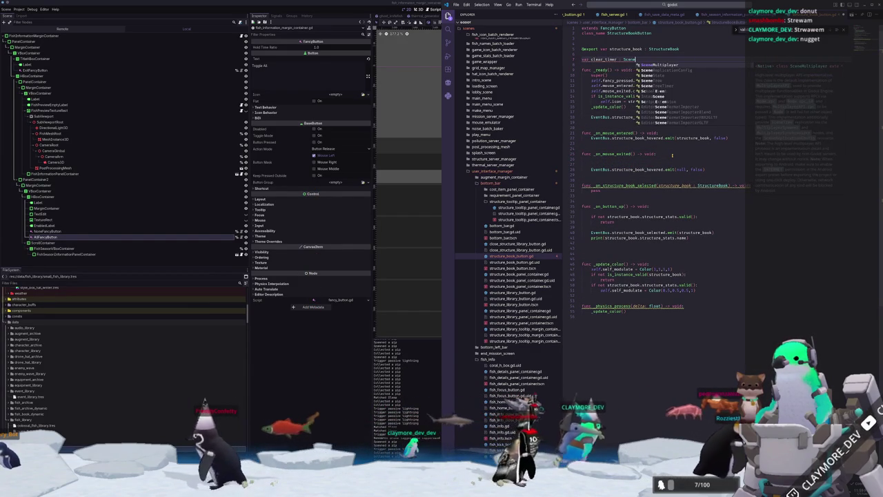
text(eTreeTimer = null)
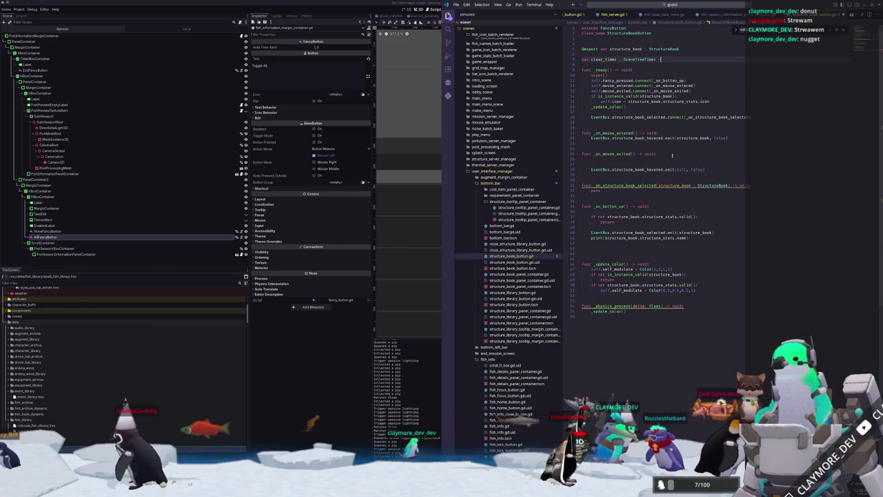
key(Return)
key(Down)
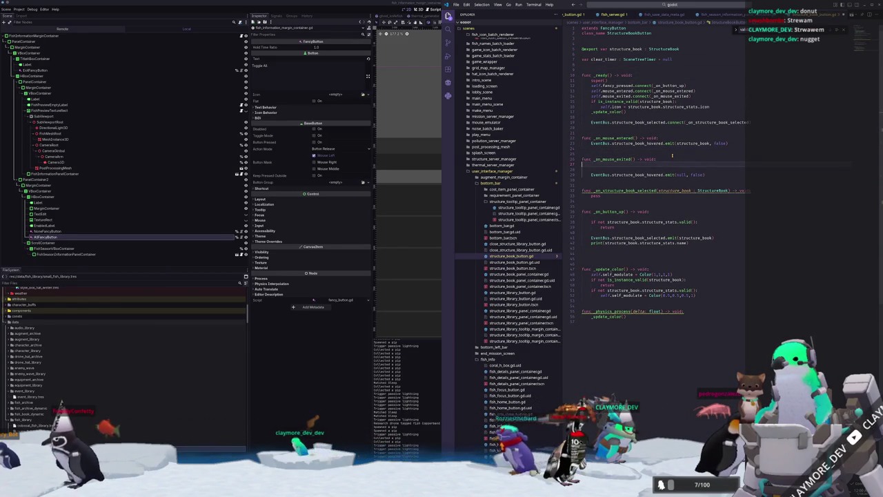
In _on_mouse_exited, set clear_timer = get_tree().create_timer(0.5) and start a timeout connection
text(clear_timer)
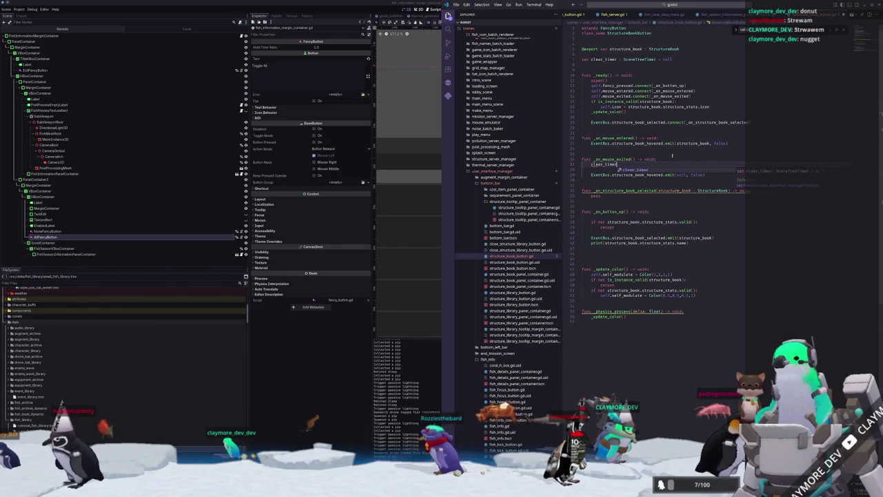
text( = get_tree().create_timer)
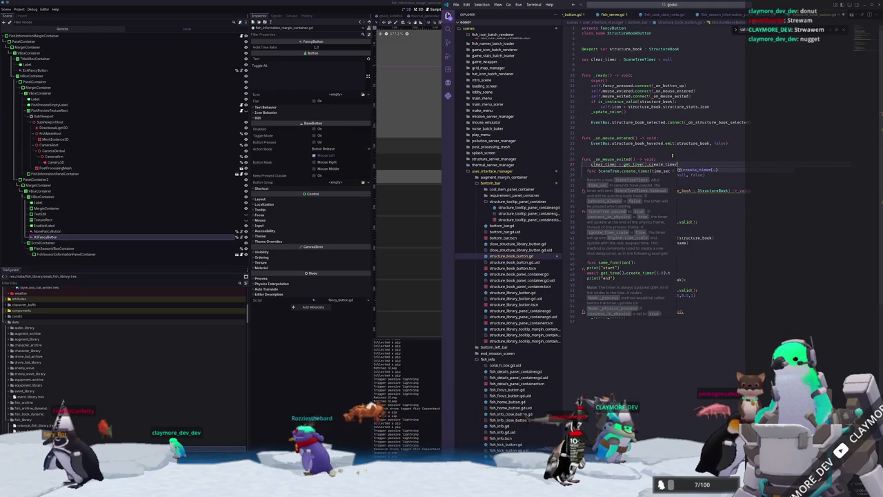
key(Return)
text(0.5)
key(Down)
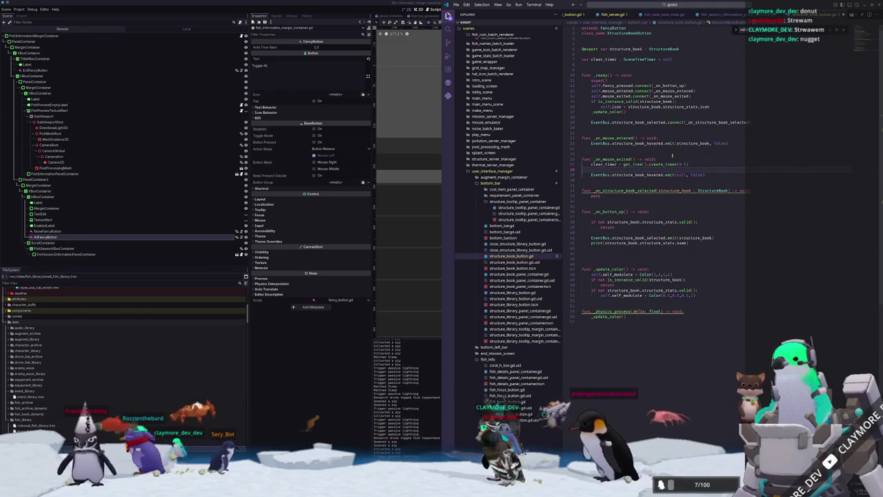
key(Return)
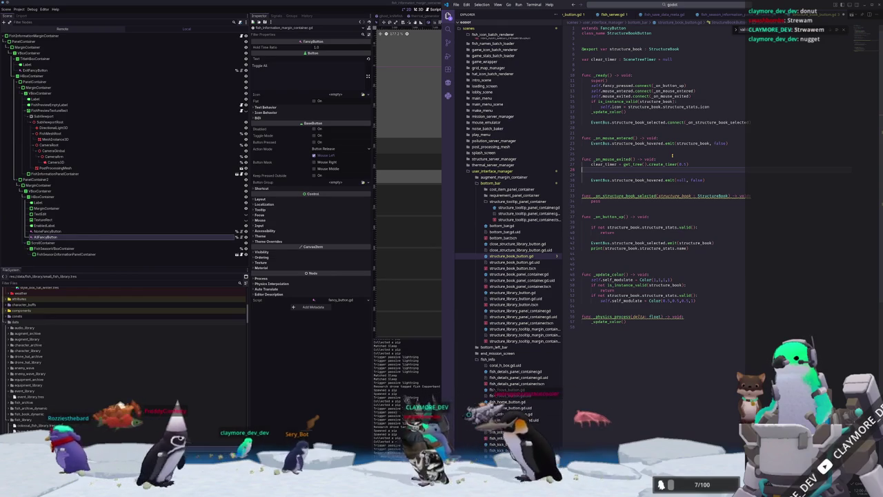
text(clear_timer.timeout.connect()
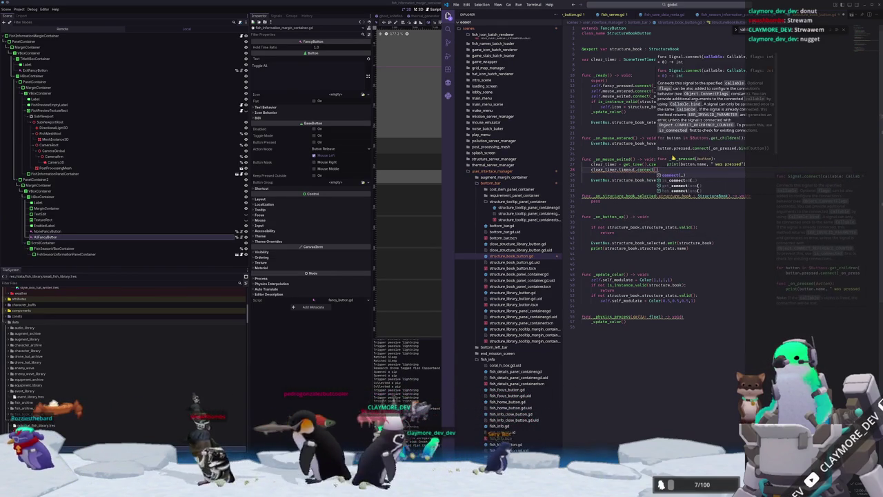
key(Escape)
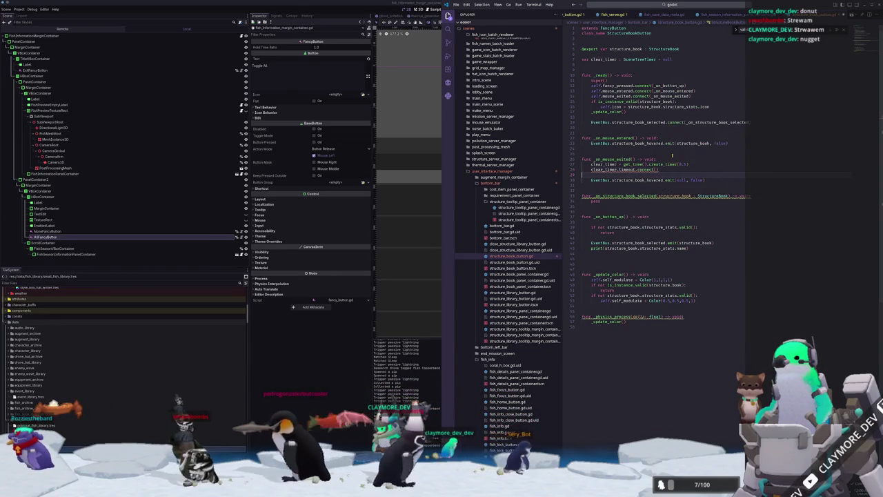
Rename the handler to _on_structure_book_hovered, adding a research_mode : bool parameter
text(EventBus.str)
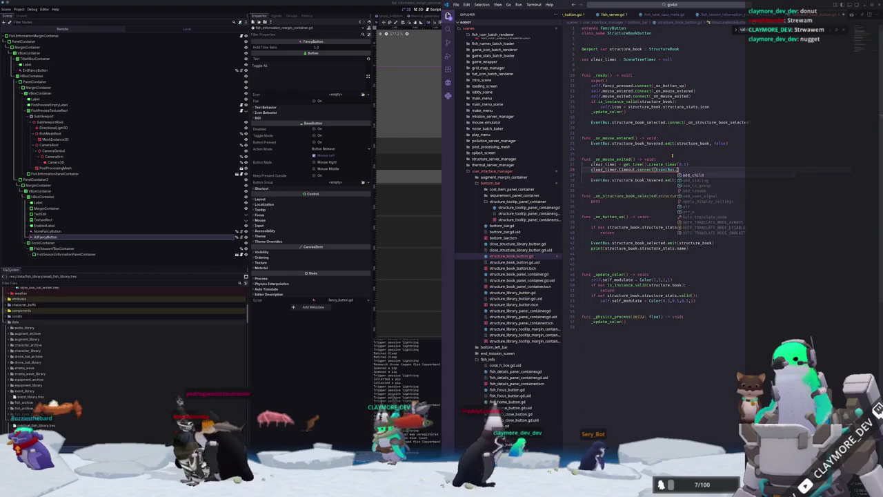
text(ucture_book_hovered.)
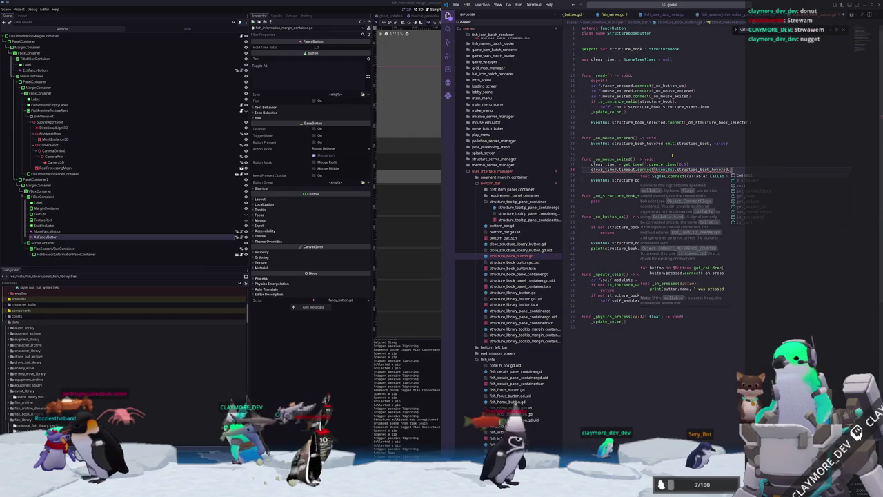
key(Escape)
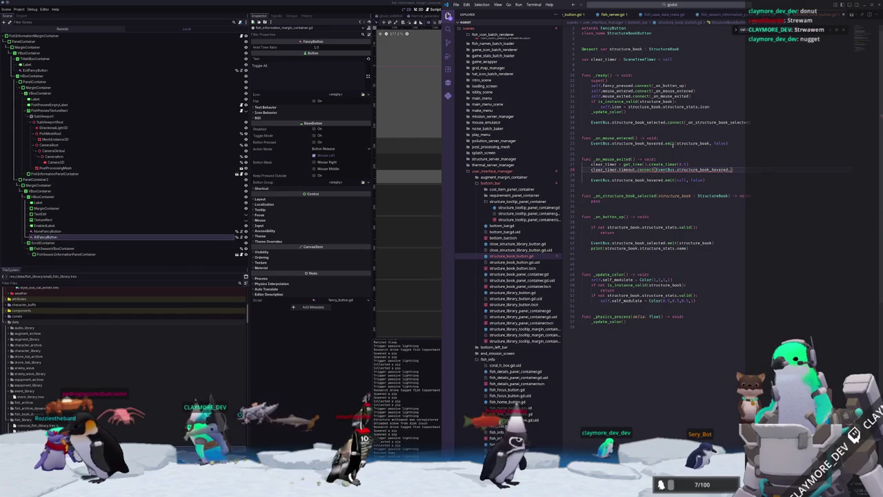
key(BackSpace)
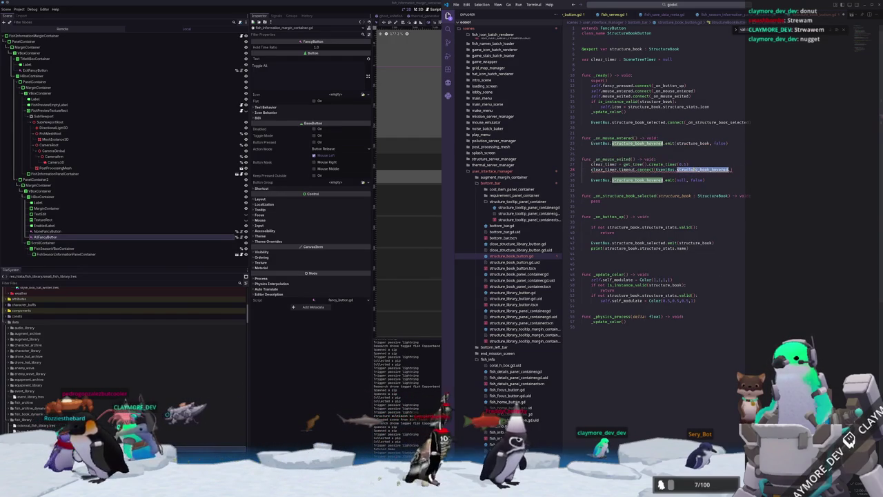
double_click(636, 122)
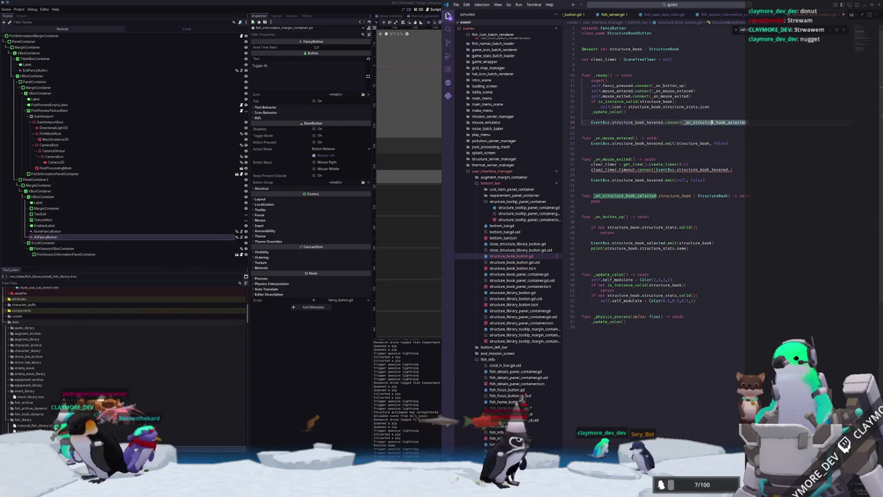
text(_on_)
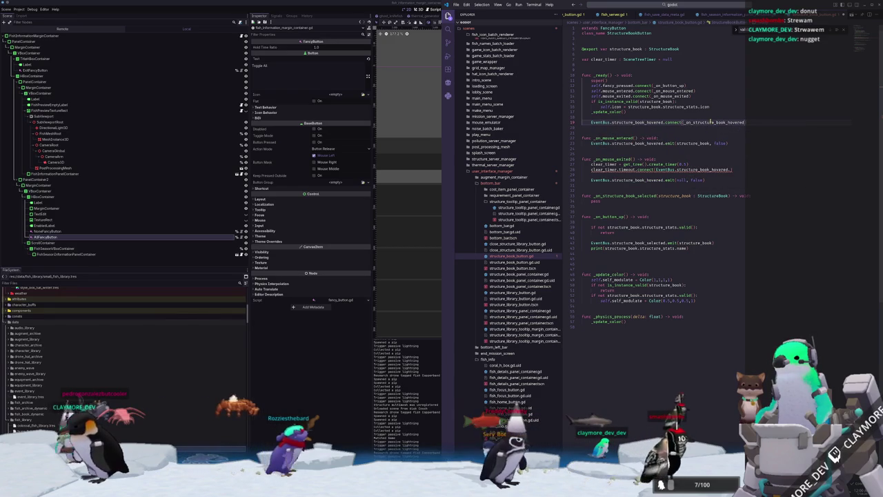
double_click(692, 122)
key(ctrl+c)
double_click(626, 195)
key(ctrl+v)
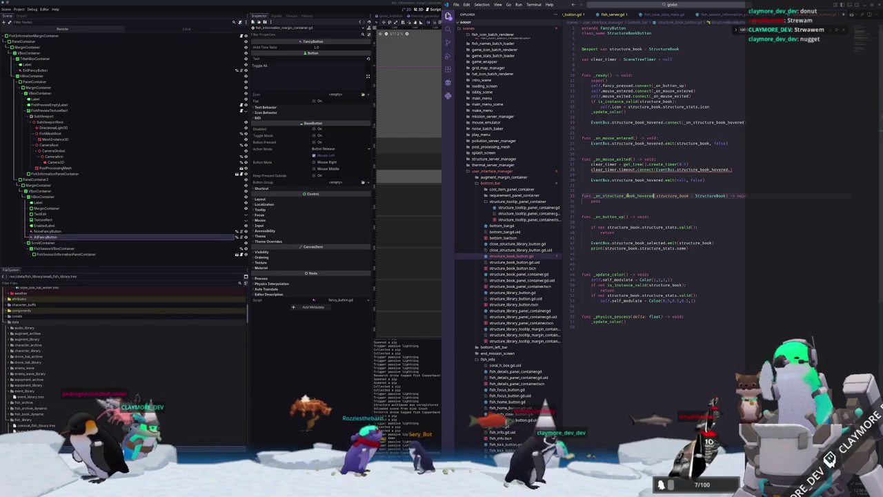
click(727, 195)
text(, )
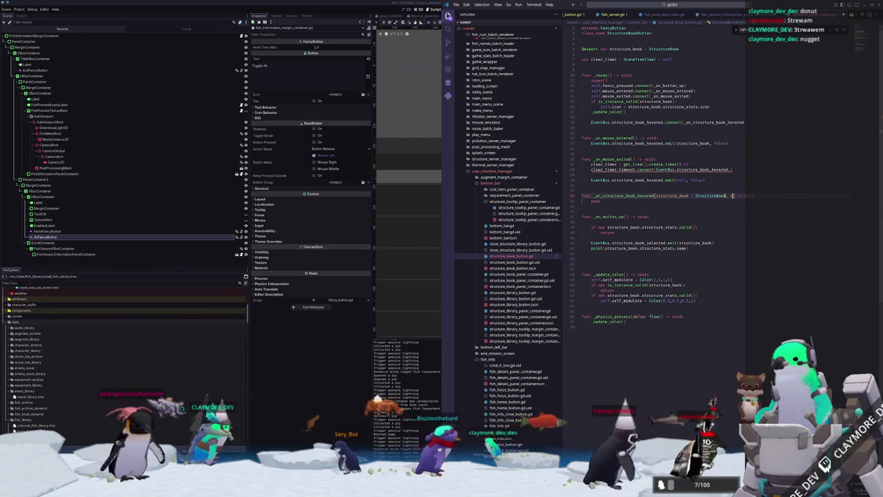
text(research_mode : bool) -> void:)
Connect clear_timer's timeout to structure_book_hovered.emit bound to null and false
click(732, 170)
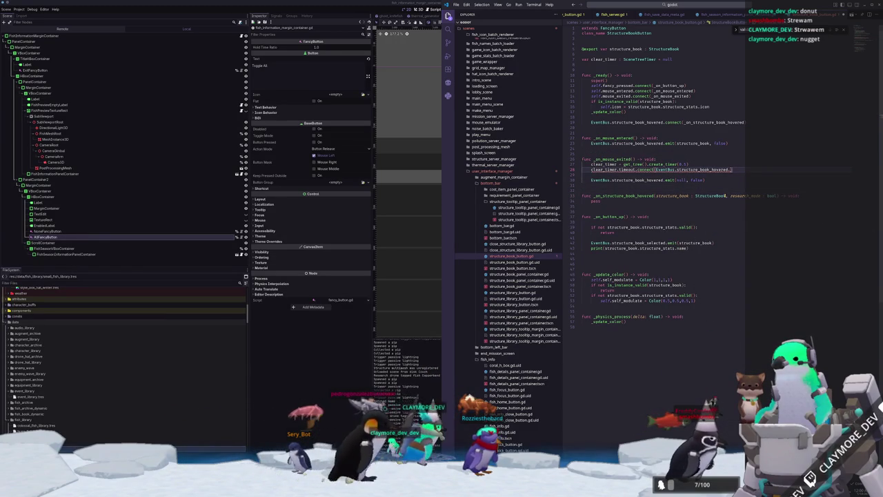
text(emit)
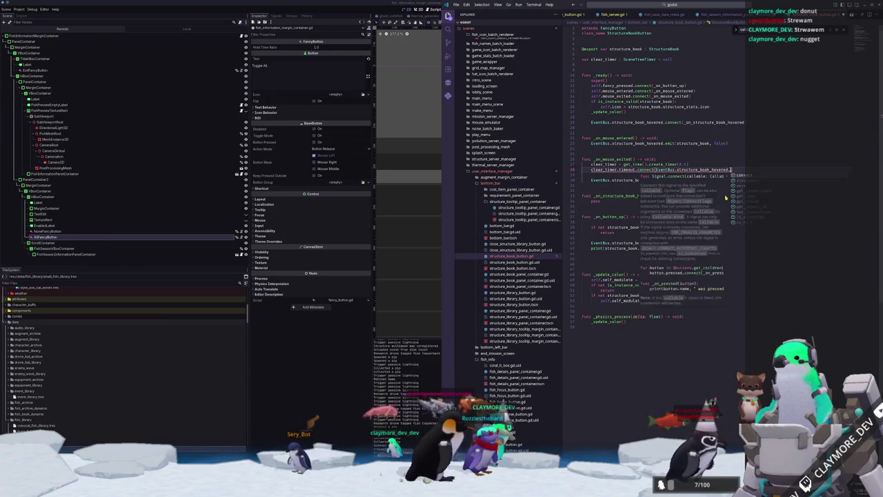
text(.b)
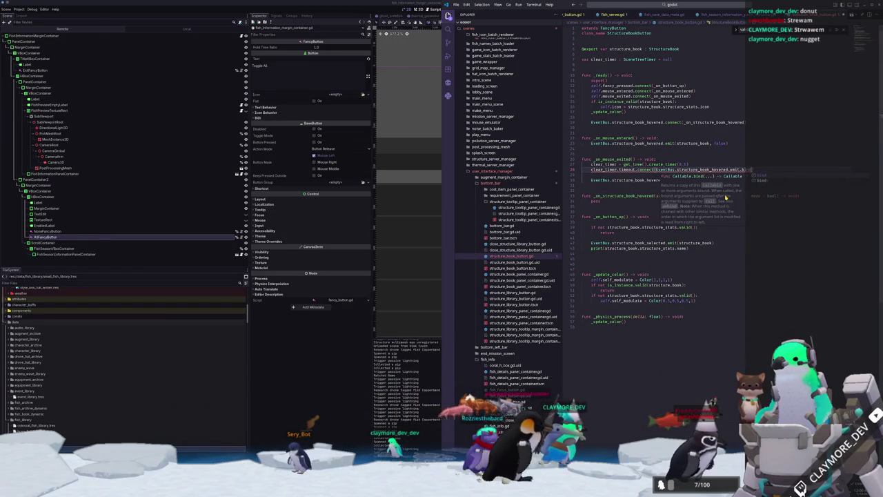
text(ind(structure_)
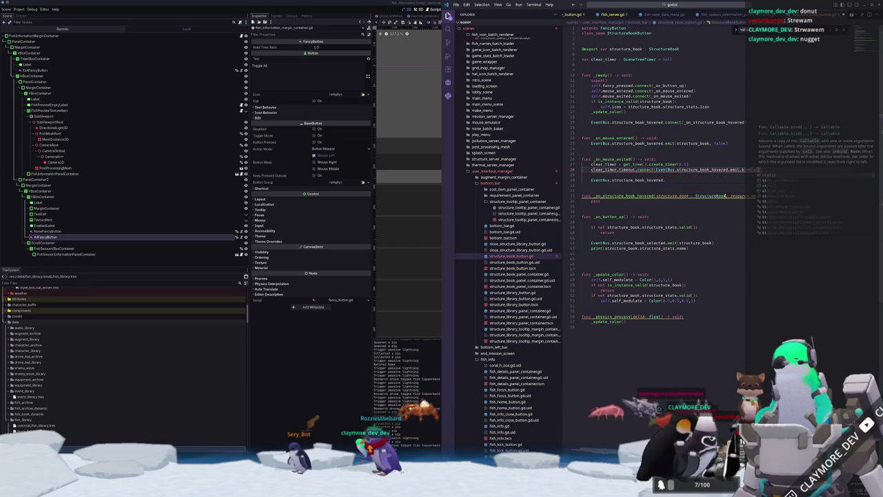
key(Return)
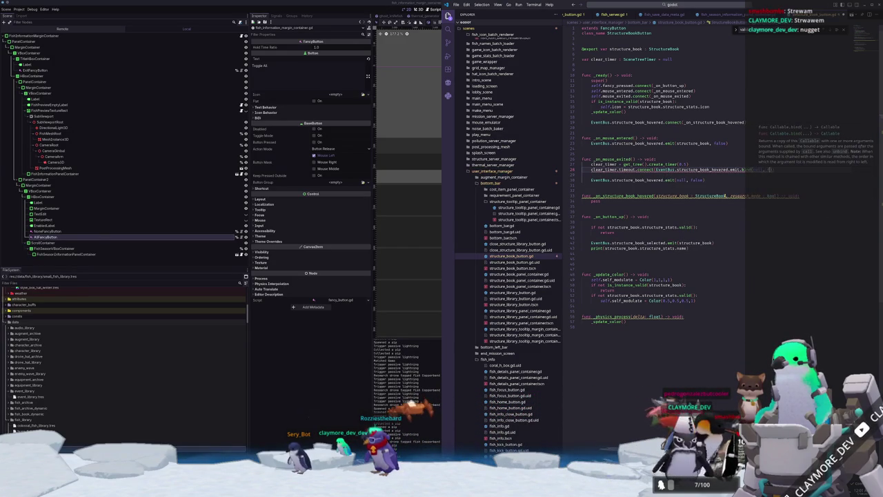
key(Down)
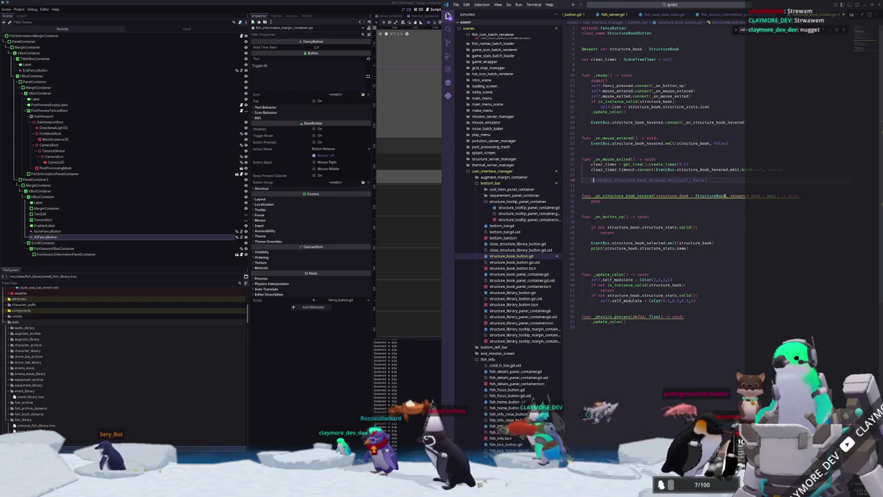
Remove the blank line above _on_structure_book_hovered and start a line in its body
key(BackSpace)
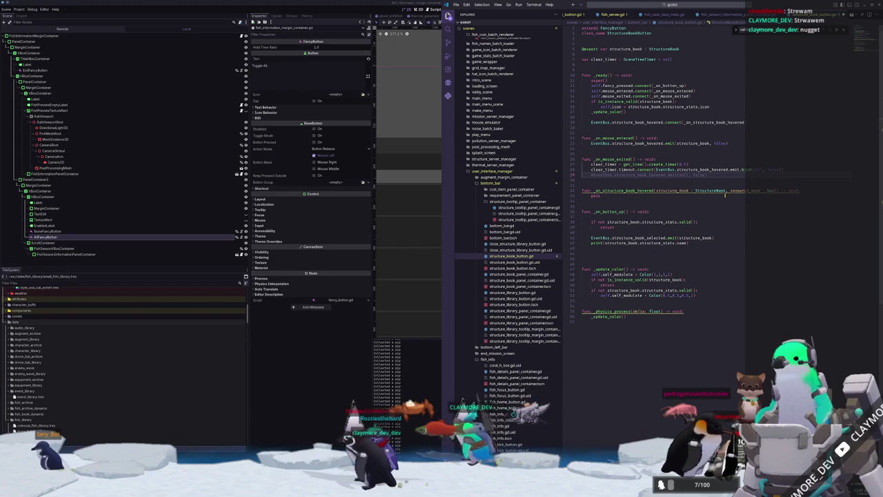
key(Down)
key(End)
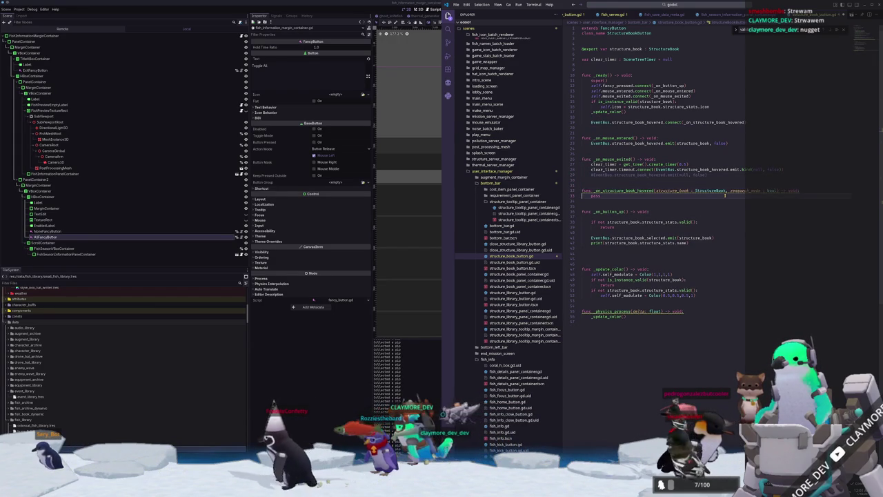
Add a clear_timer.free() call in the hovered handler
key(Return)
text(scene_)
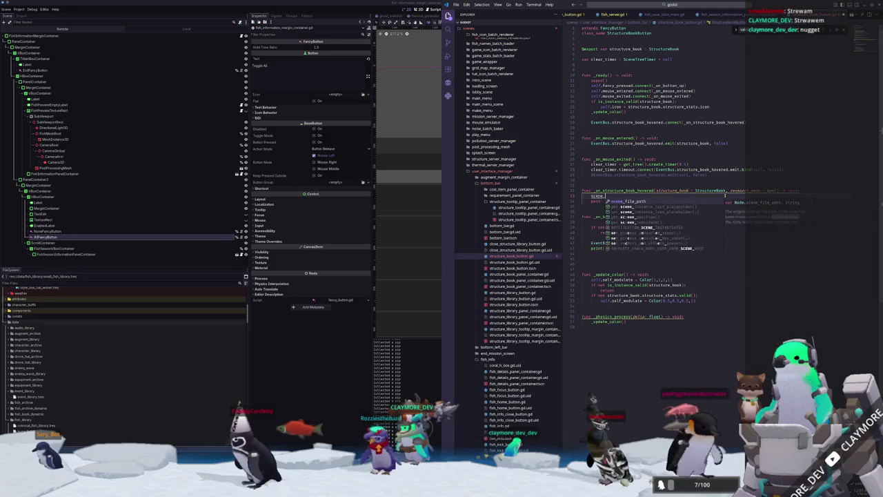
key(BackSpace)
key(BackSpace)
key(BackSpace)
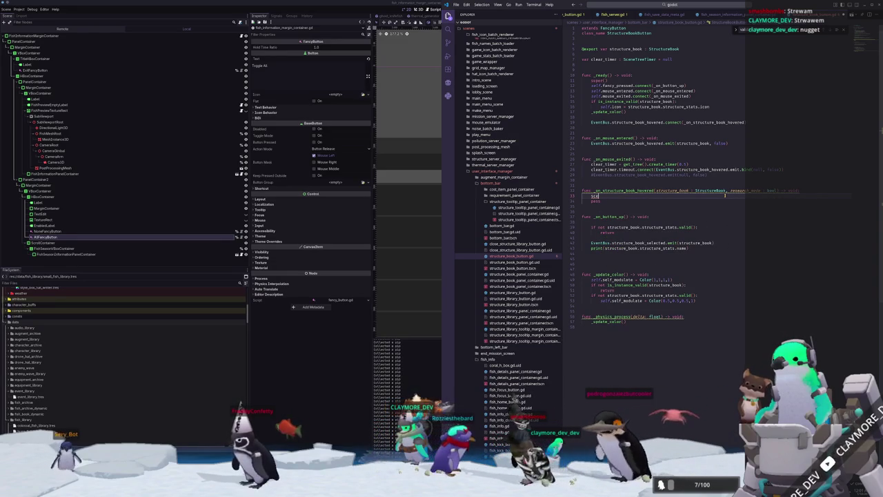
text(clear_timer)
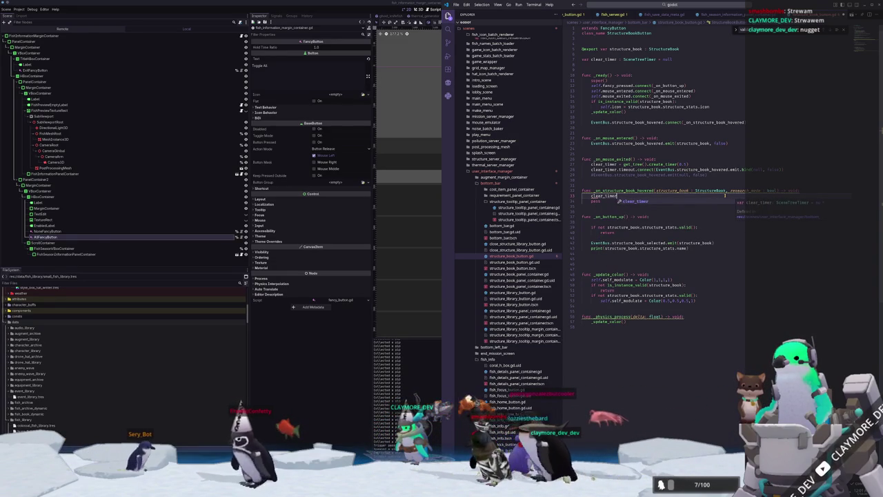
text(.stop)
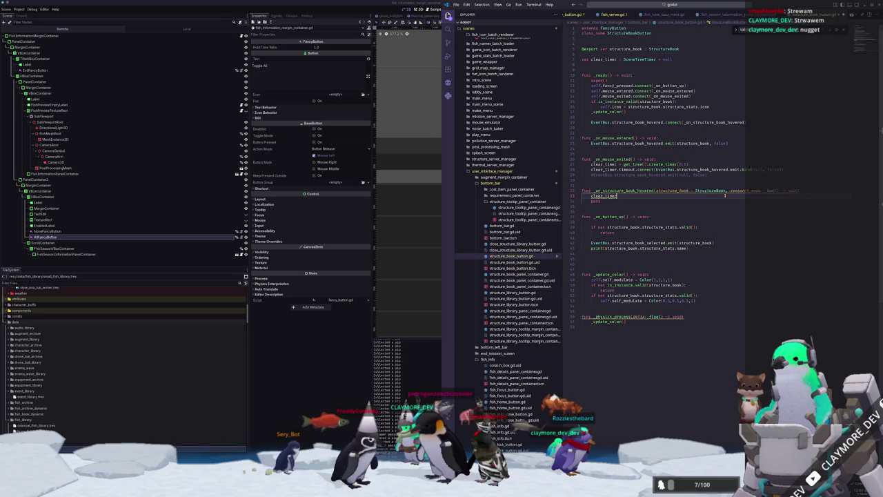
text(.can)
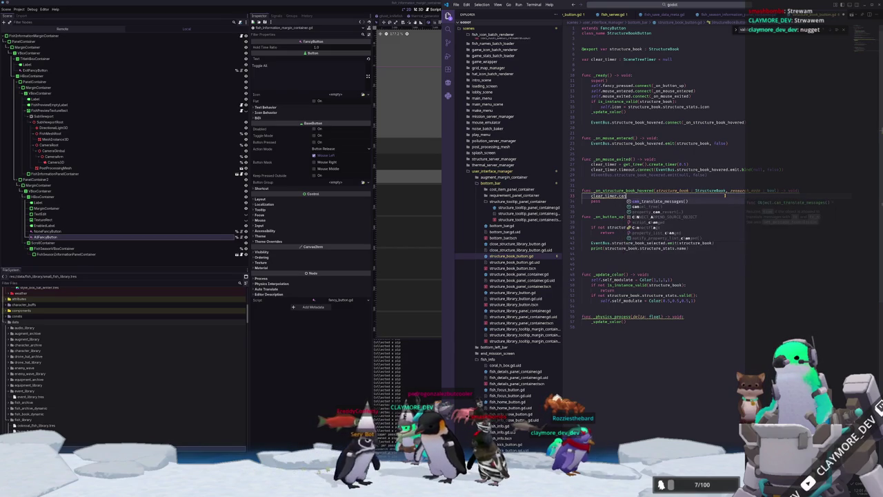
key(BackSpace)
key(BackSpace)
key(BackSpace)
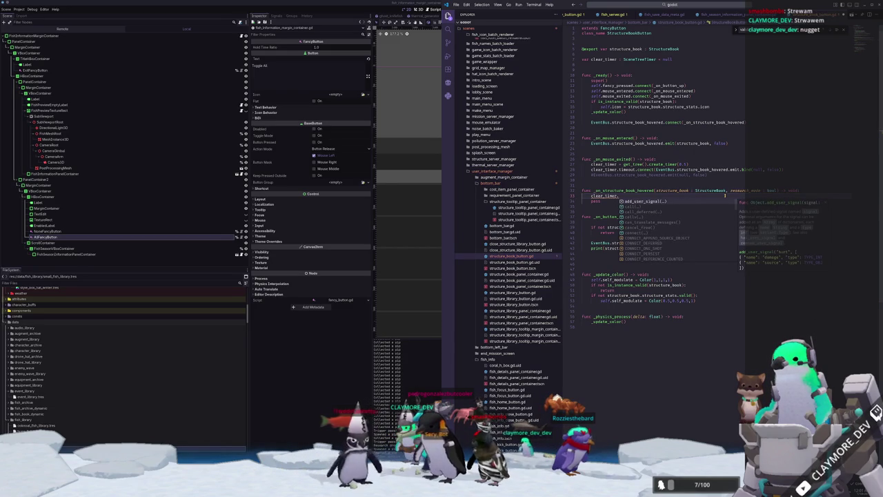
text(st)
text(free)
key(Return)
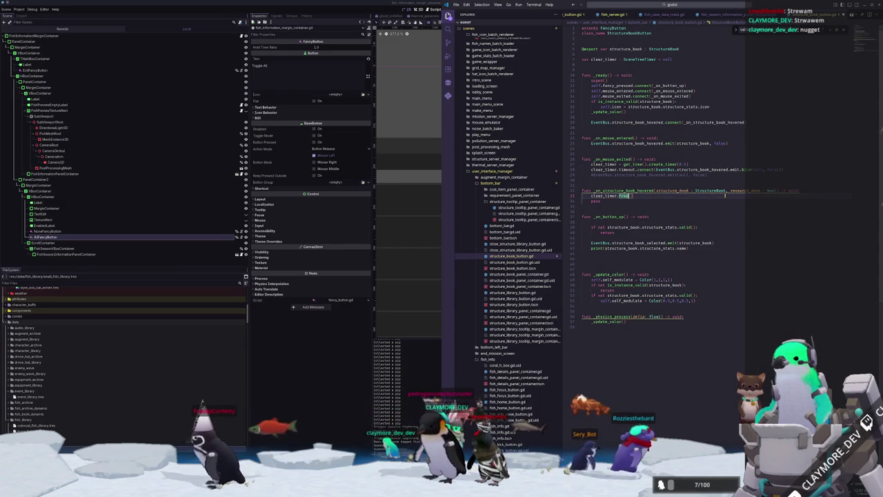
Wrap the free call in an 'if is_instance_valid(clear_timer):' check
key(ctrl+shift+Return)
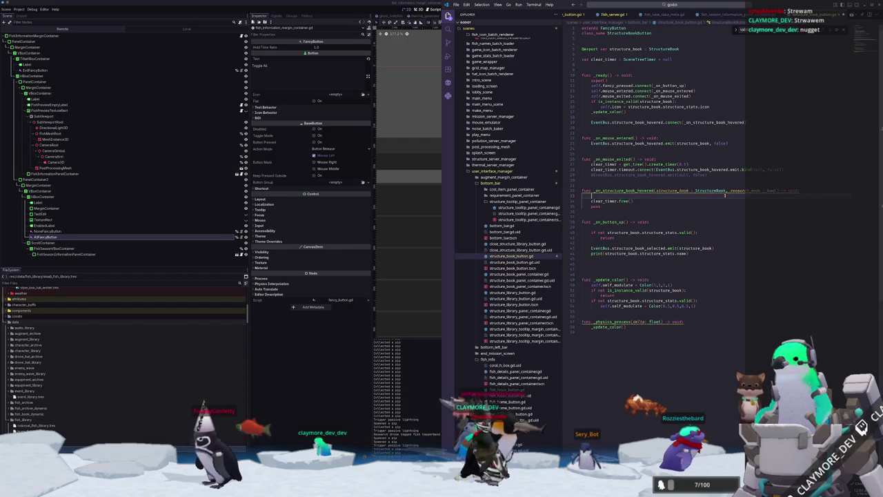
text(if is_instance_val)
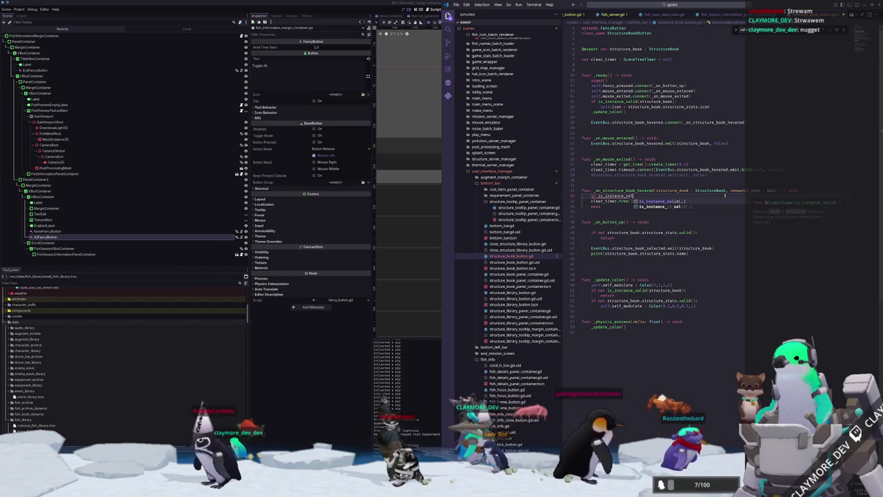
key(Return)
text(structu)
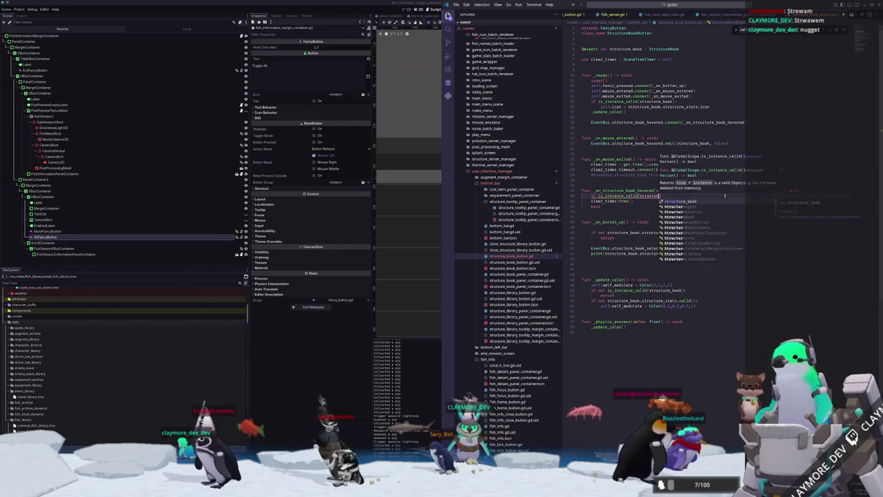
key(BackSpace)
key(BackSpace)
key(BackSpace)
text(cl)
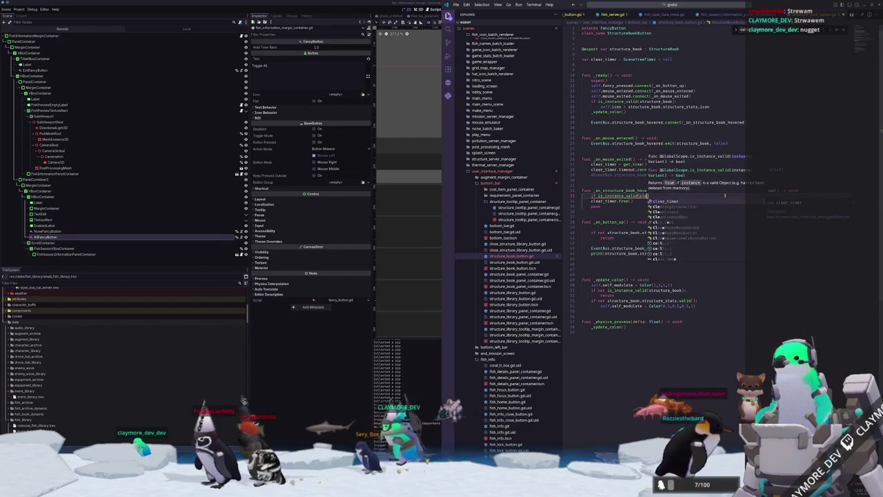
key(Return)
text(:)
key(Down)
key(Tab)
Add blank lines above the check and begin an 'if structure_book !=' condition
key(End)
key(Return)
key(Up)
key(Up)
key(Home)
key(Return)
key(Up)
text(if structure_book != str)
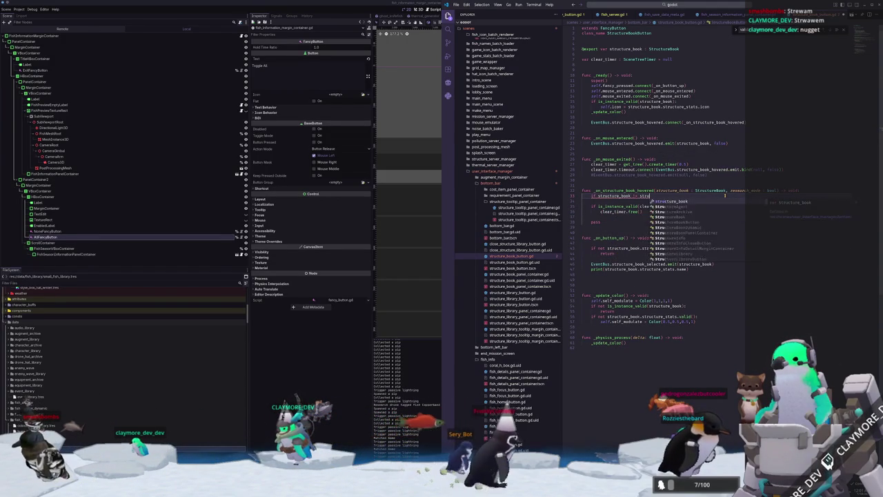
Complete the condition as 'if structure_book != p_structure_book:' with a return
key(Return)
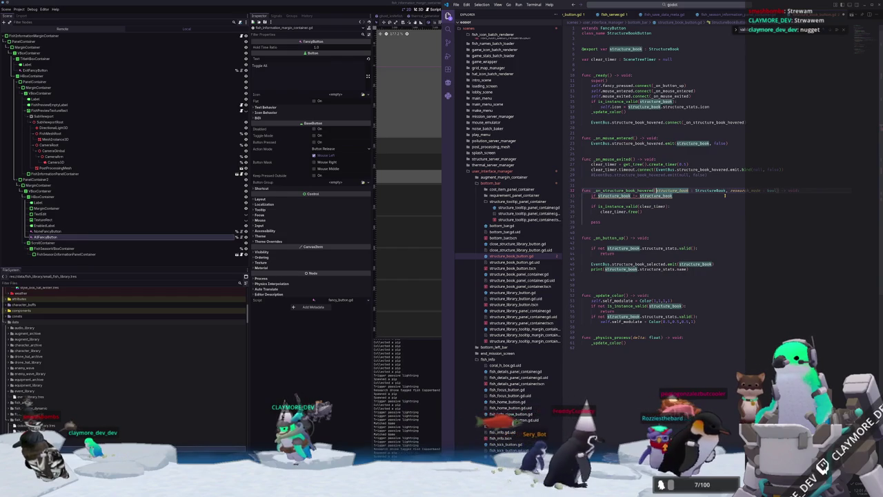
text(p_)
key(Escape)
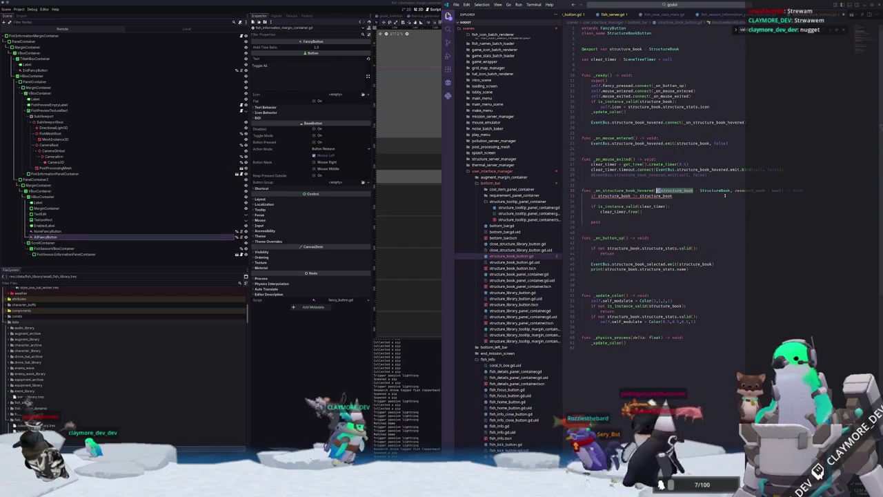
key(Down)
key(ctrl+Left)
text(p_)
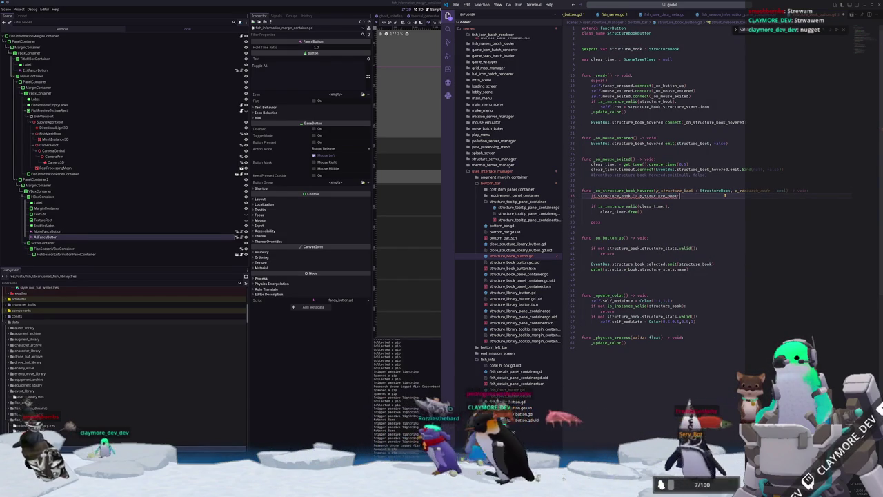
text(:)
key(Return)
text(return)
key(Return)
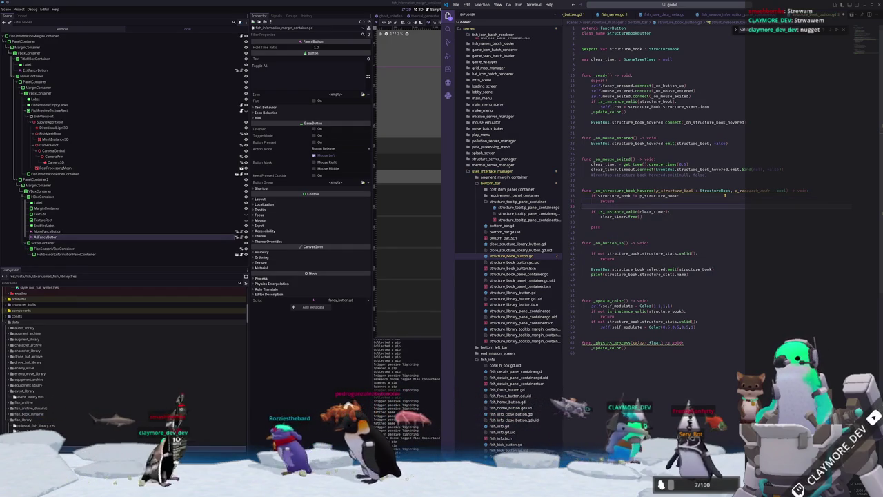
Add explanatory comments, delete the leftover pass line, and run the game in Godot
click(724, 195)
key(ctrl+Right)
key(ctrl+Right)
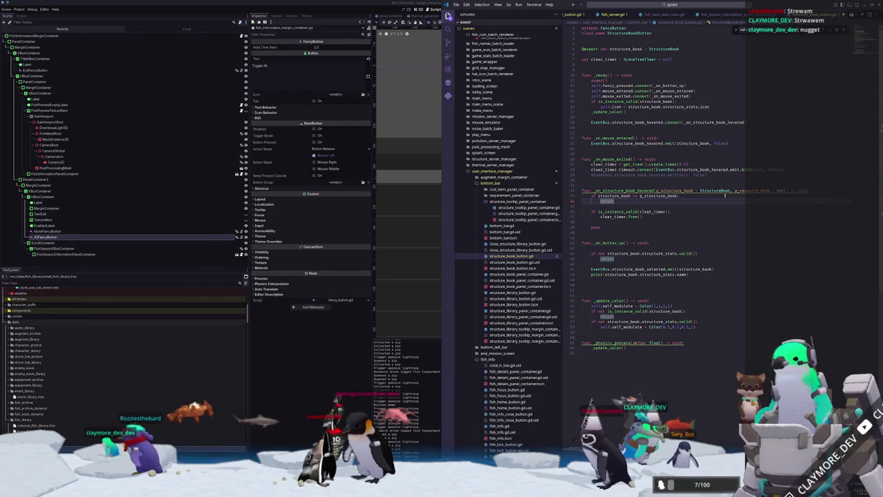
key(ctrl+z)
key(ctrl+z)
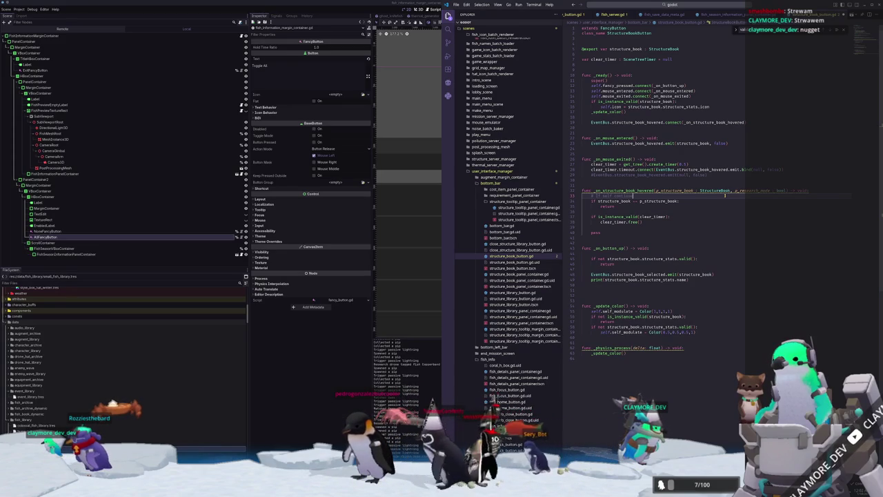
key(ctrl+z)
text(# if another)
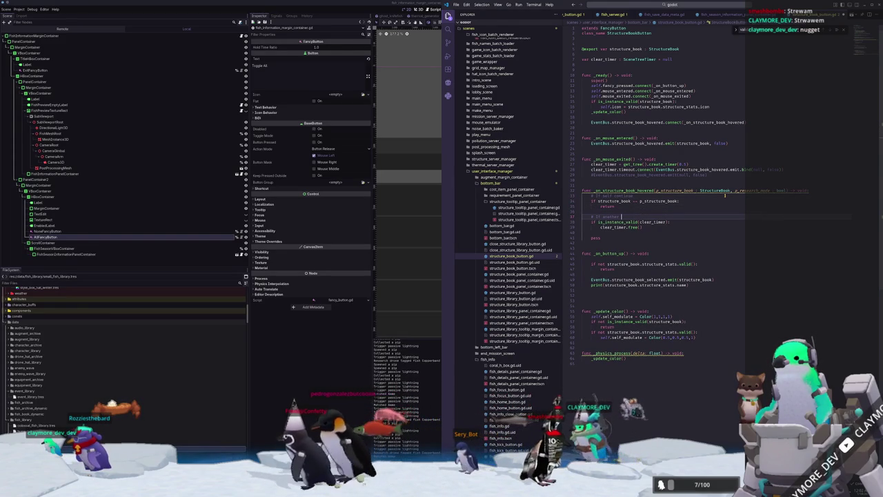
key(ctrl+z)
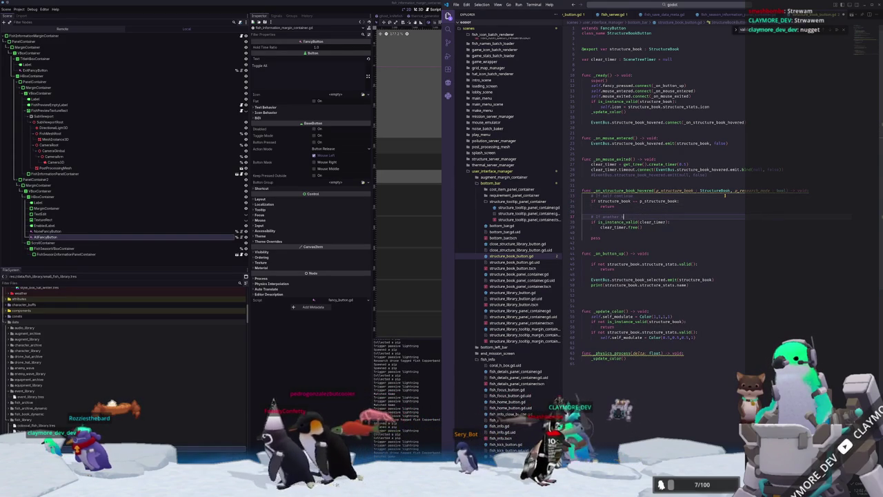
text(iselected, clear the timer)
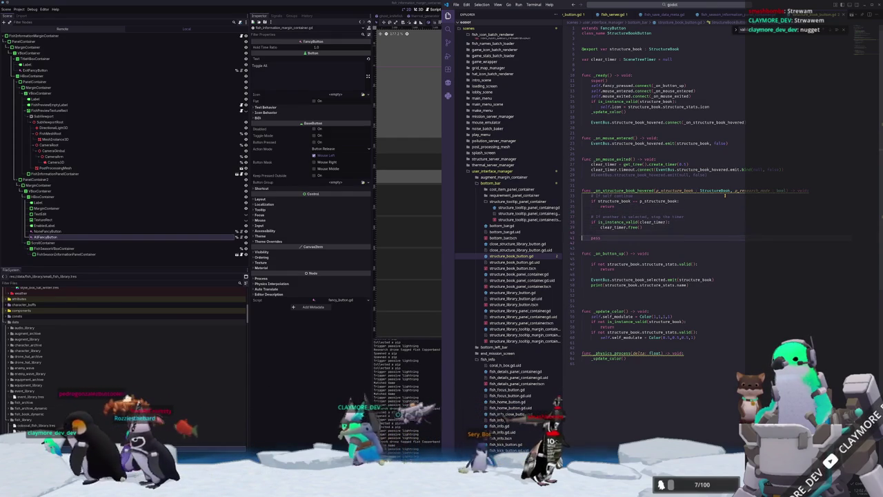
key(BackSpace)
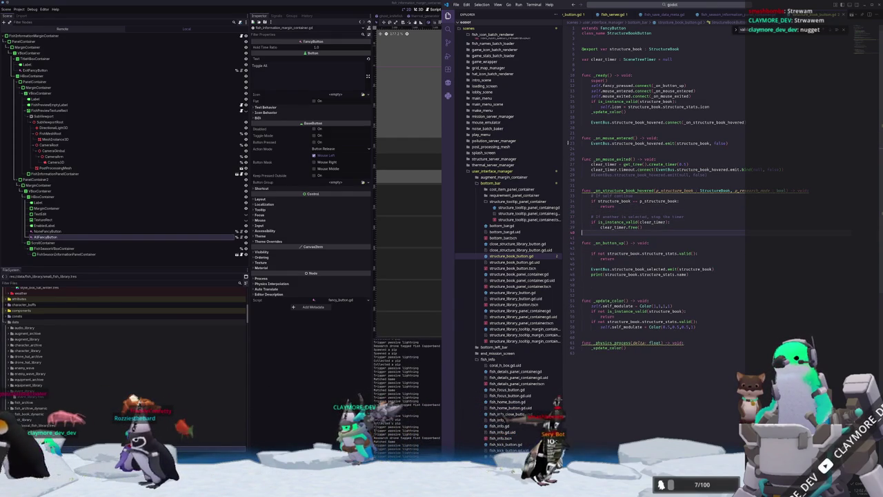
click(407, 111)
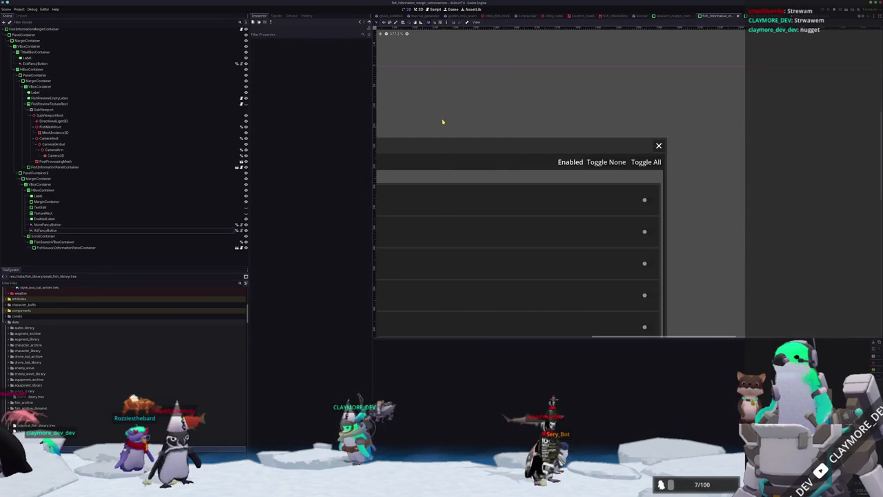
key(F6)
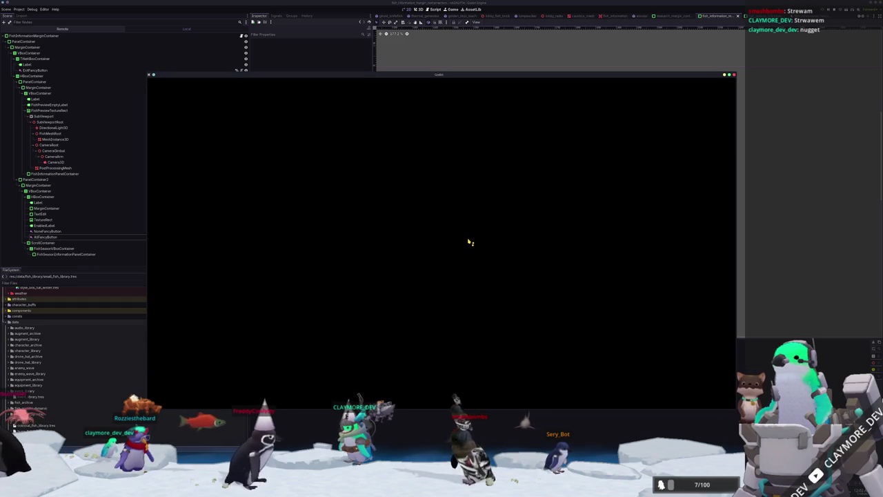
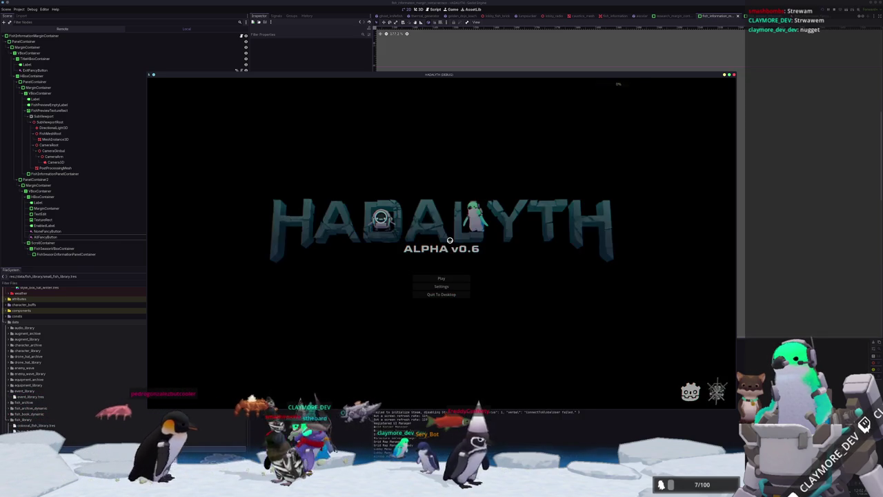
Load the Voyager save from slot 2, walk out of the hub, and open a structure's info panel
click(443, 277)
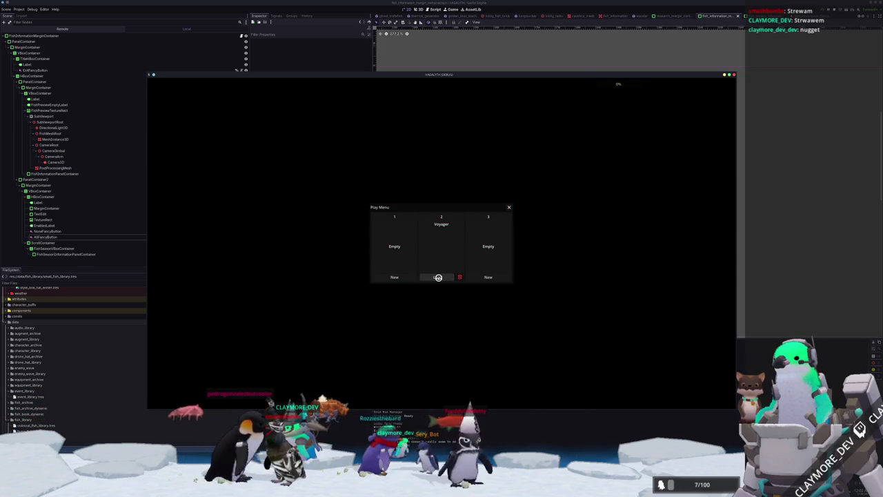
click(439, 277)
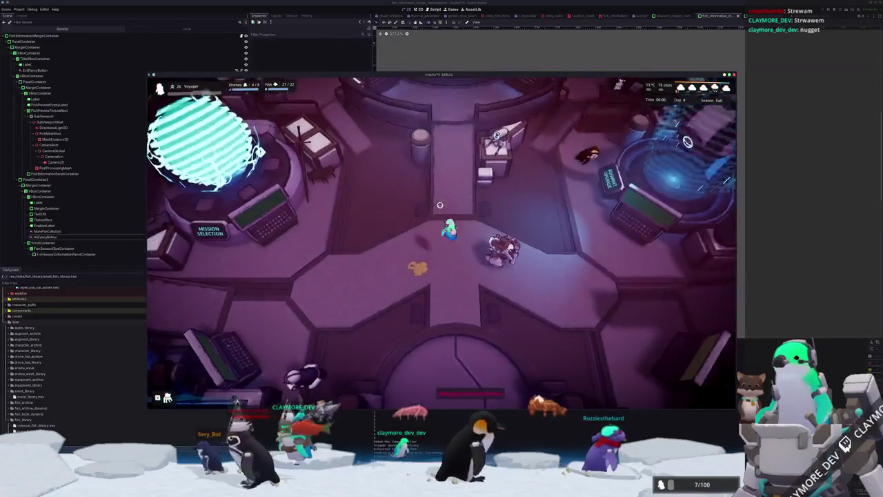
key(s)
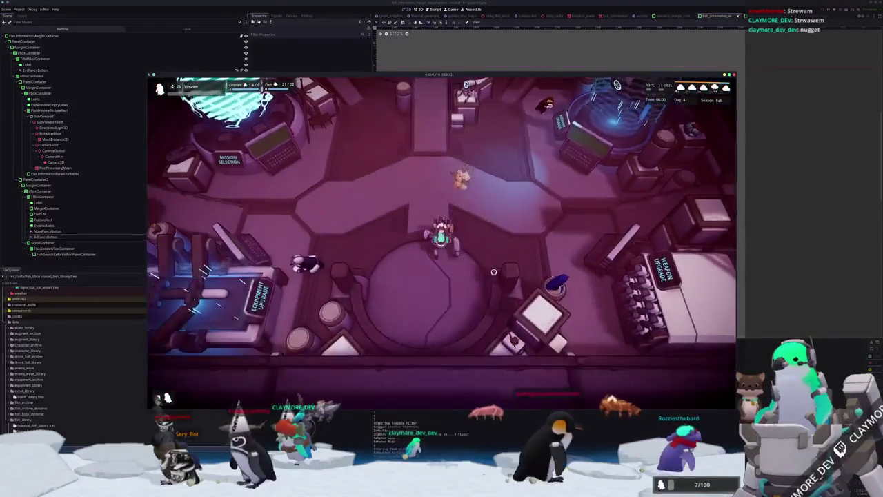
key(e)
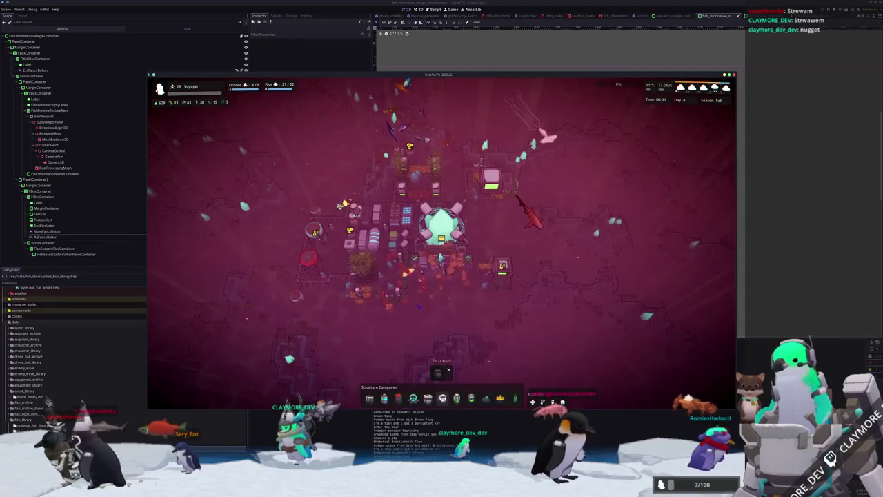
click(438, 373)
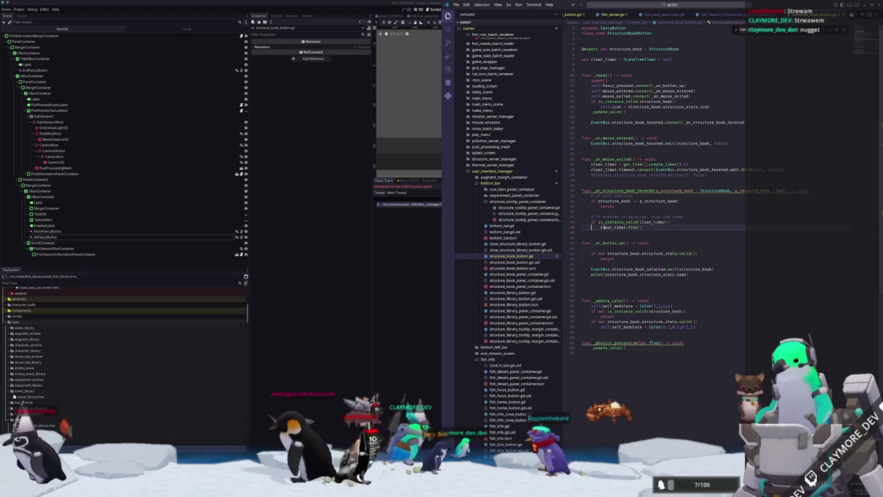
Replace the timer's free call with '= null' and consult the SceneTreeTimer documentation
click(414, 189)
key(alt+Tab)
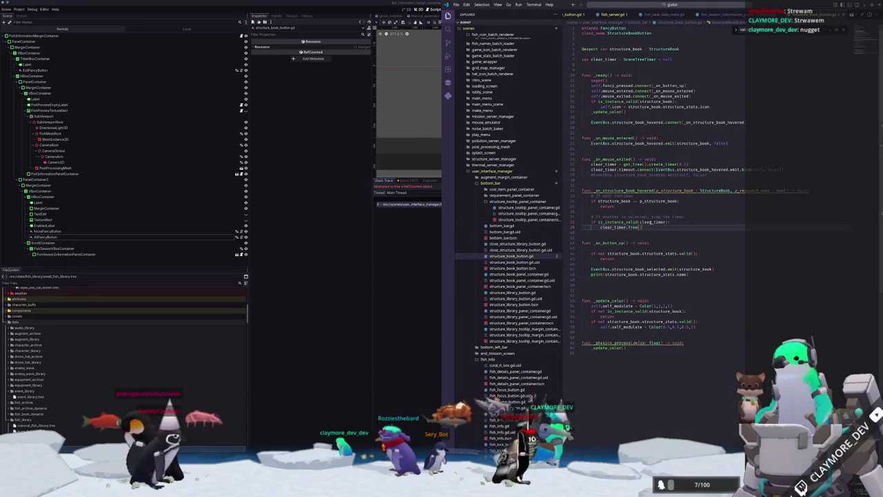
key(BackSpace)
key(BackSpace)
text(= null)
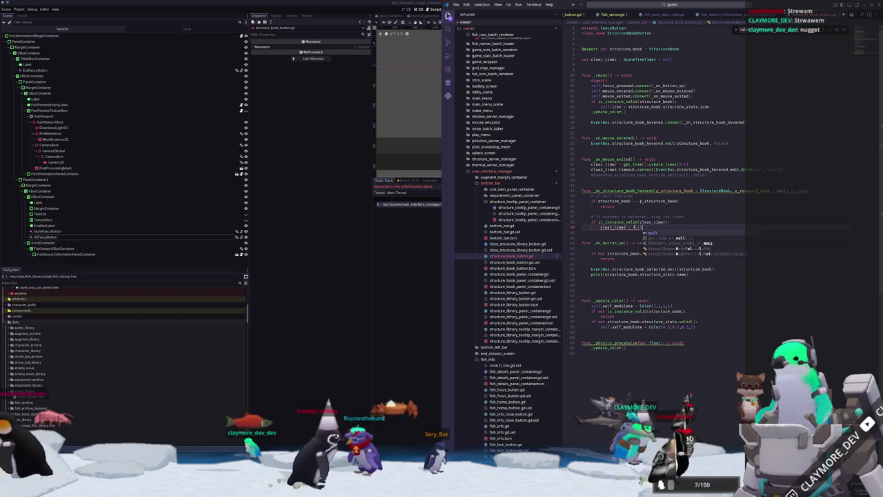
key(Return)
key(BackSpace)
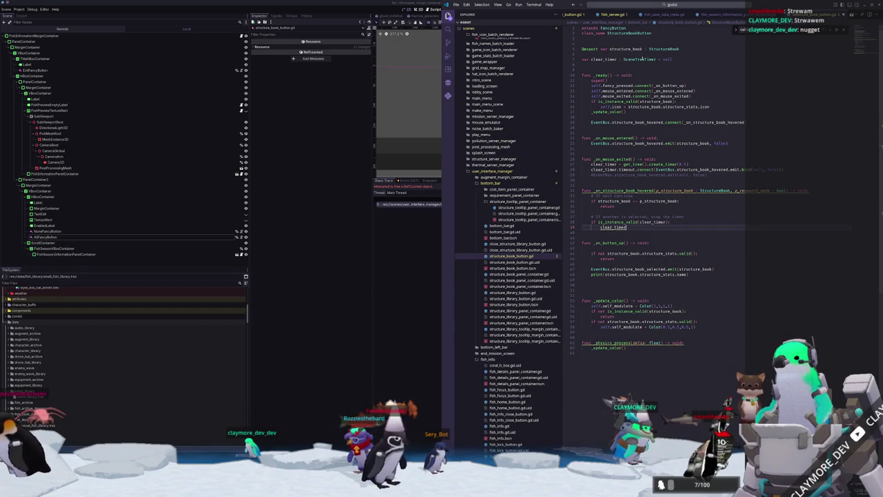
ctrl+click(644, 60)
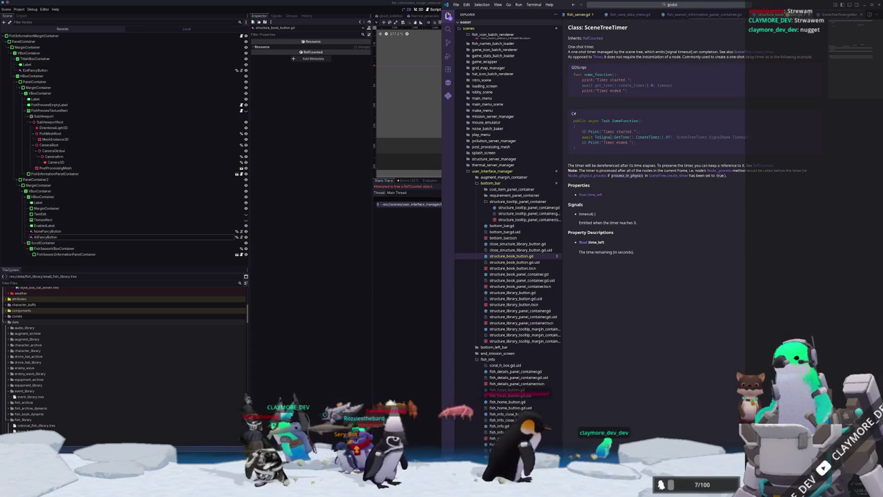
key(ctrl+w)
Try a clear_timer.timeout.disconnect call after clear_timer, then remove it
click(641, 230)
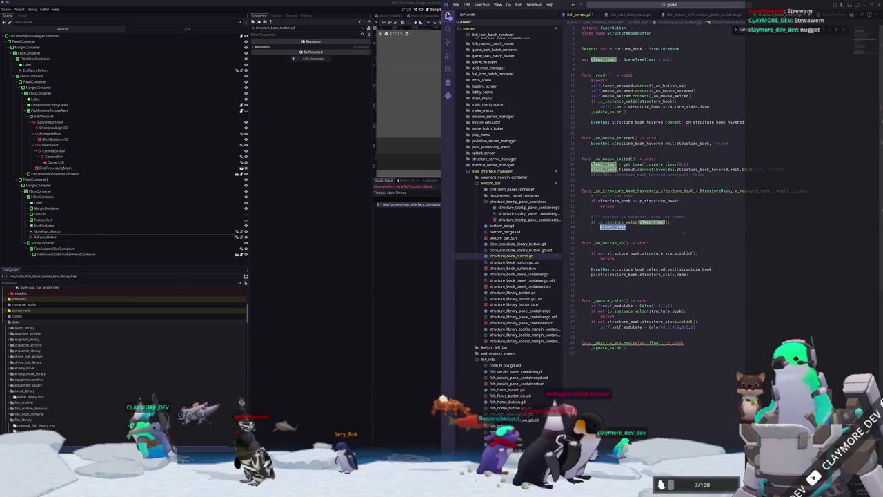
text(.timeout)
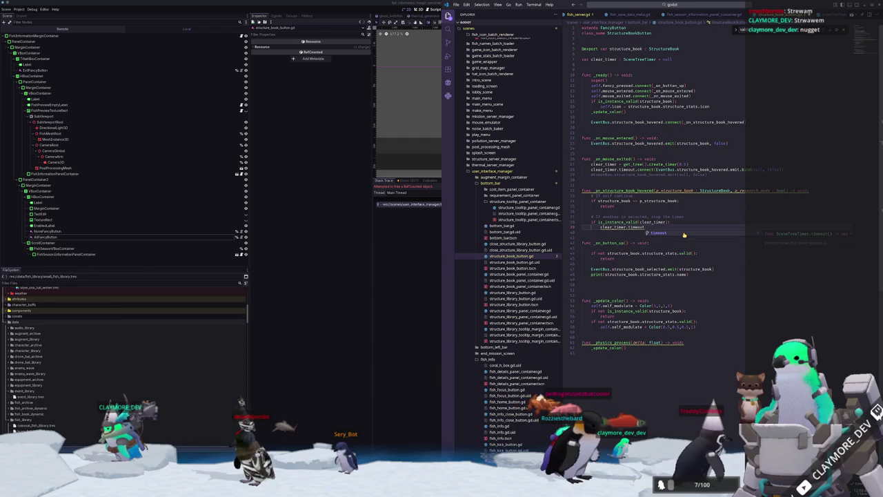
text(.dis)
key(Return)
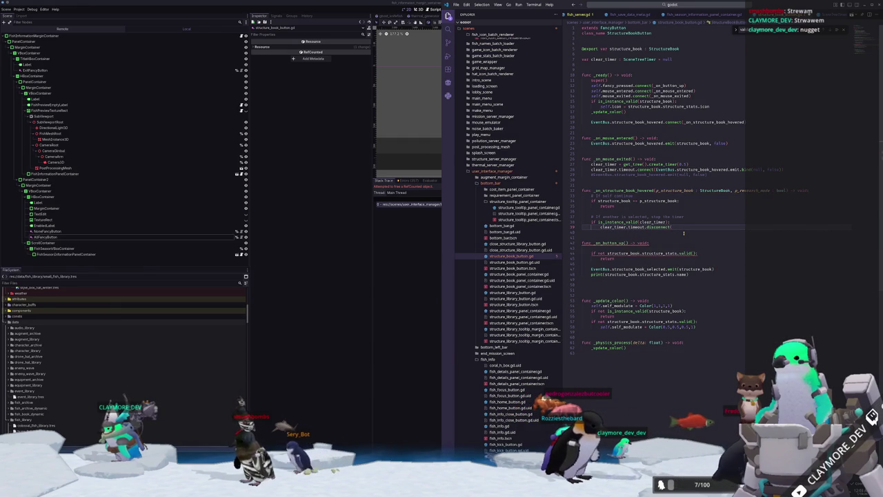
text(Event)
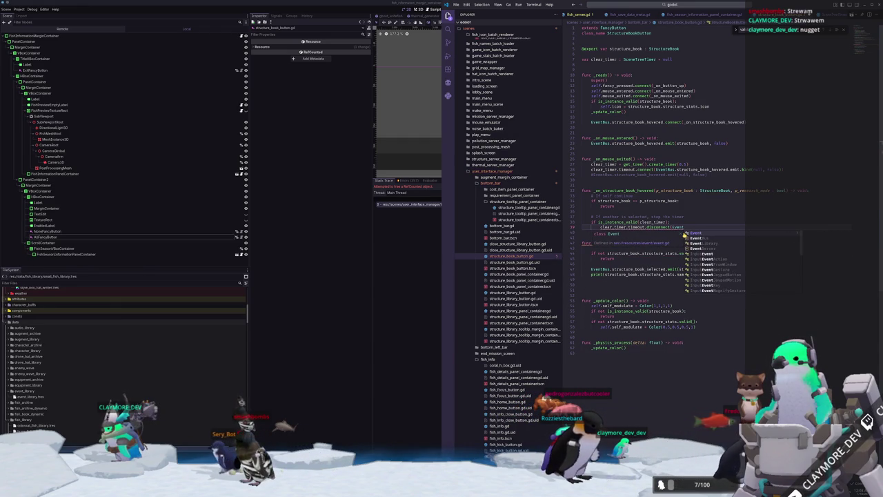
key(BackSpace)
key(BackSpace)
key(BackSpace)
key(ctrl+BackSpace)
key(ctrl+BackSpace)
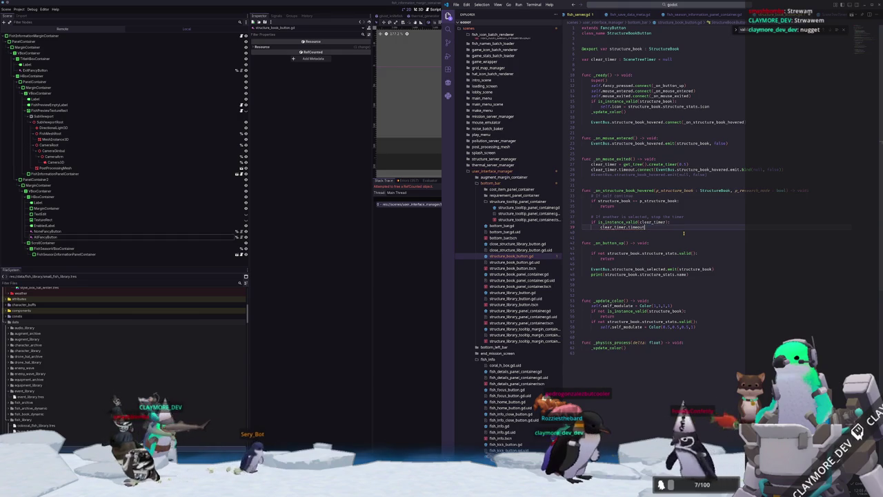
Store clear_timer.timeout.get_connections() in var connections : Array[Dictionary], followed by a blank line
key(ctrl+space)
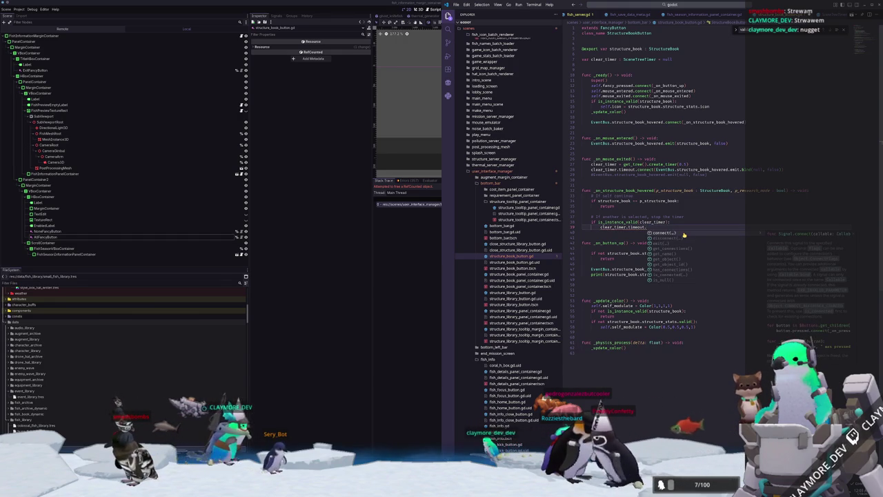
key(Down)
key(Down)
key(Down)
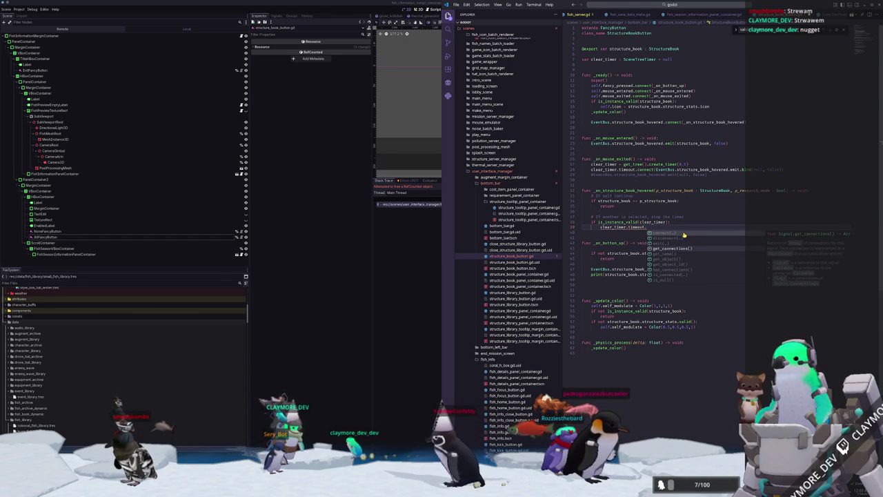
key(Return)
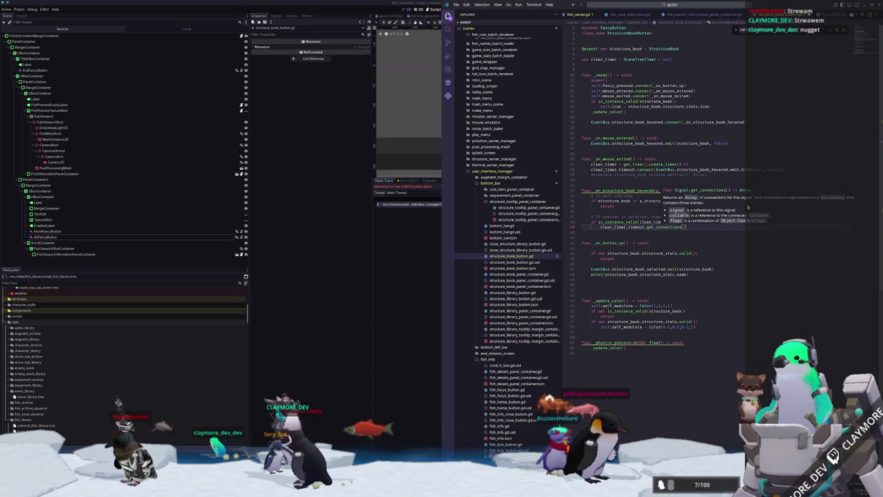
text(var connections : )
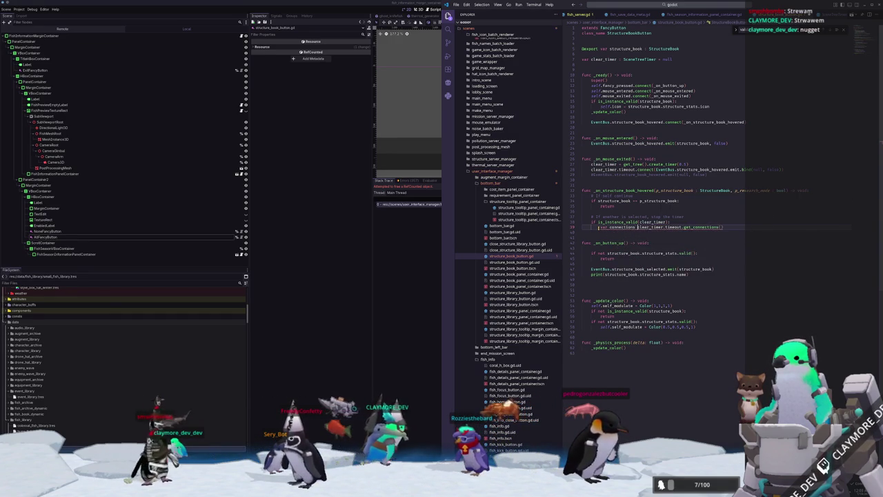
text(Dictionary =)
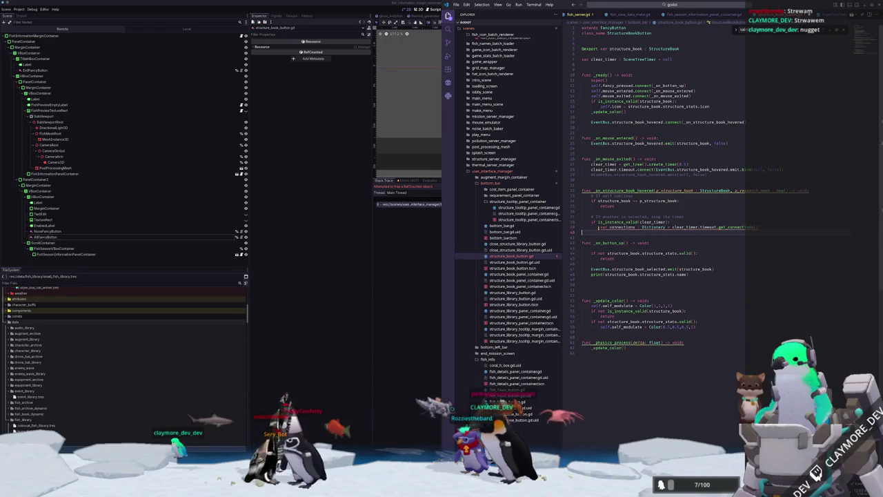
key(Return)
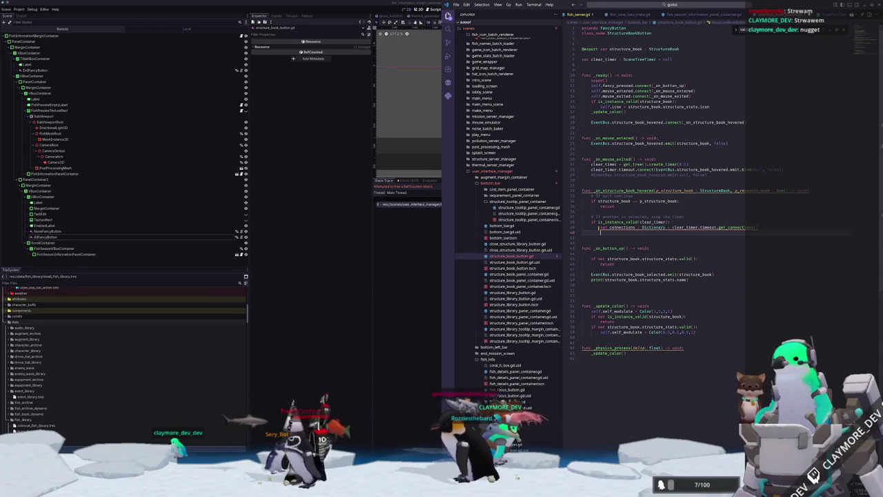
text(Array[)
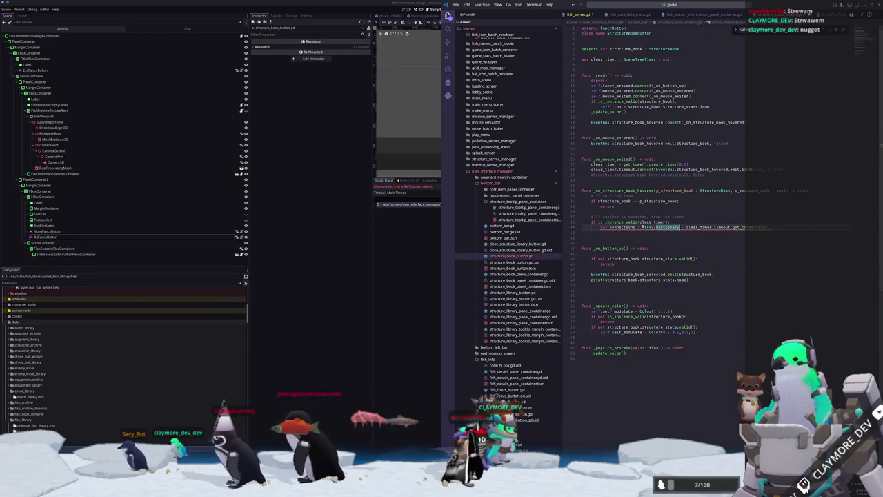
key(Down)
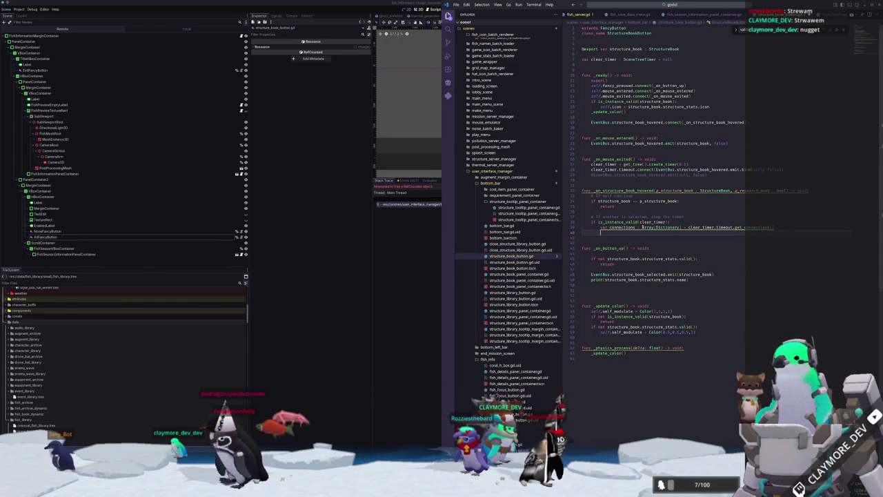
mouse_move(749, 227)
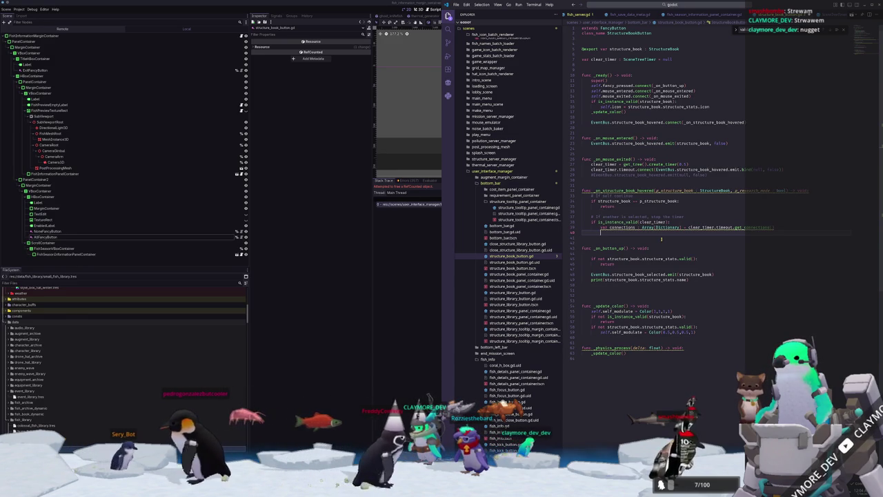
Add 'for connection : Dictionary in connections:' with body clear_timer.timeout.disconnect(connection["callable"])
text(clear)
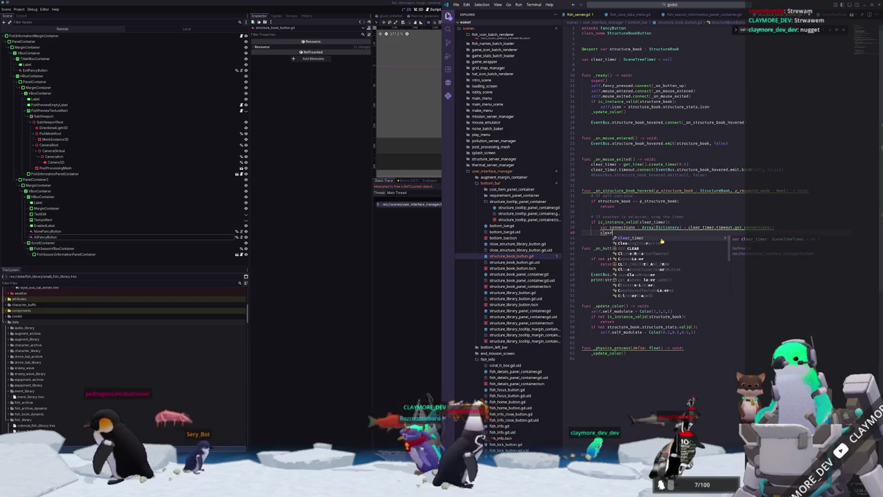
key(BackSpace)
key(BackSpace)
key(BackSpace)
text(for)
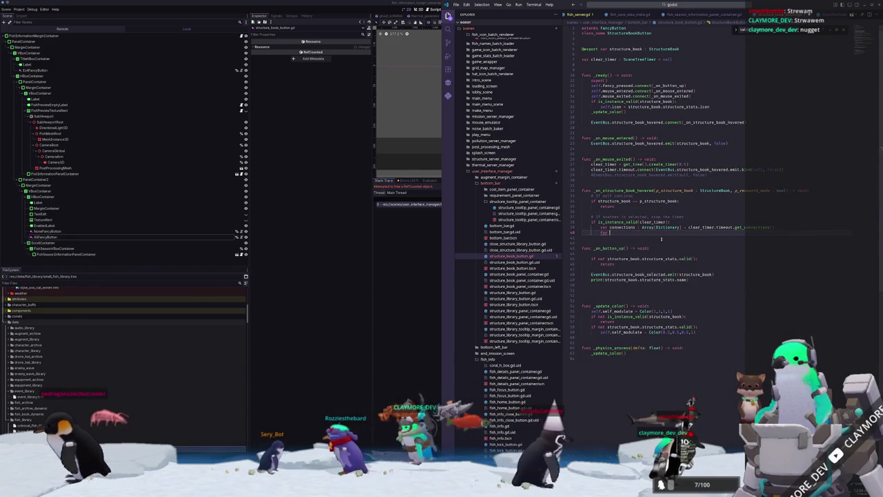
text( connection :)
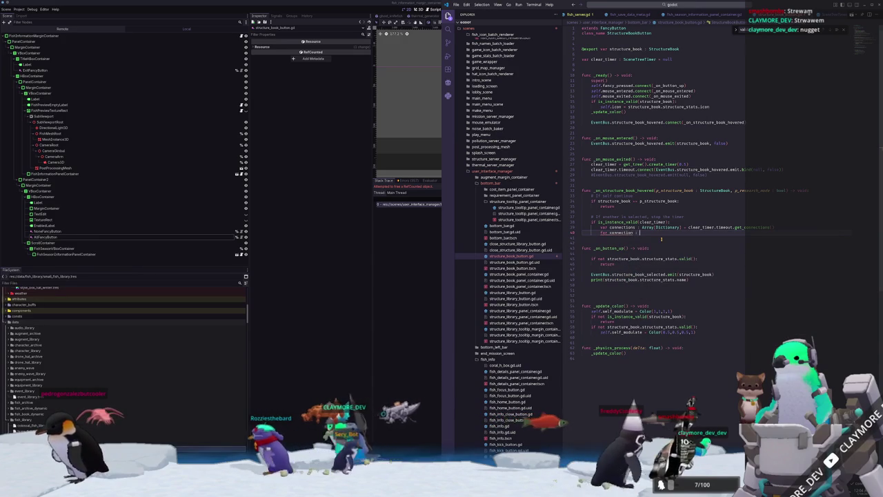
text( Dictionary in)
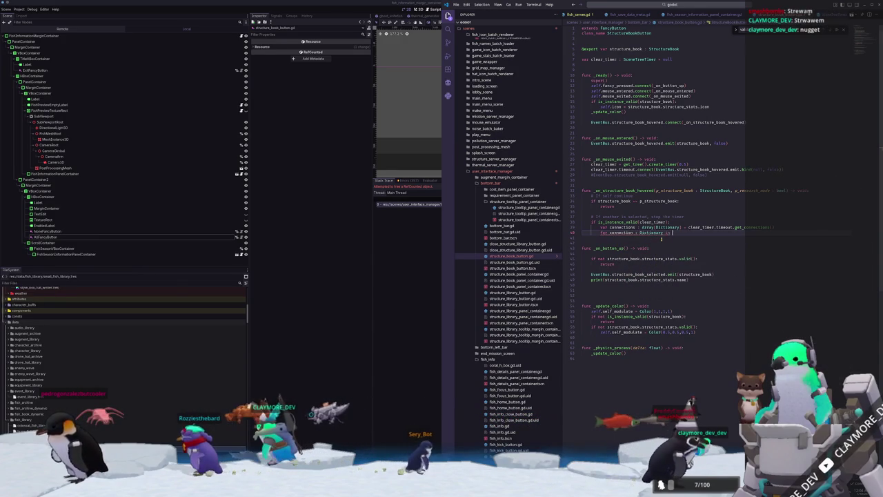
text( connections:)
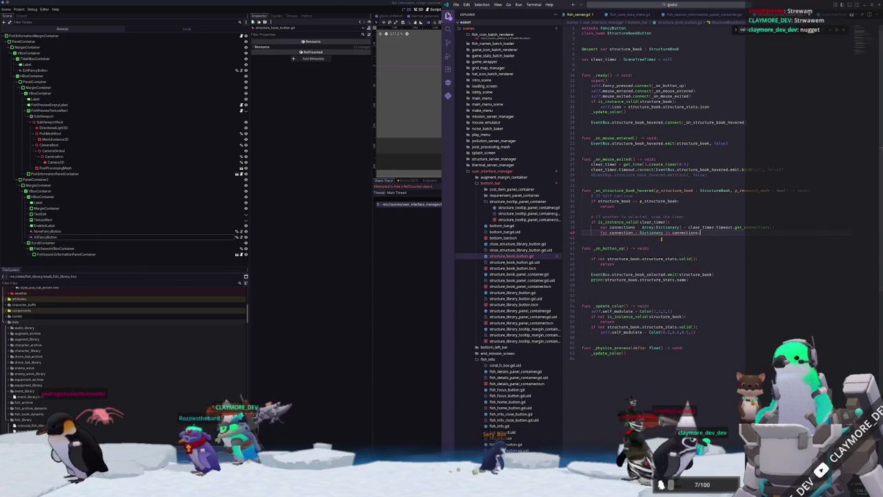
key(Return)
text(clear_tim)
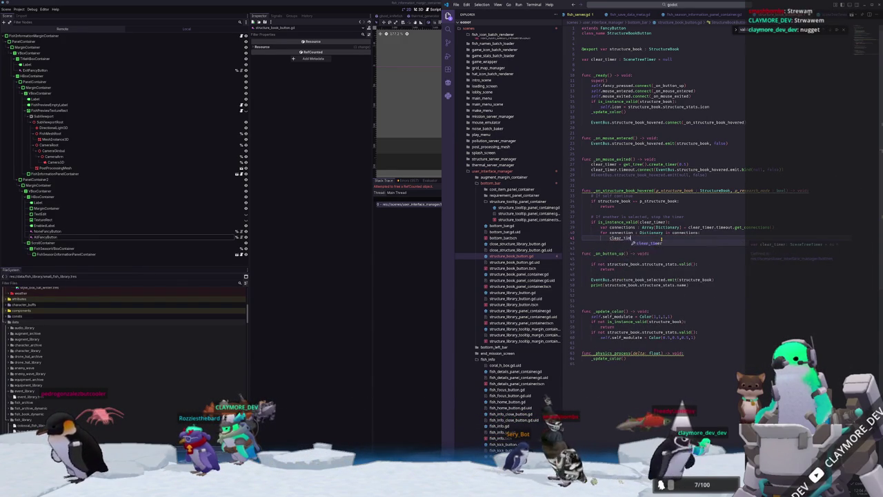
text(er.timeout.di)
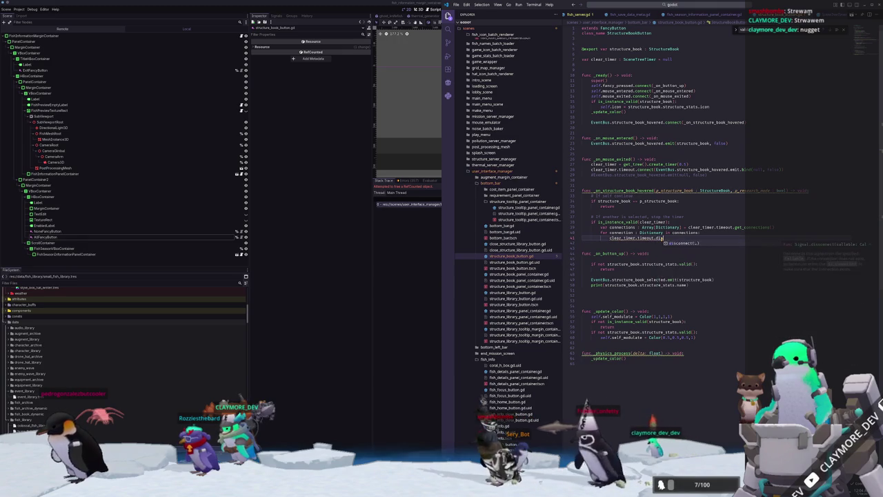
text(sconnect(connectionne)
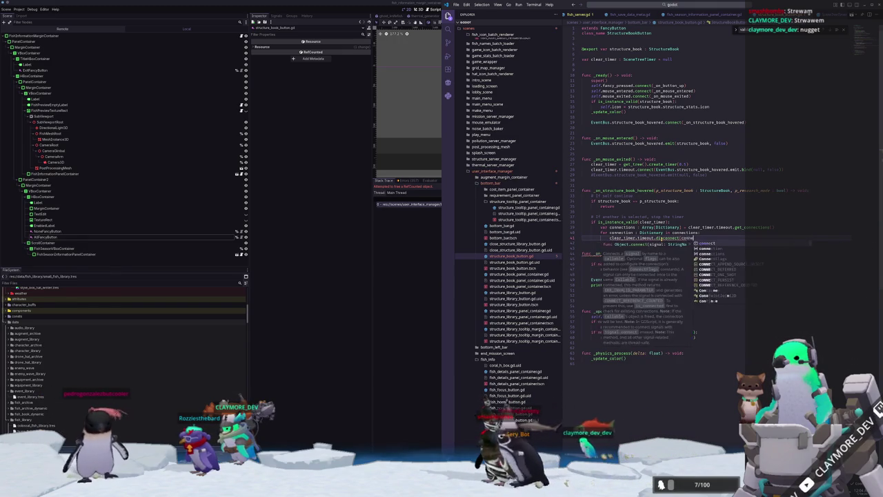
text([")
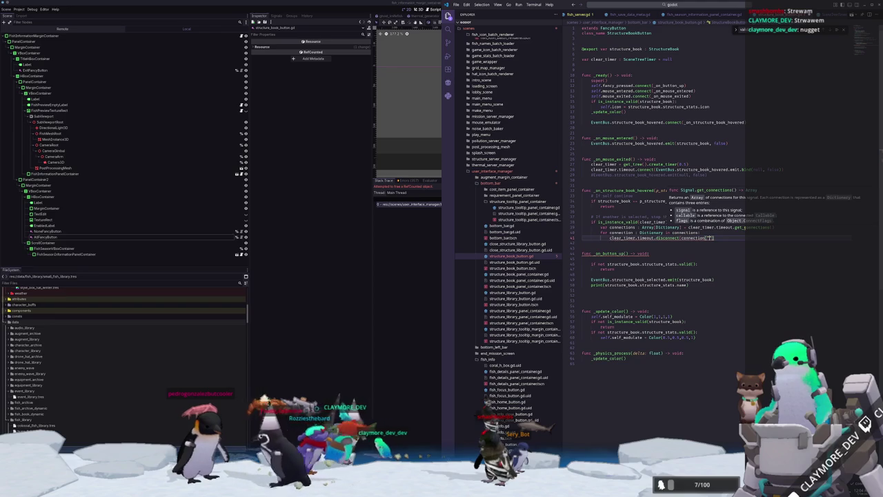
text(cal)
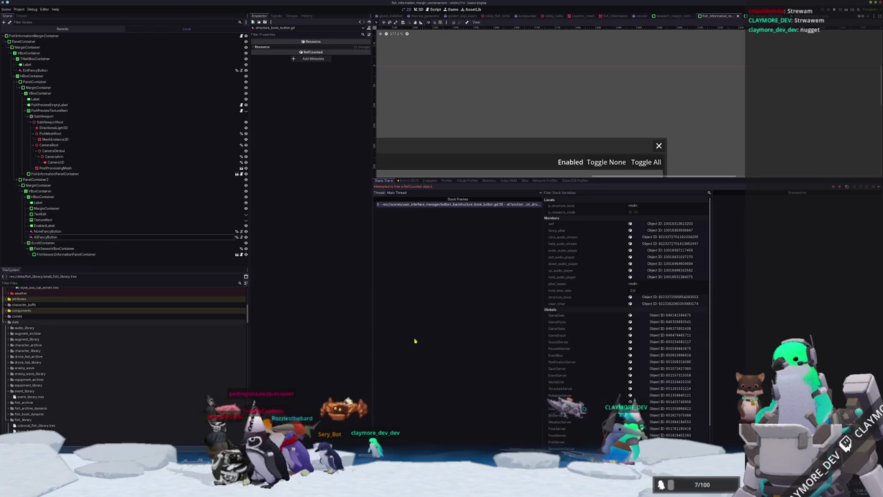
Relaunch the game to surface the Array-to-Array[Dictionary] assignment error, then return to the script
key(F5)
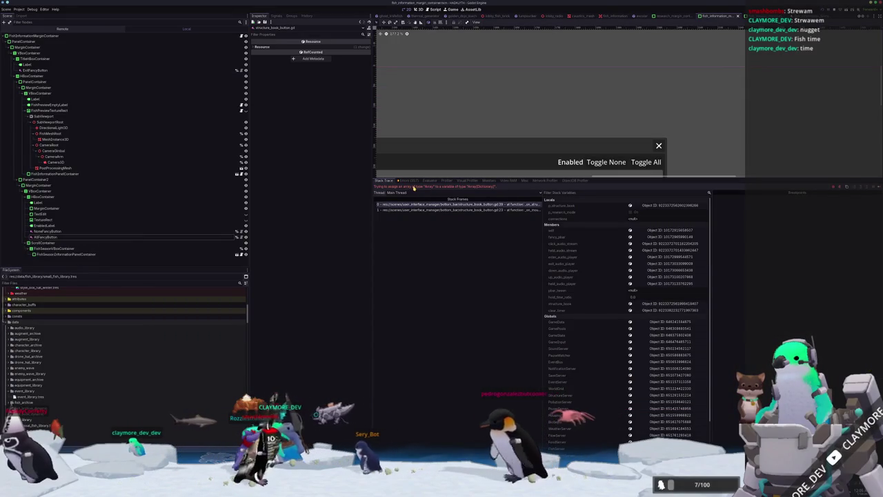
key(alt+Tab)
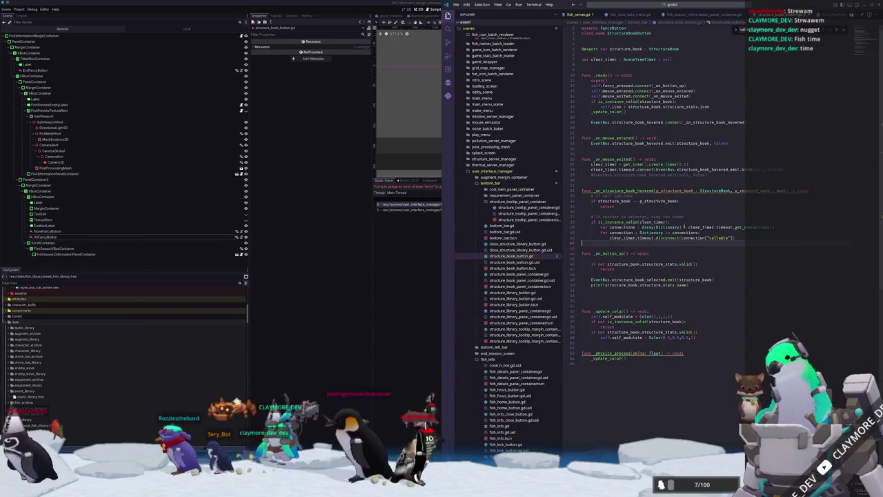
Rework the Dictionary type annotations on lines 39 and 40
click(649, 227)
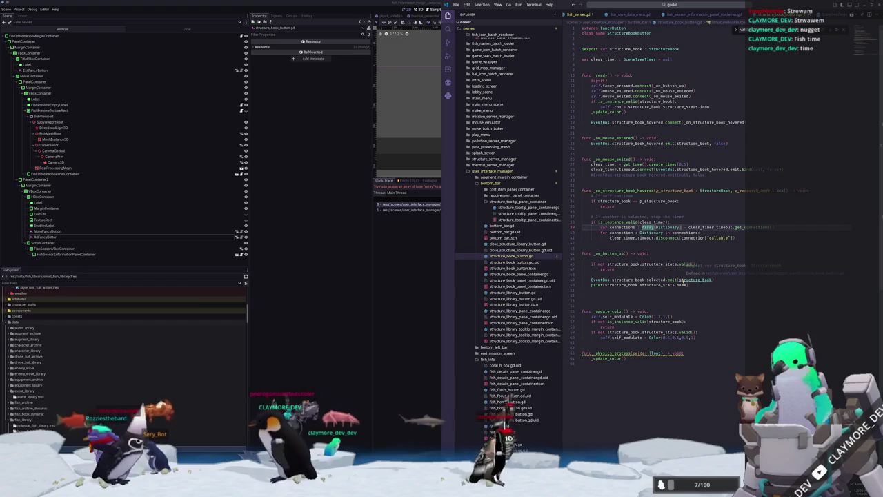
key(Delete)
key(Delete)
key(Delete)
key(Down)
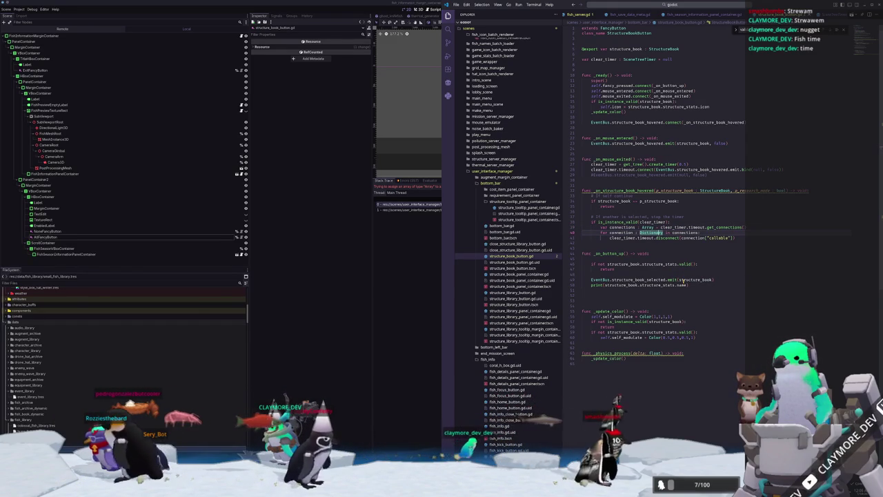
key(Down)
key(Down)
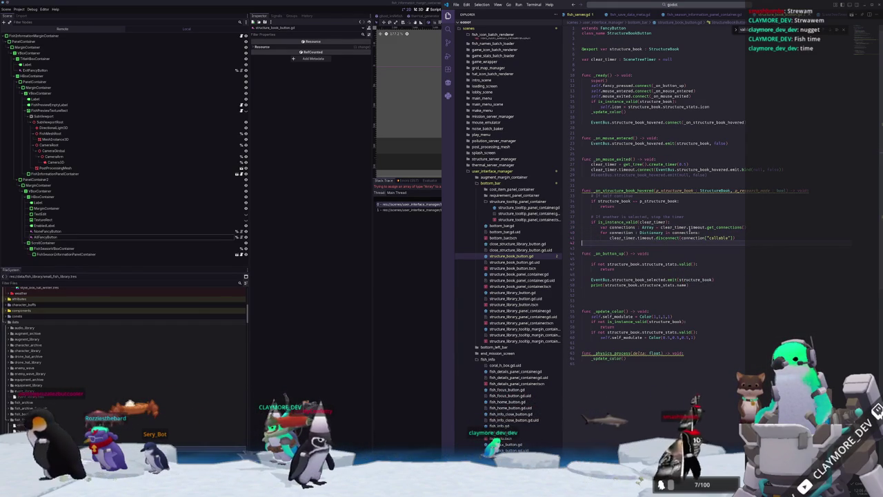
click(724, 232)
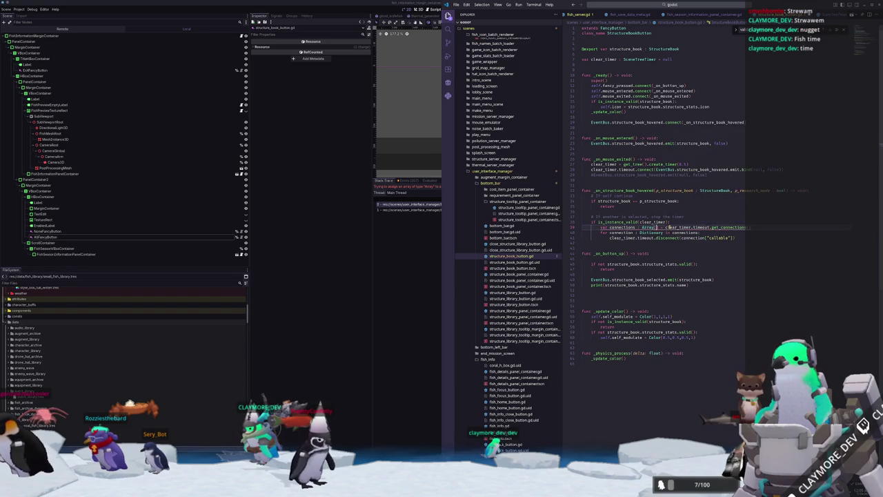
text(Dictionary)
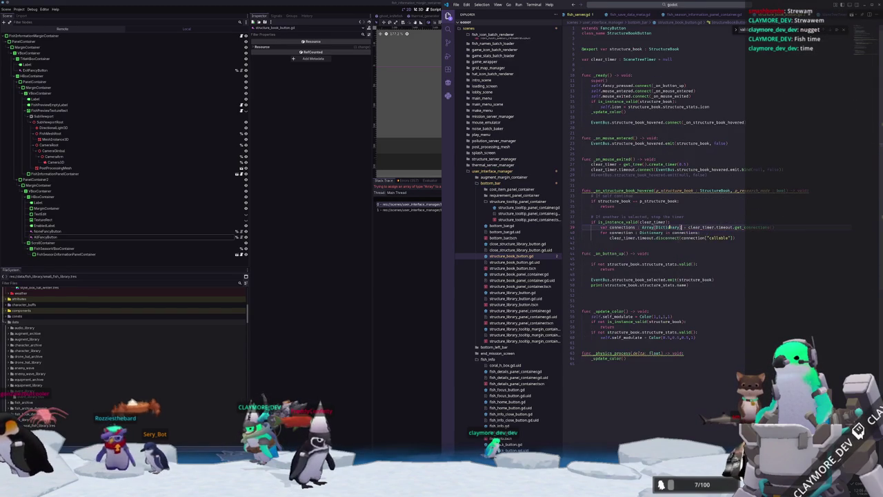
Initialize connections to [] and fill it with connections.assign(clear_timer.timeout.get_connections())
drag(693, 227, 746, 227)
key(ctrl+x)
text([])
key(Return)
text(conn)
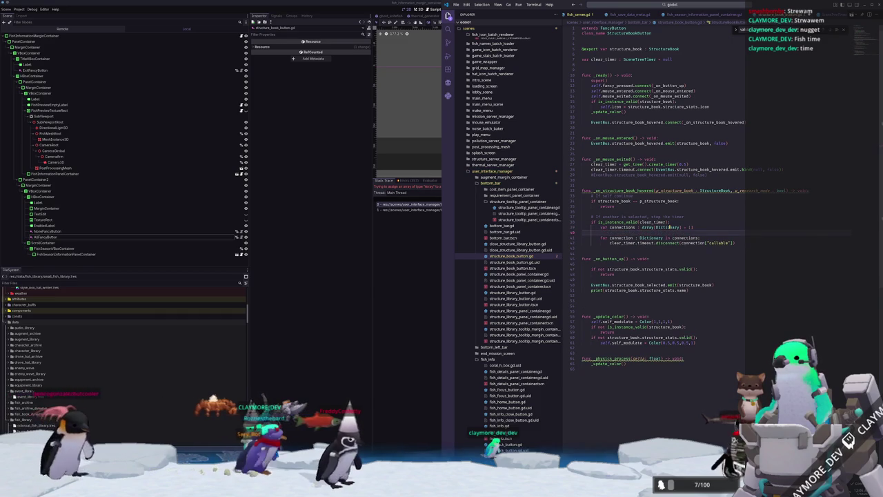
text(ections.assign()
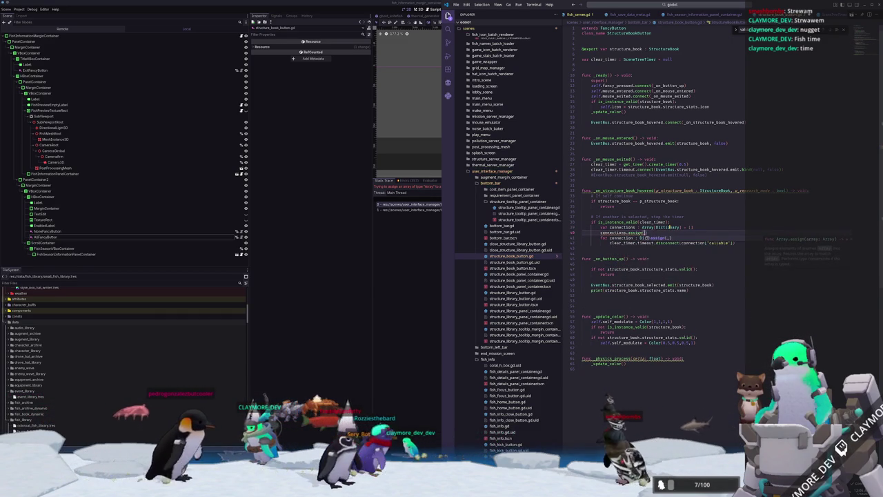
key(Return)
key(ctrl+v)
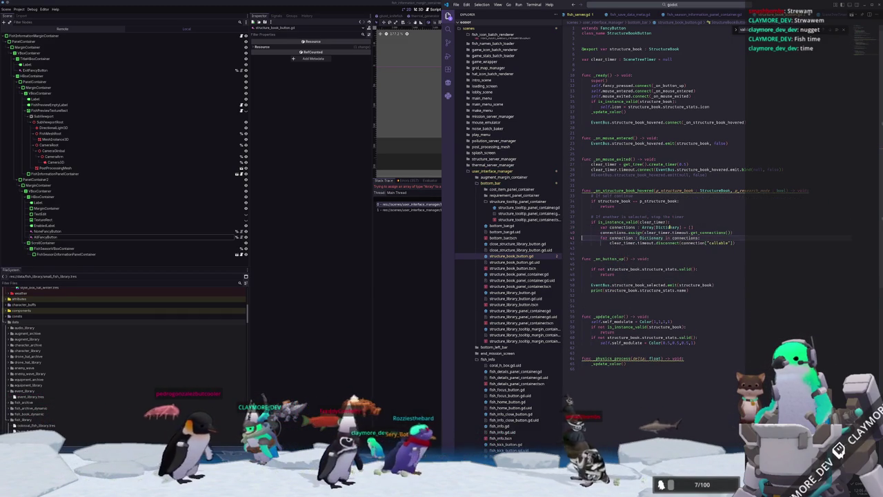
Run the game from the Godot editor and open the save slot choices on the title screen
key(alt+Tab)
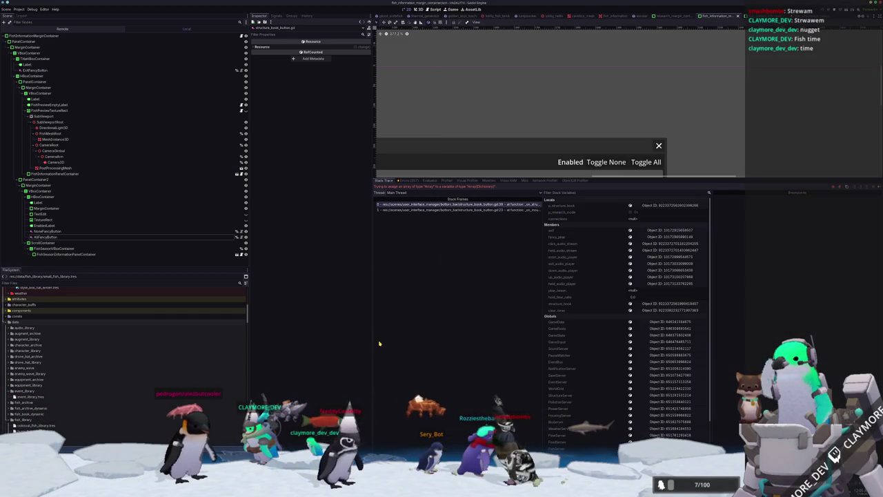
key(F6)
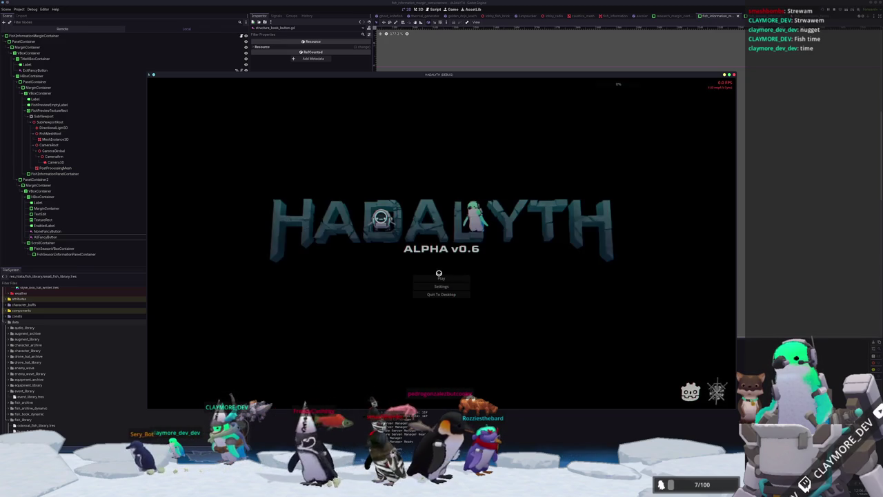
click(442, 271)
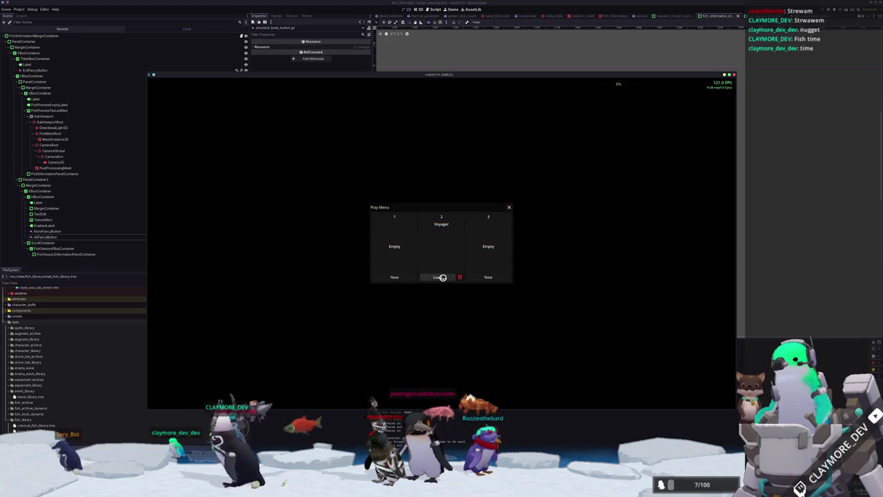
Load the Voyager save, resume from the pause menu, and walk south through the central hatch
click(441, 277)
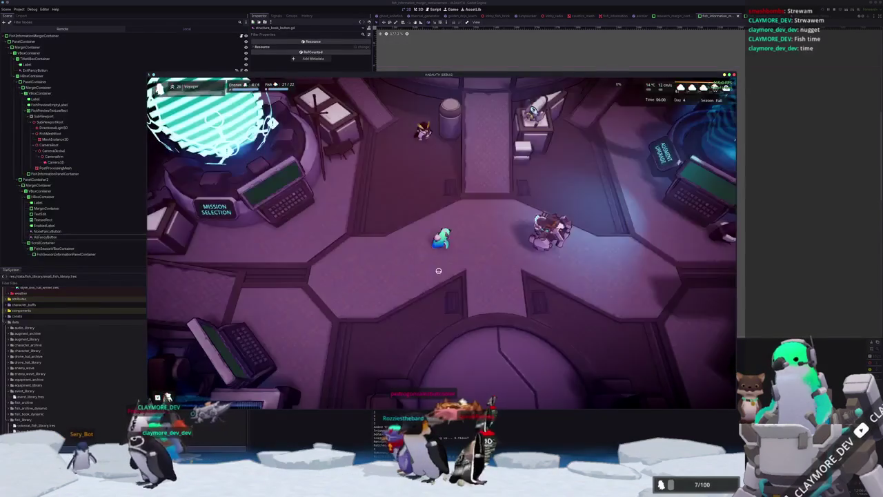
key(Escape)
click(447, 232)
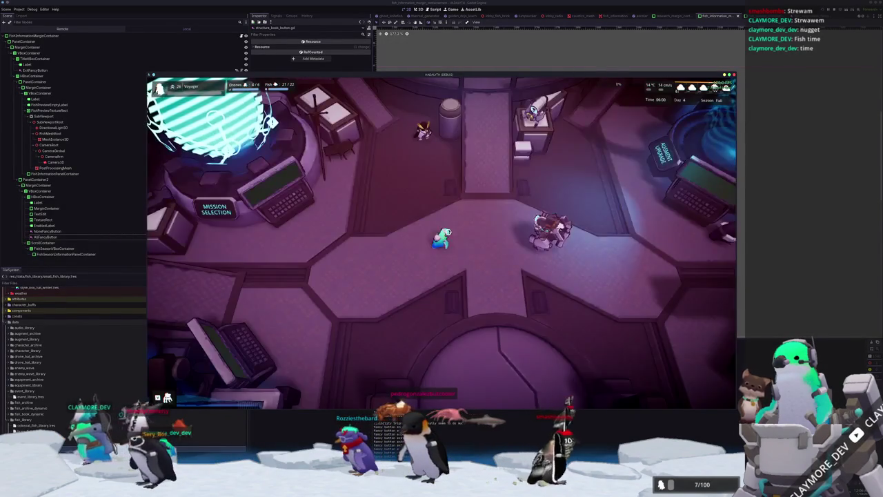
key(s)
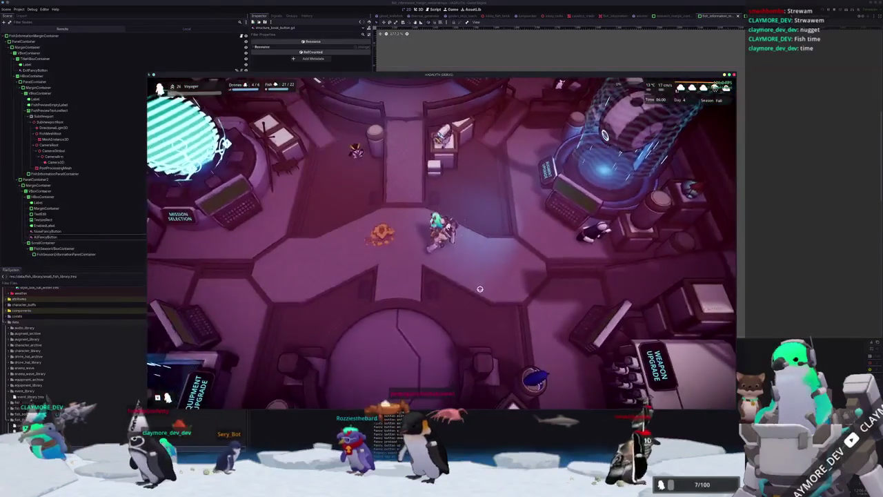
key(s)
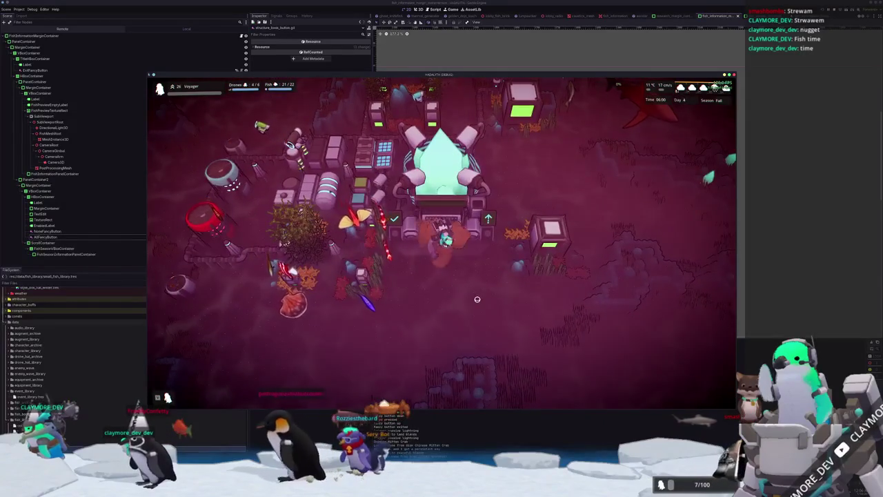
Inspect the Core structure's details, then close its panels and return to the base view
click(454, 255)
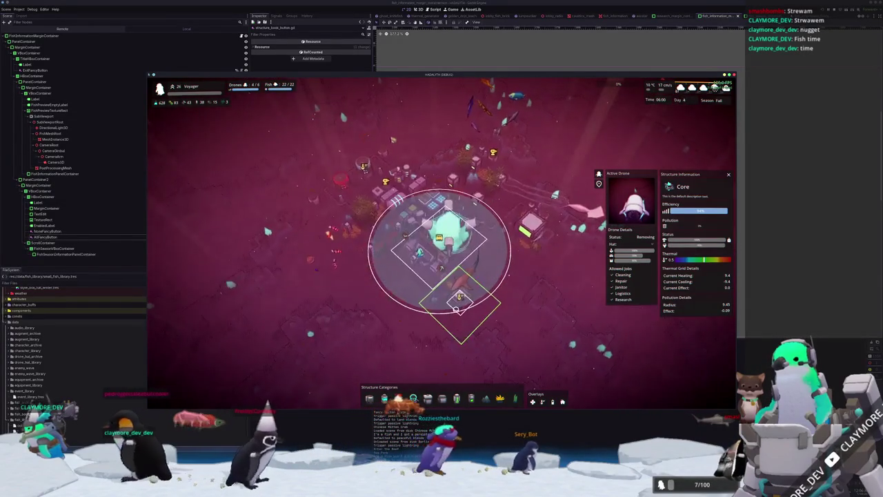
key(w)
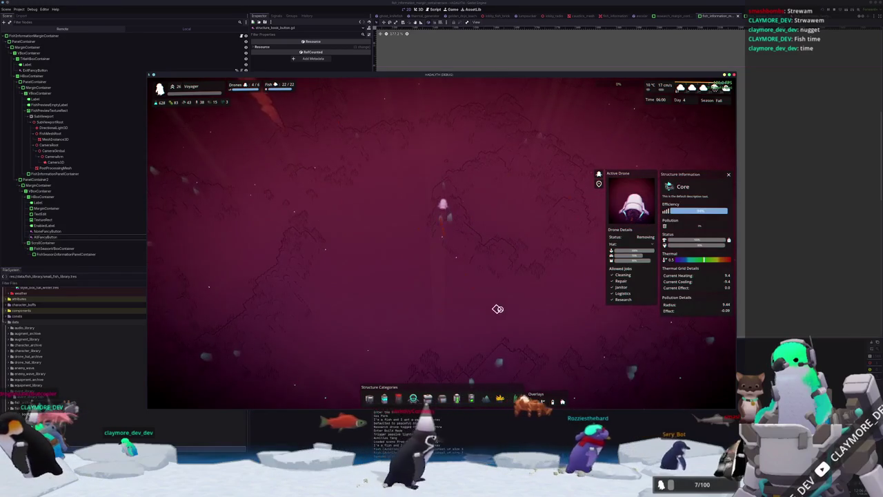
click(501, 305)
key(w)
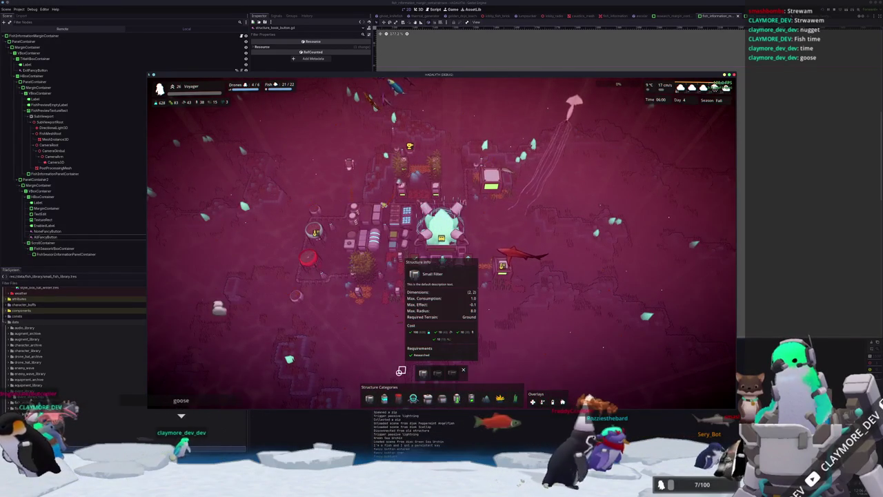
Browse the Medium Filter and the thermal and other build categories, then head back to the lobby
mouse_move(425, 374)
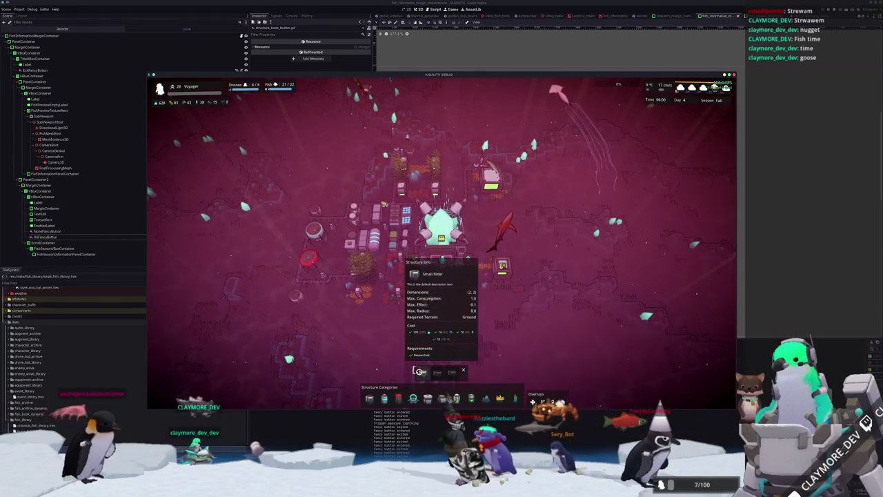
click(442, 372)
mouse_move(428, 375)
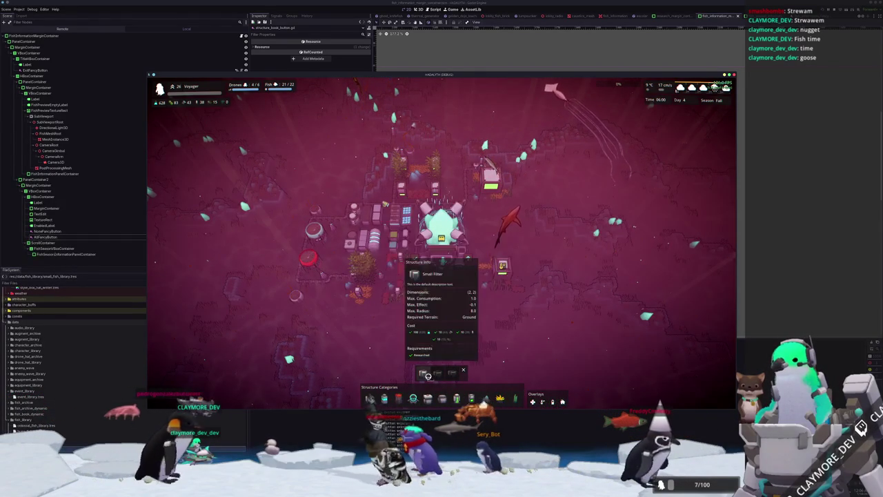
click(394, 398)
click(413, 398)
mouse_move(384, 372)
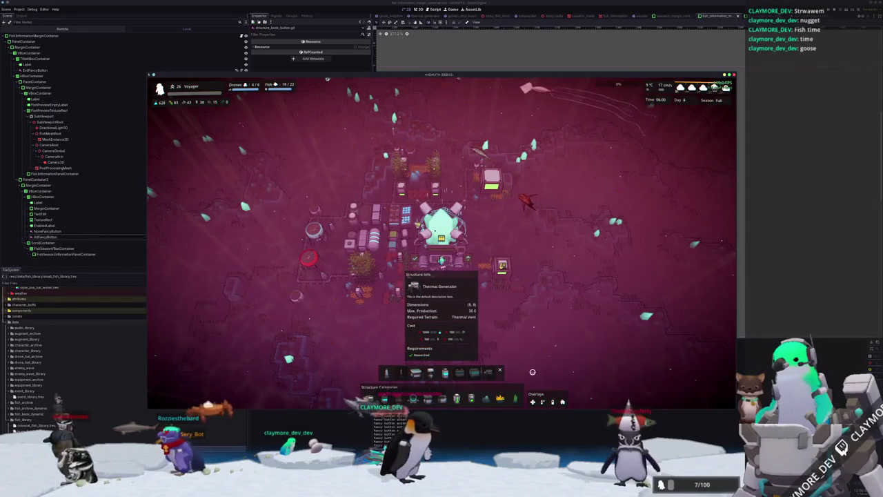
mouse_move(416, 372)
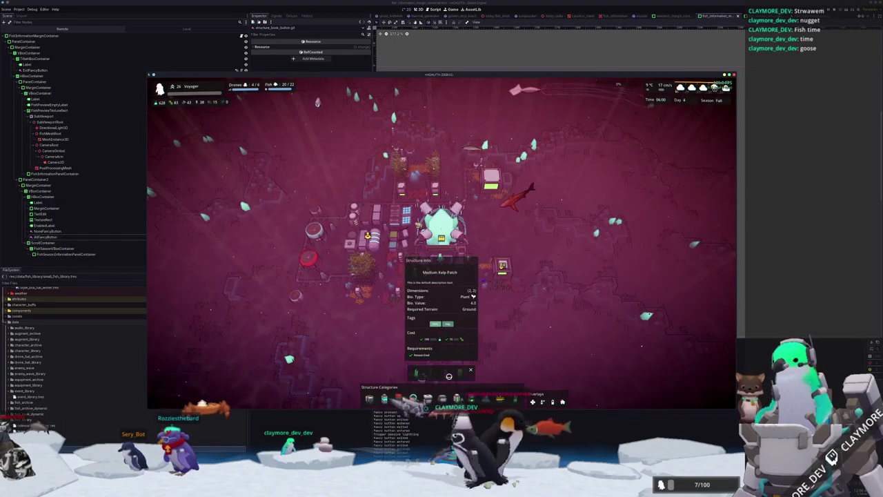
scroll(448, 339, up, 4)
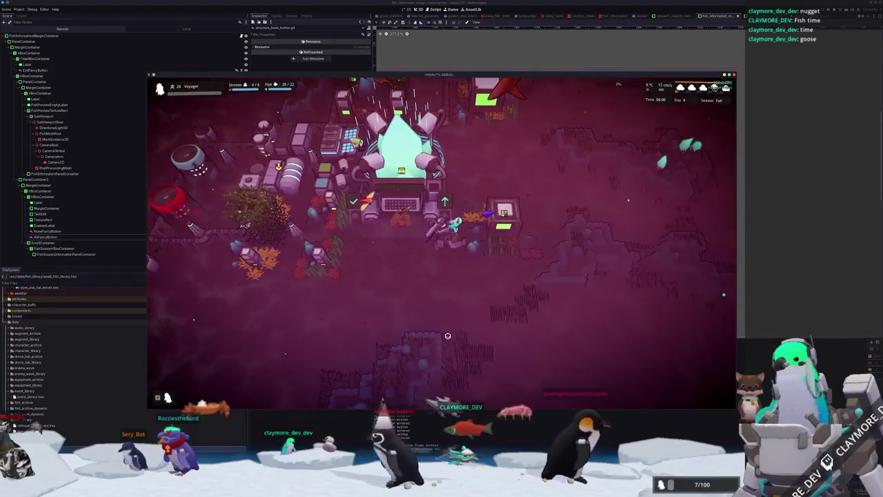
click(433, 292)
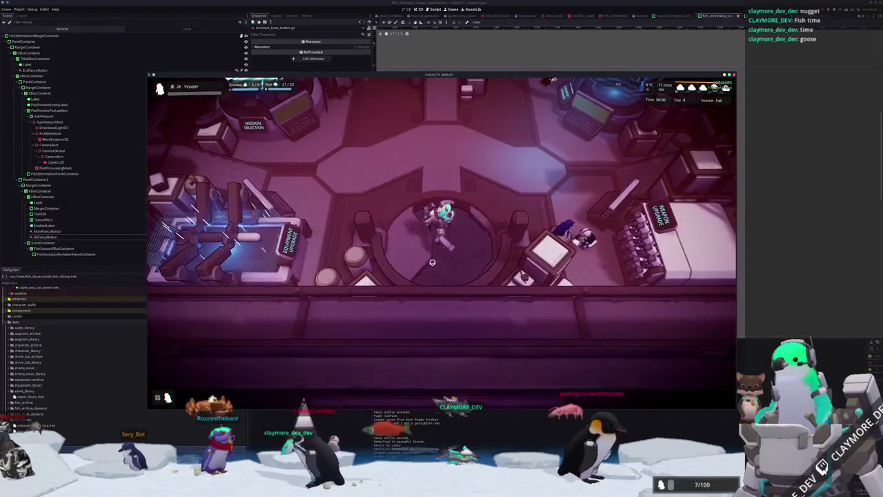
Walk up through the lobby and view the Huge Housing blueprint's details
key(w)
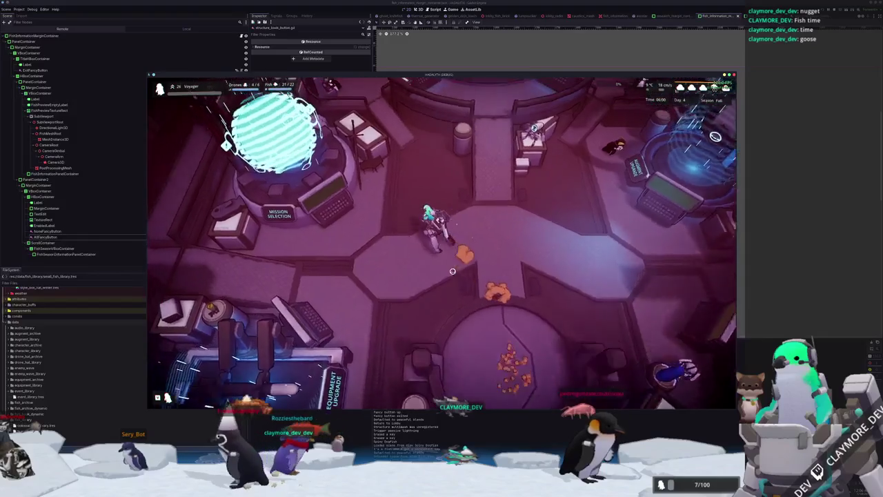
key(w)
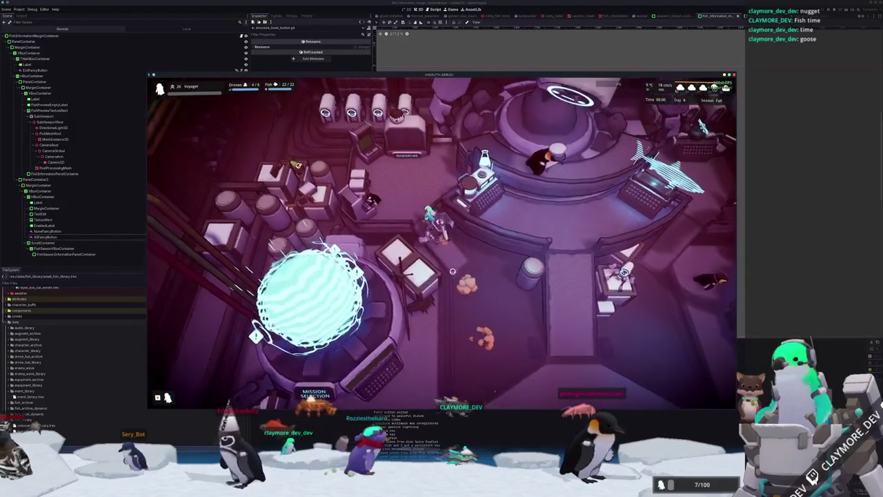
key(s)
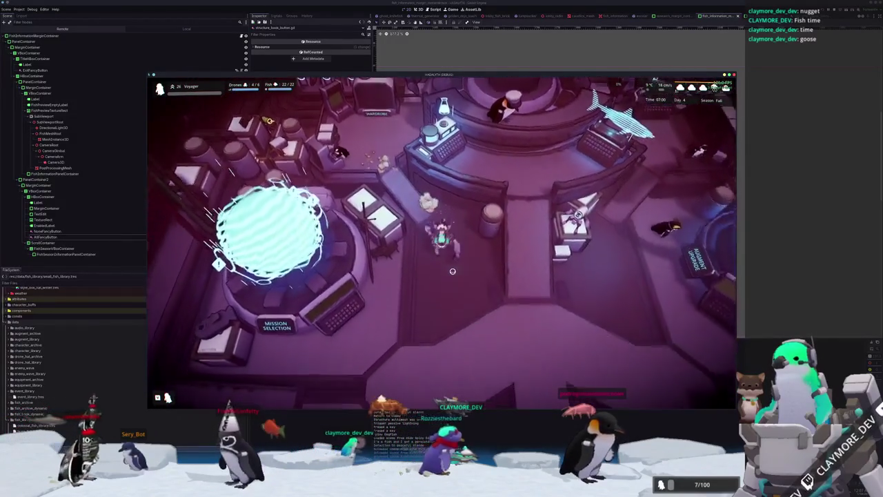
key(w)
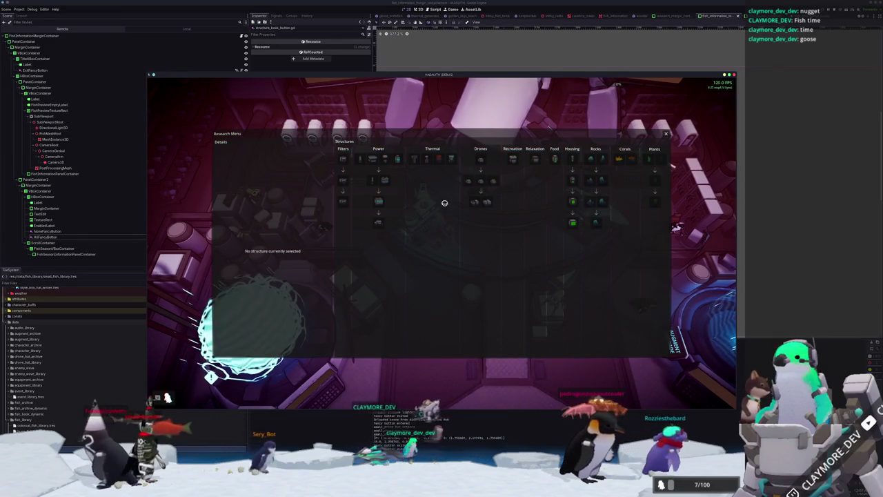
click(571, 222)
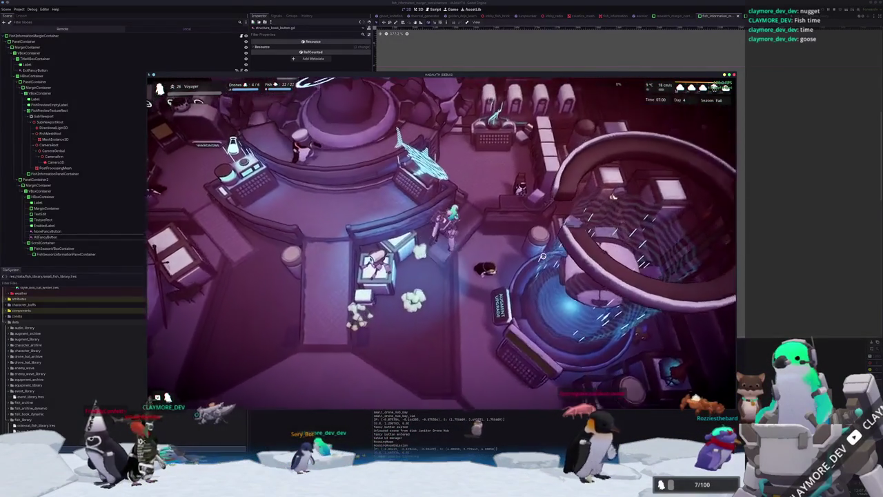
Close the fish info menu, check Medium Power Bank research details, and stop the game
key(w)
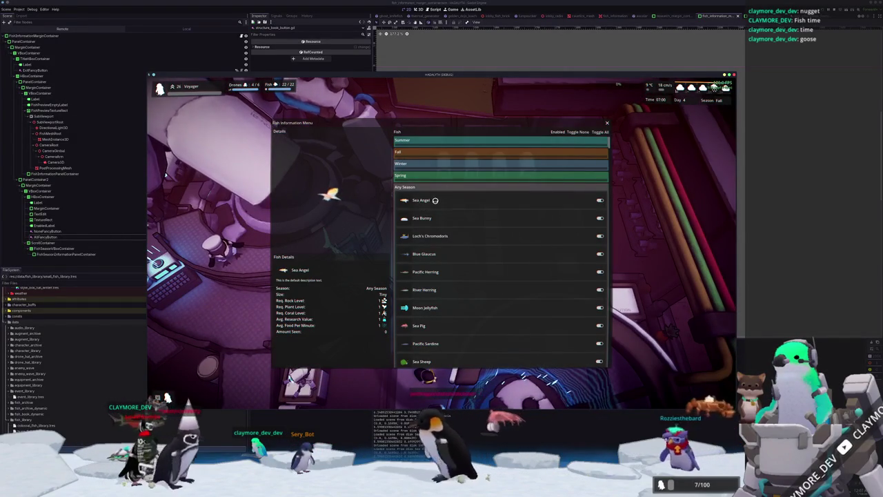
scroll(469, 211, down, 10)
scroll(481, 232, down, 10)
key(Escape)
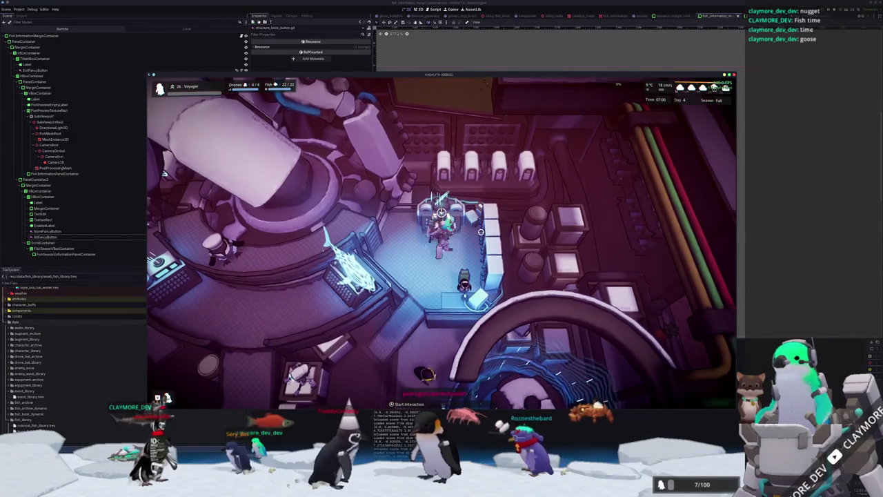
key(s)
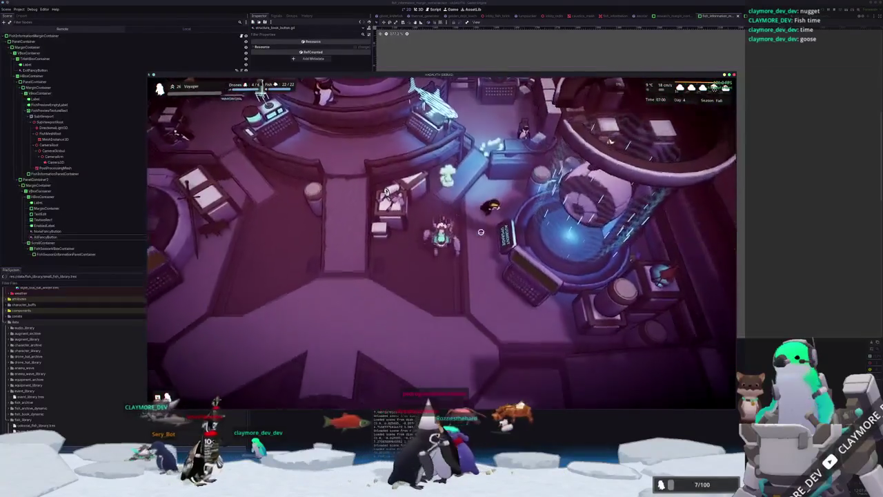
key(w)
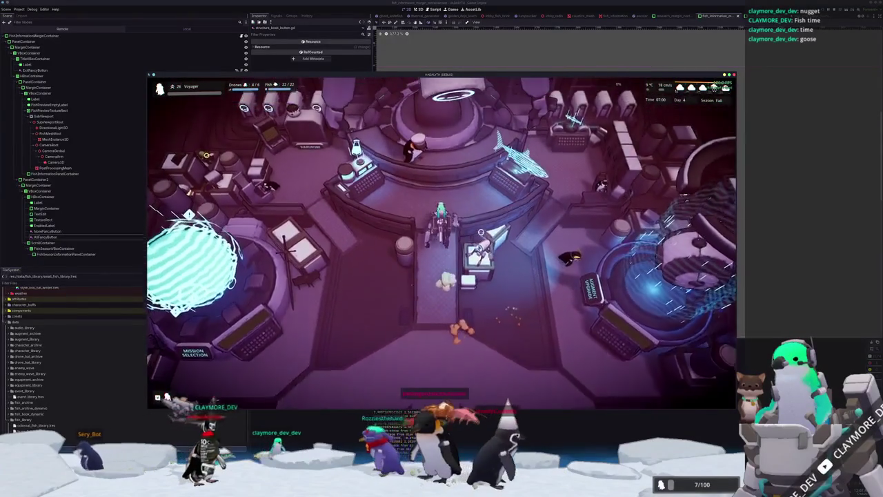
key(e)
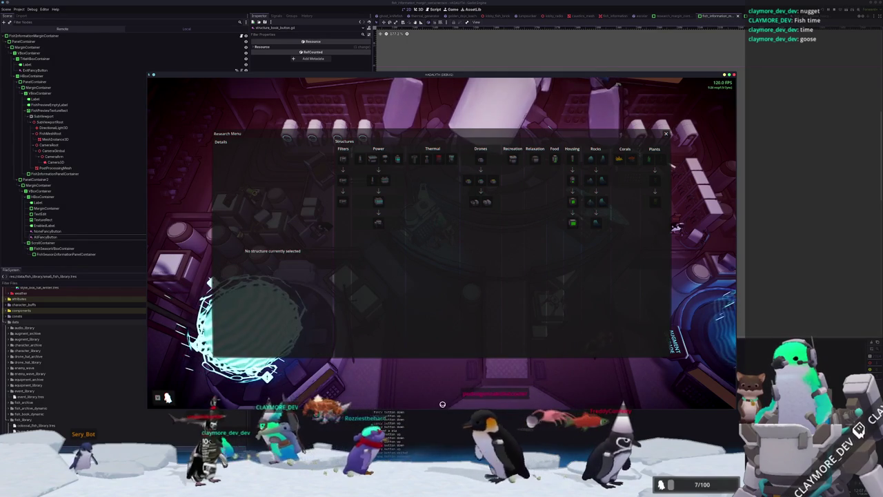
click(387, 180)
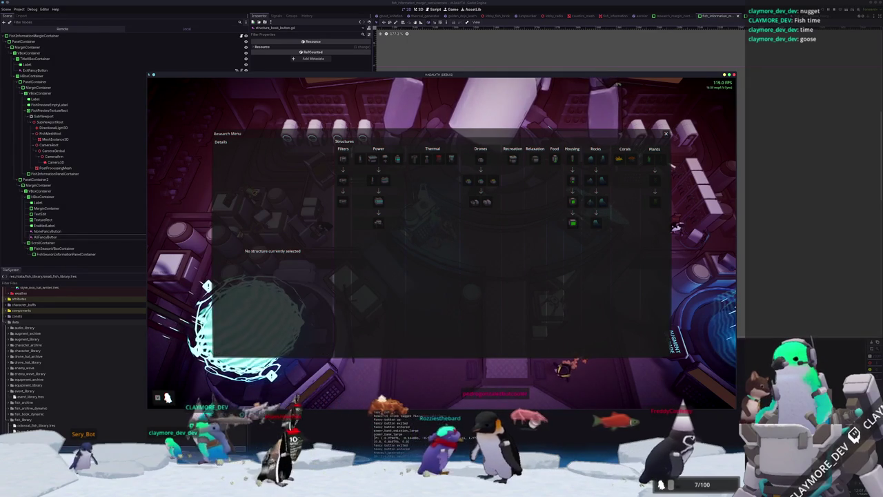
key(F8)
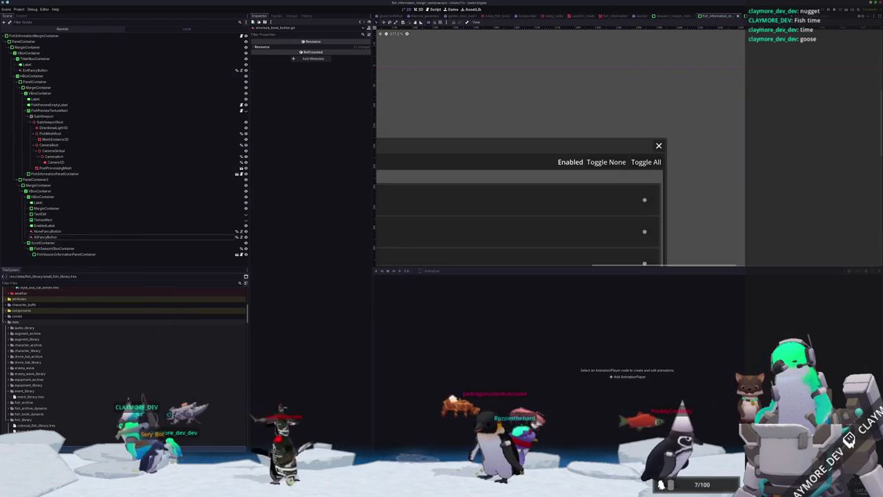
Review the debugger's Misc clicked-control info, then return to structure_book_button.gd in VS Code
key(F5)
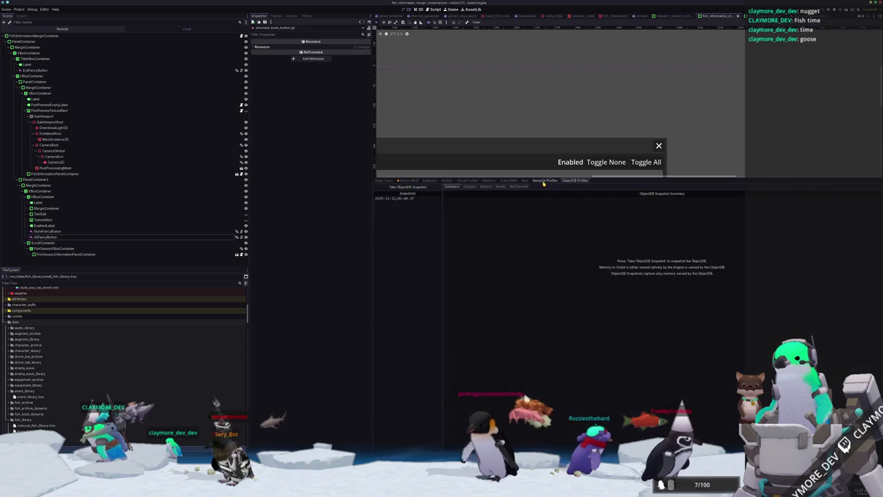
click(525, 180)
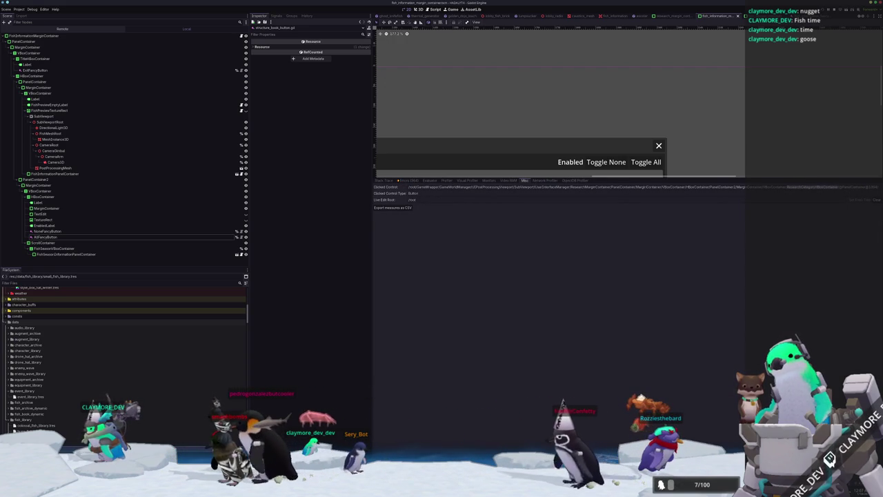
key(alt+Tab)
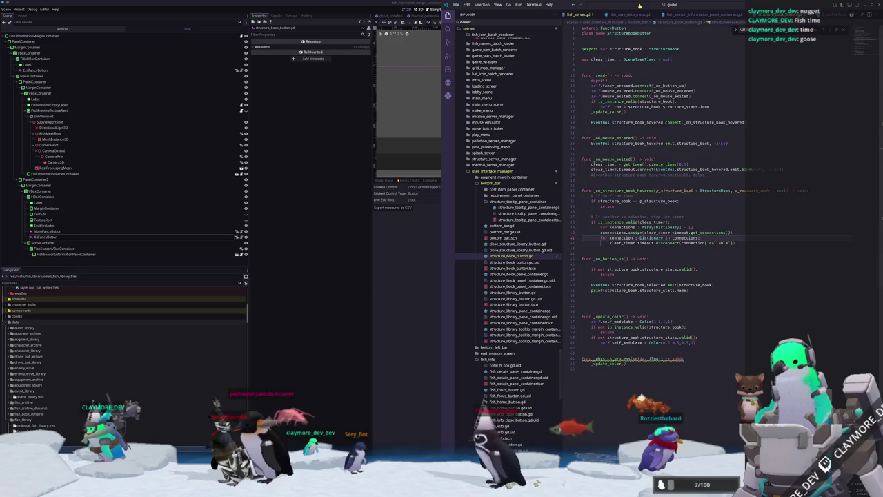
Switch to the research_margin_container scene, select ResearchTierPanelContainer and open its script in VS Code
click(640, 5)
text(Research)
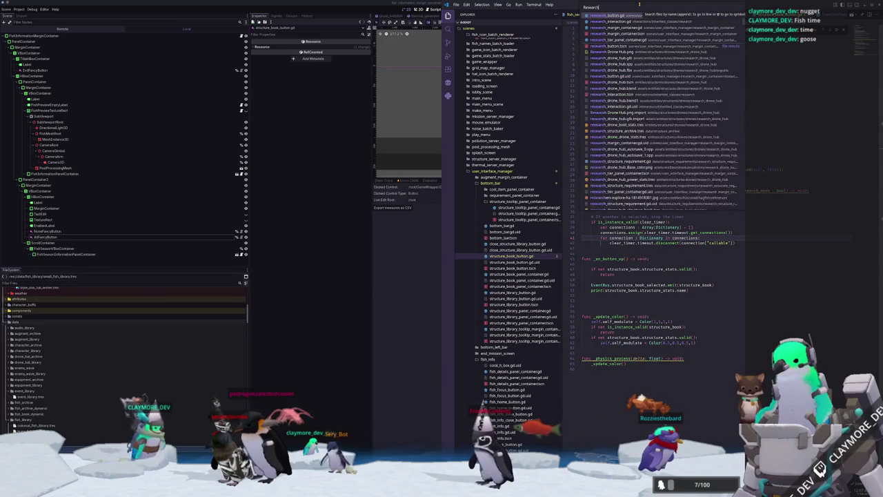
click(400, 101)
click(673, 17)
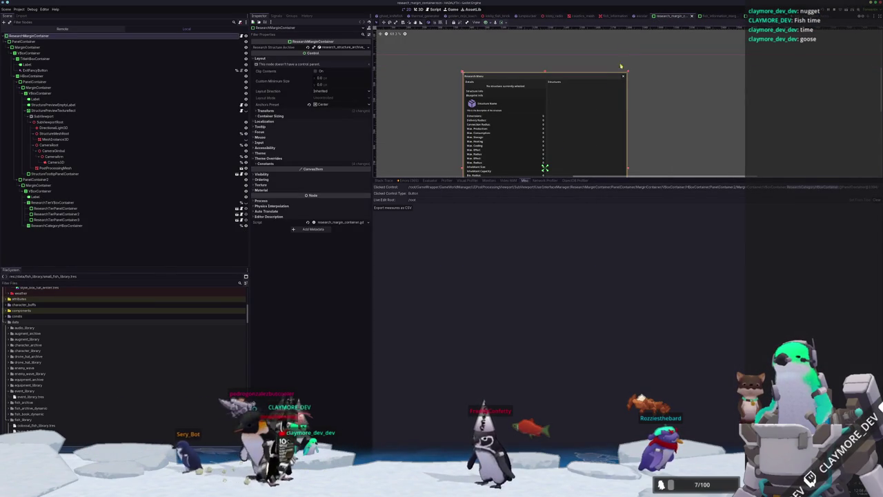
mouse_move(648, 110)
mouse_down()
mouse_move(661, 55)
mouse_move(658, 81)
mouse_up()
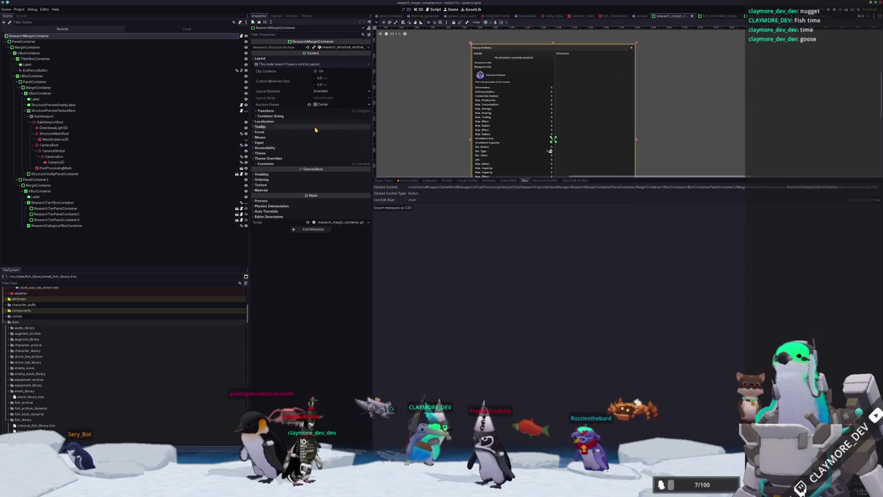
click(71, 207)
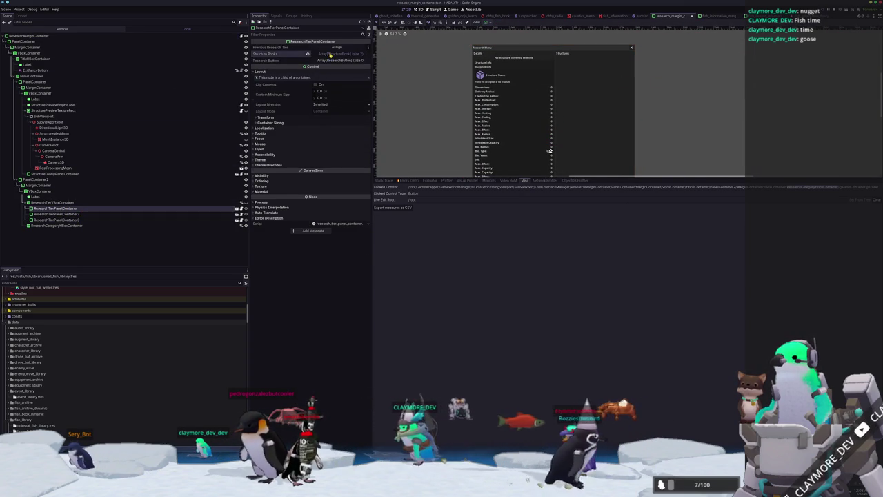
click(242, 208)
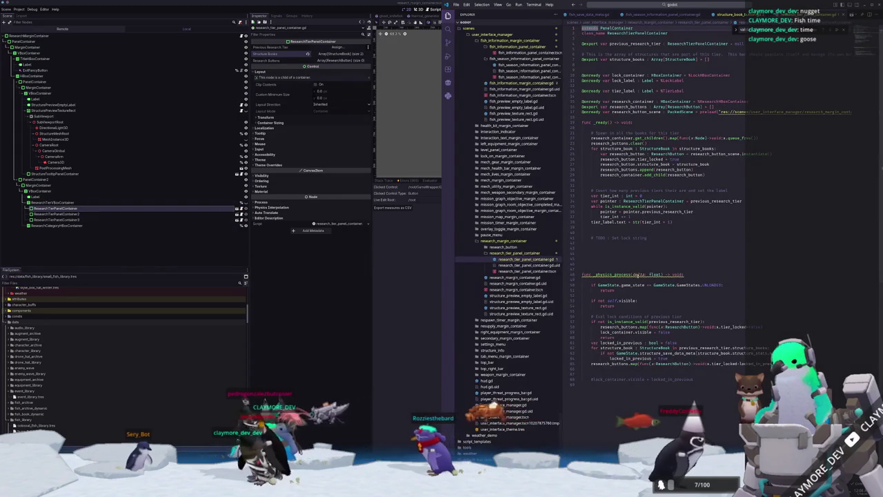
Review research_tier_panel_container.gd, then follow the preloaded research_button.tscn to open research_button.gd
scroll(637, 253, up, 1)
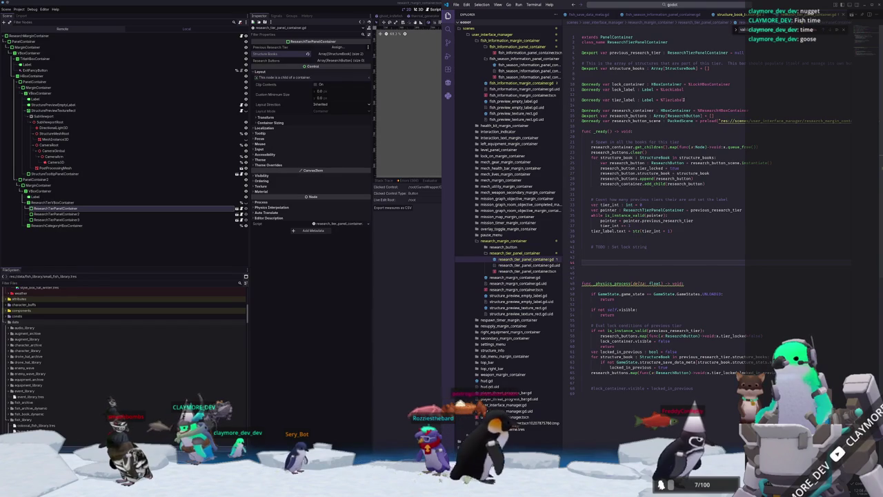
click(702, 58)
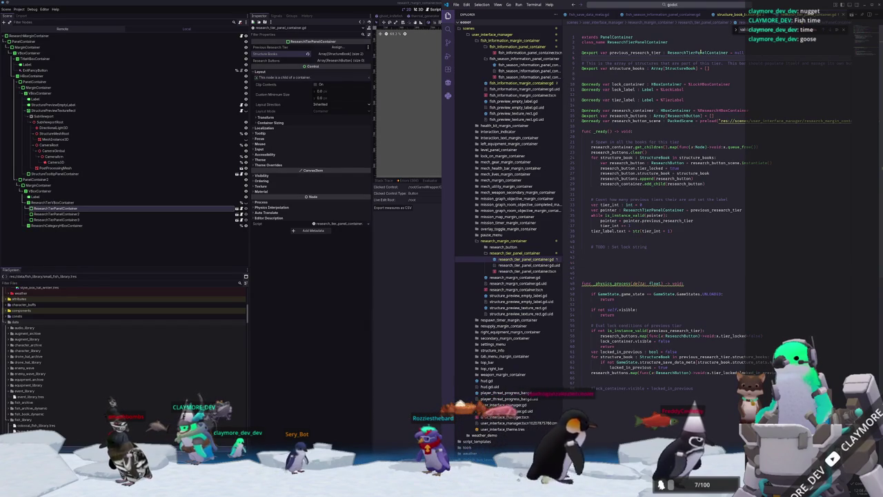
click(701, 53)
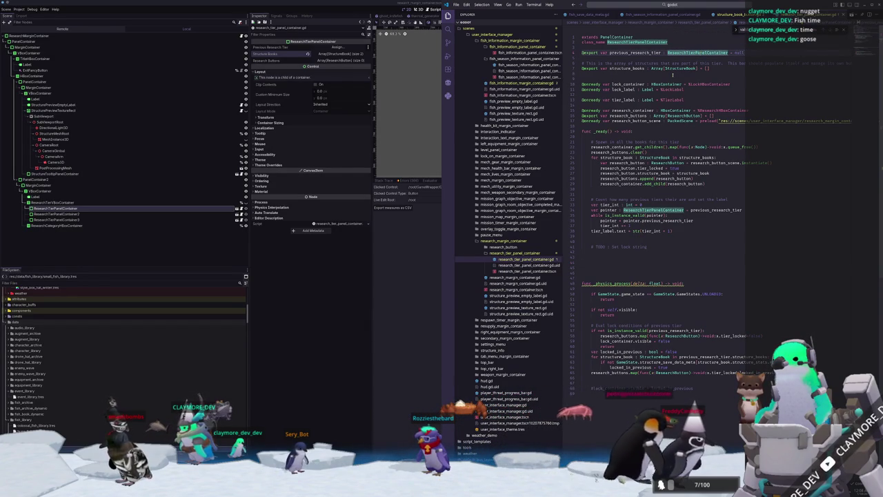
click(750, 74)
scroll(660, 95, down, 2)
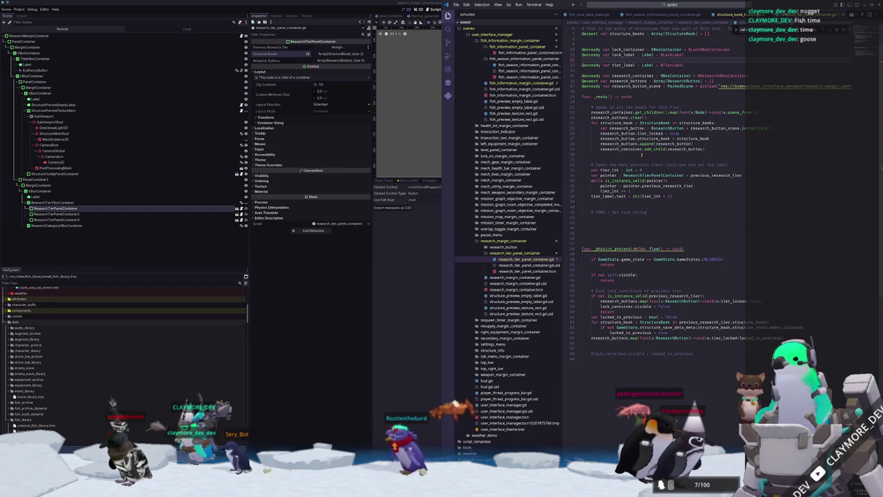
scroll(642, 154, up, 2)
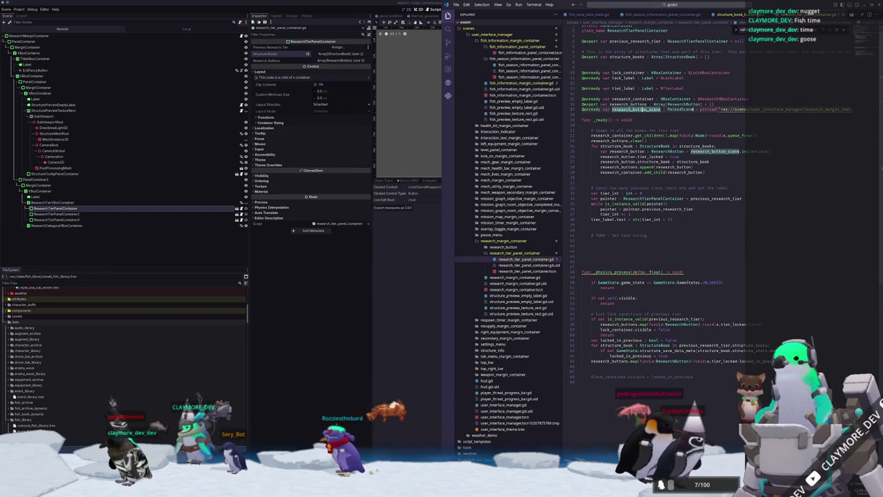
ctrl+click(742, 109)
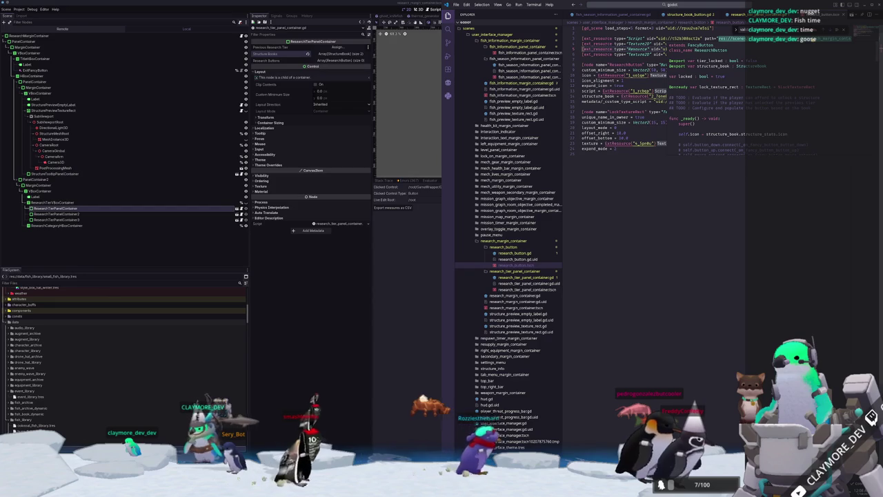
click(515, 253)
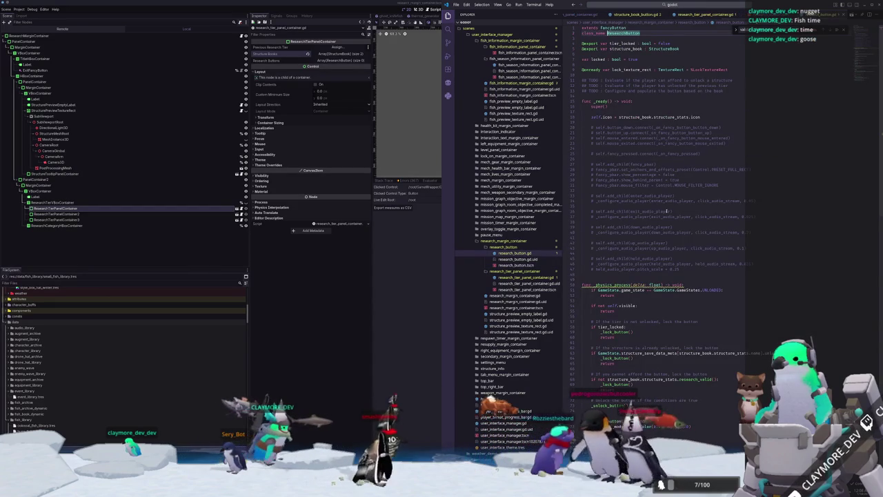
Add 'var clear_timer : SceneTreeTimer = null' below the TODO comments in research_button.gd
scroll(669, 204, down, 10)
scroll(597, 307, down, 2)
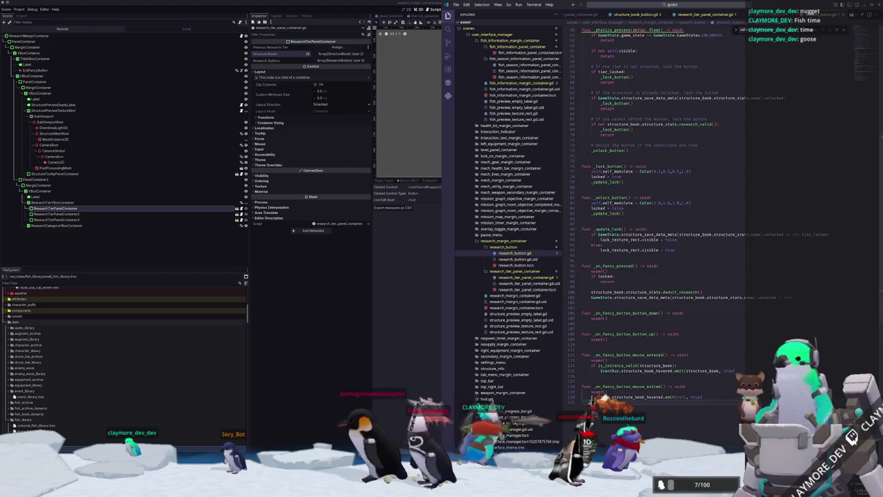
scroll(602, 100, up, 15)
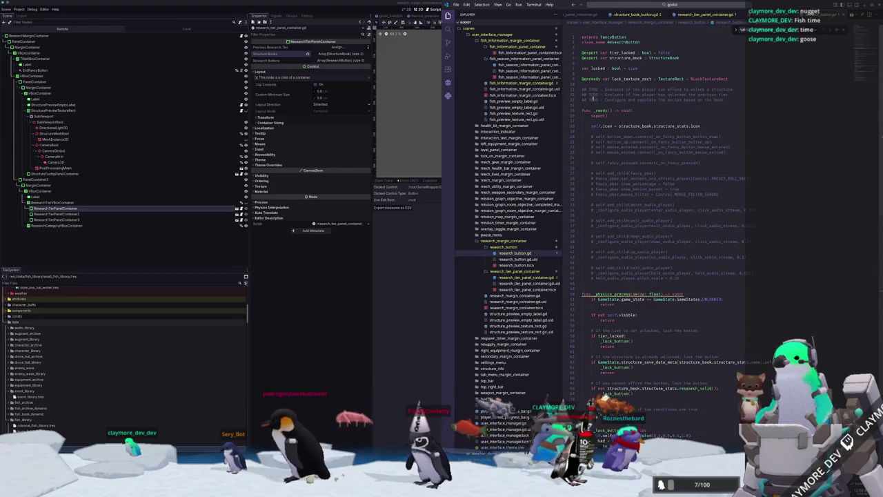
scroll(604, 315, down, 15)
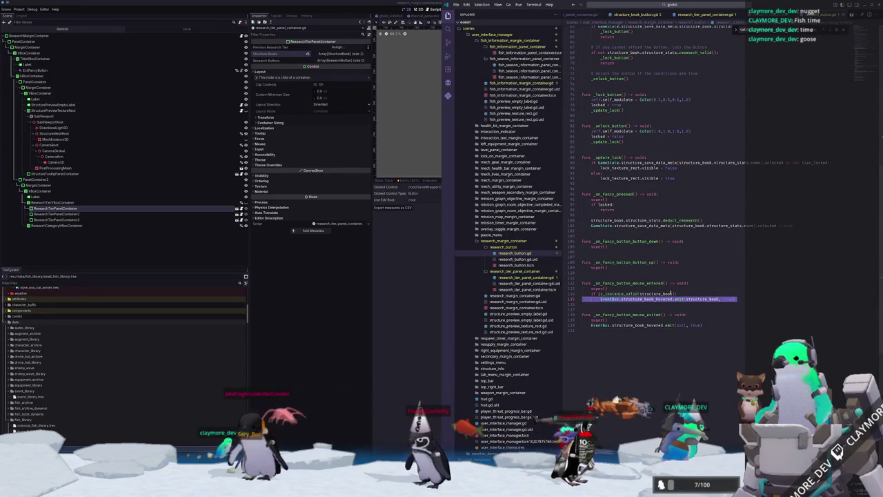
scroll(706, 270, up, 15)
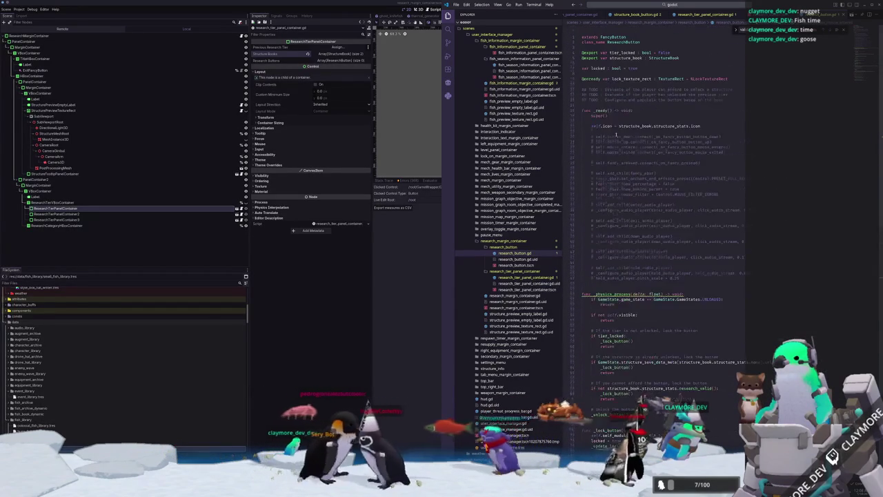
click(595, 102)
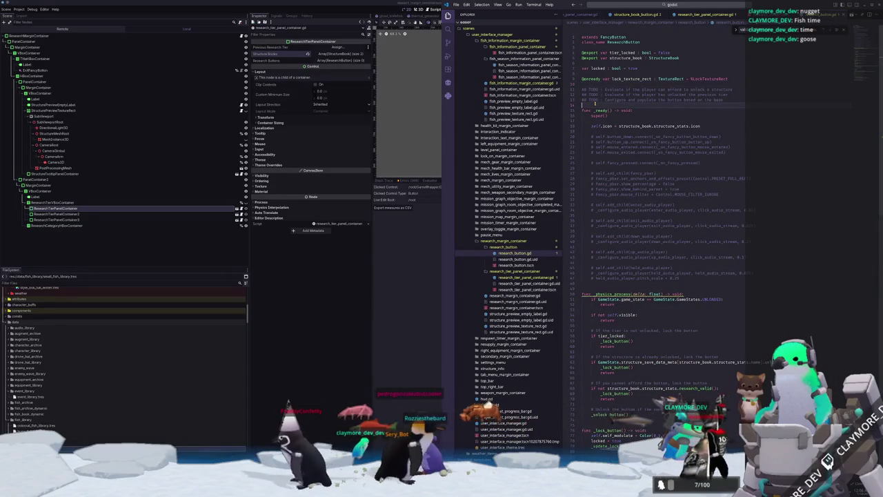
key(Return)
key(Return)
text(var clear)
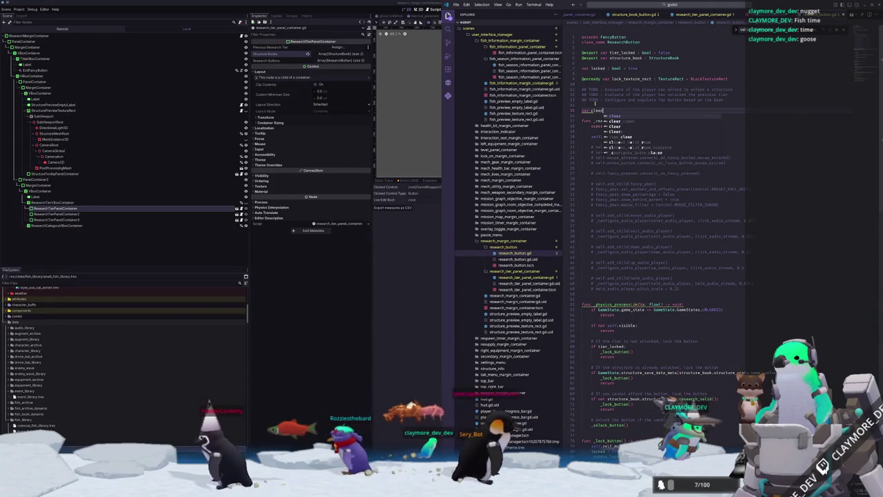
text(_timer : Sce)
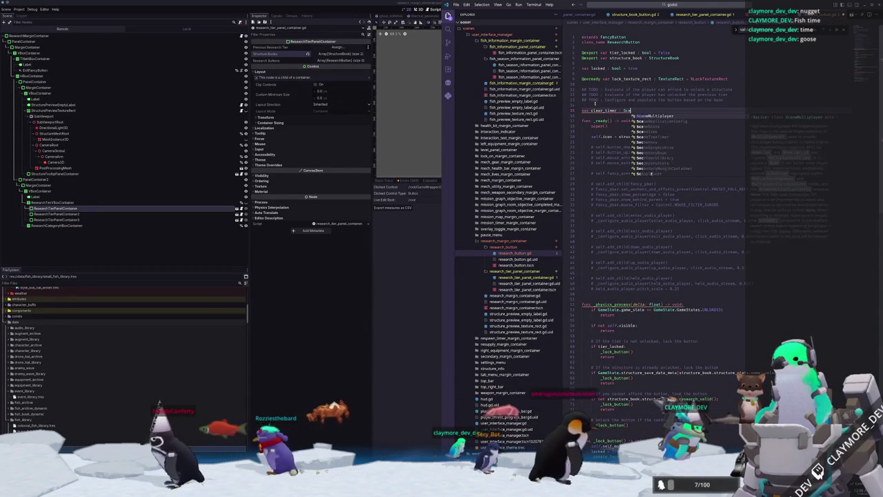
text(neTreeTimer = )
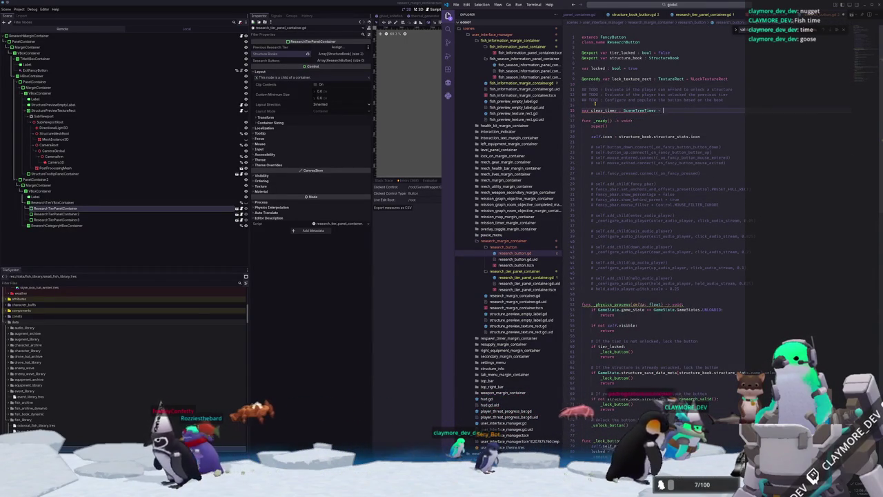
text(null)
Paste the hovered emit line into _ready below the icon assignment and strip its prefix
key(Down)
key(Down)
key(Down)
key(Return)
key(Return)
text(EventBus.structure_book_hovered.emit(structure_book, true))
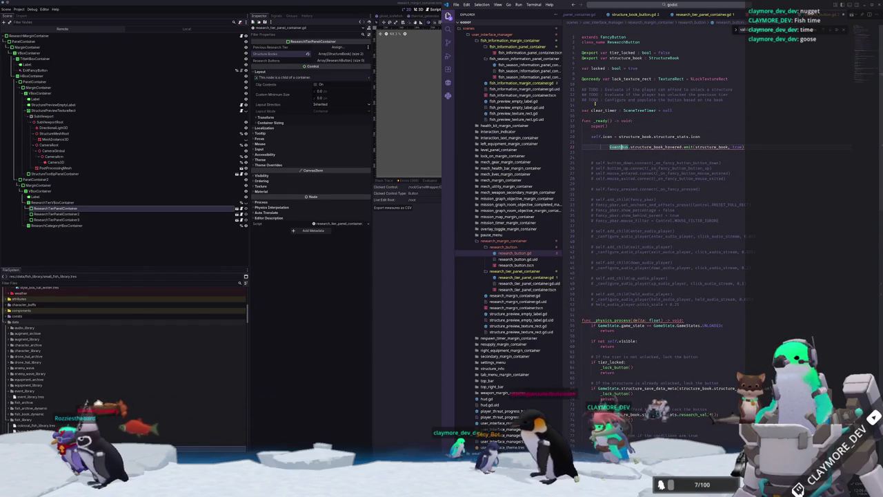
key(shift+Right)
key(shift+Home)
key(BackSpace)
key(Tab)
Rewrite that line as EventBus.structure_book_hovered.connect(_on_structure_book_hovered)
text(EventBus)
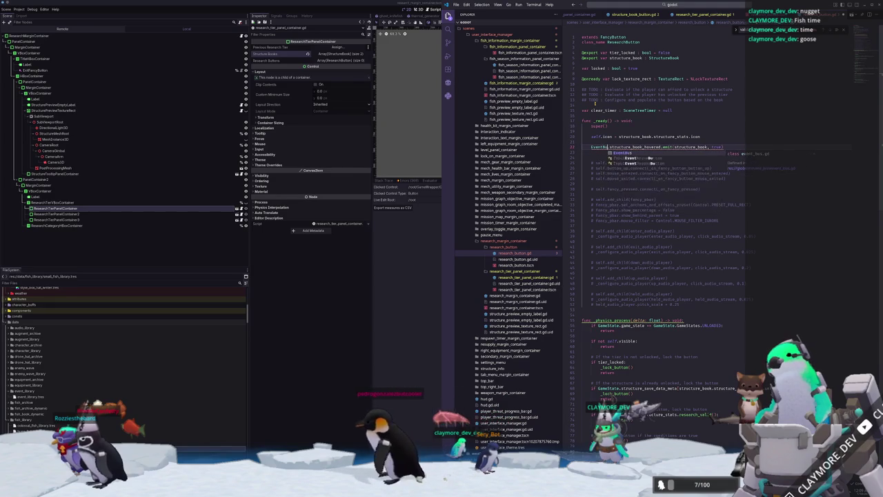
text(.)
key(ctrl+shift+Right)
key(ctrl+shift+Right)
key(ctrl+shift+Right)
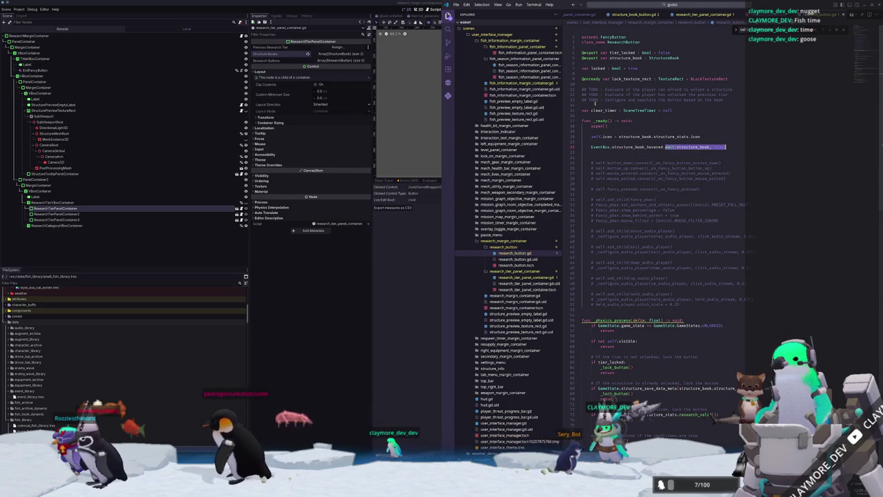
text(conn)
key(Return)
text(_on_st)
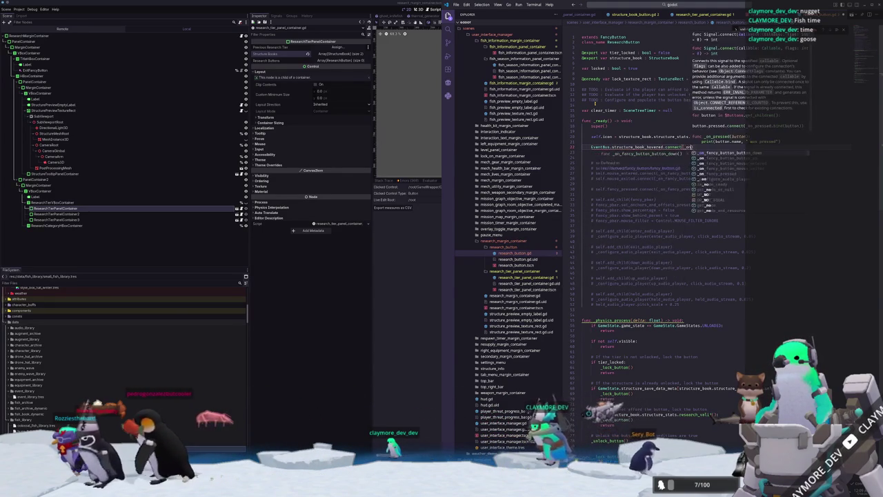
key(Return)
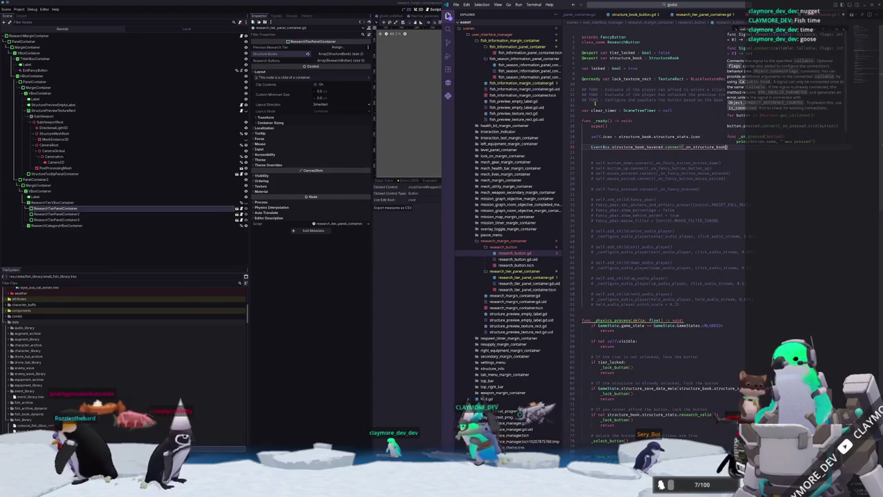
text(_hovered)
key(Escape)
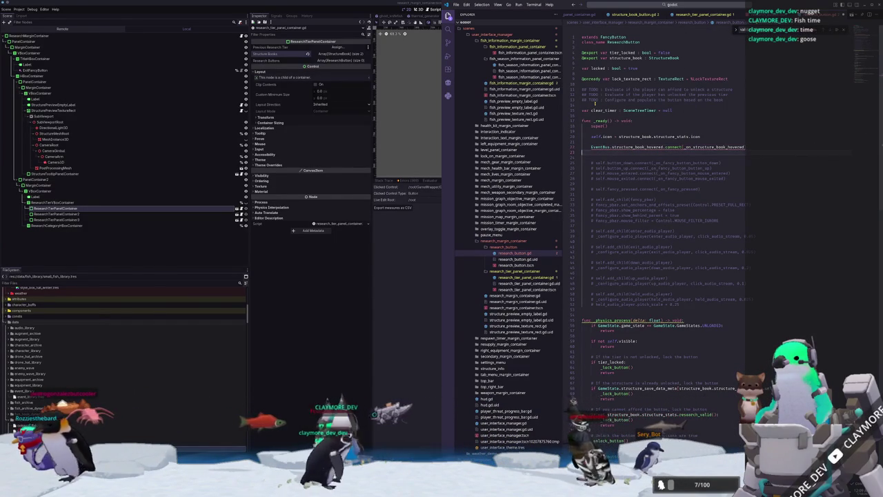
scroll(510, 276, down, 3)
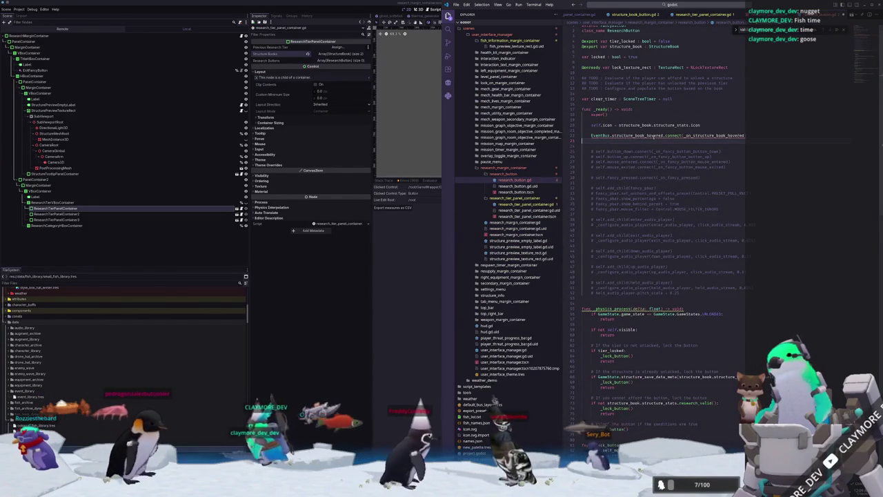
At the file end, complete func _on_structure_book_hovered with a StructureBook parameter and a pass body
scroll(589, 288, down, 10)
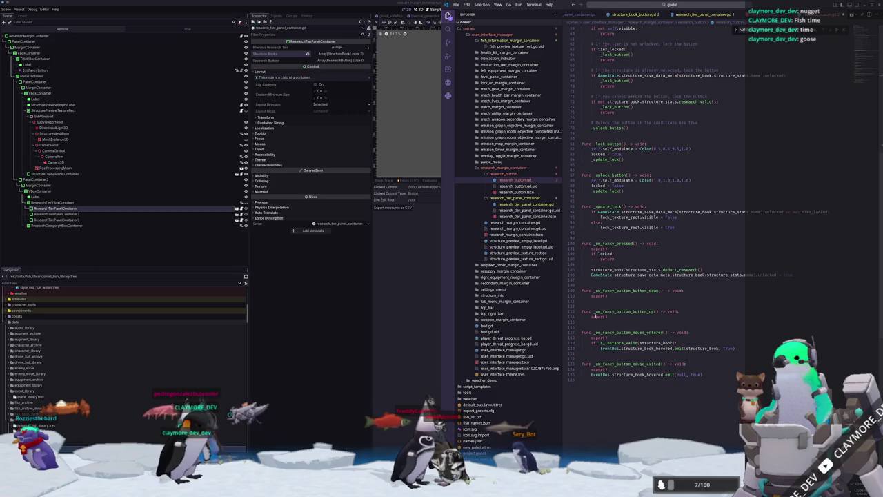
scroll(597, 332, down, 3)
text(_on_structure_book_hovered())
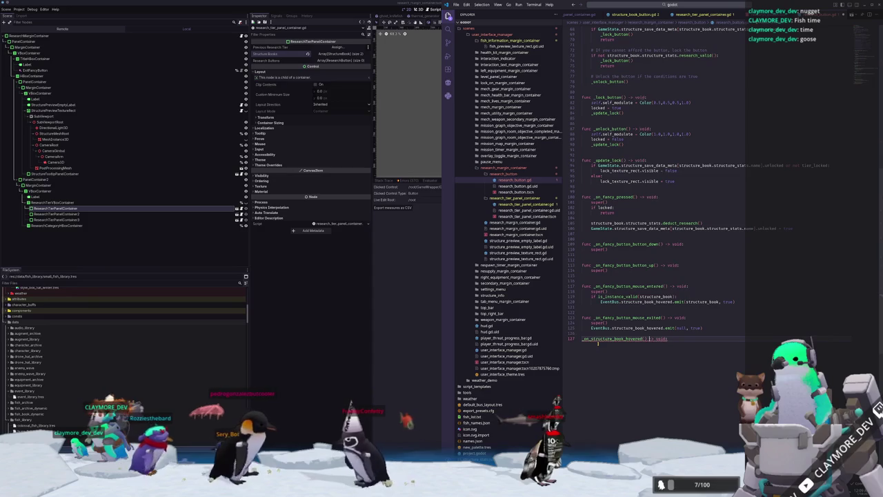
key(Tab)
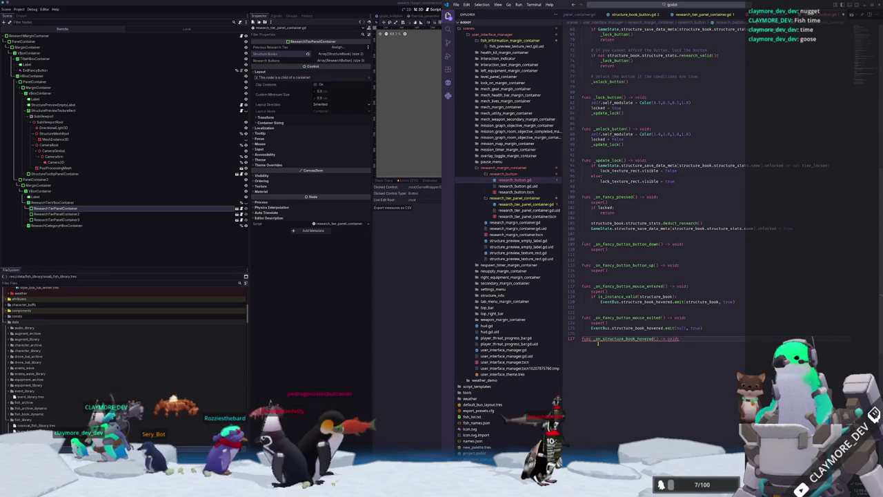
text(structure_)
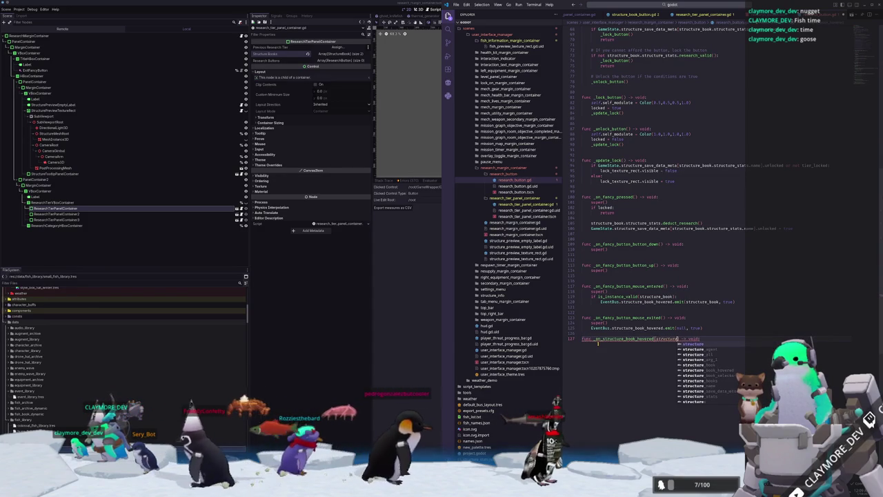
text(book : StructureBook)
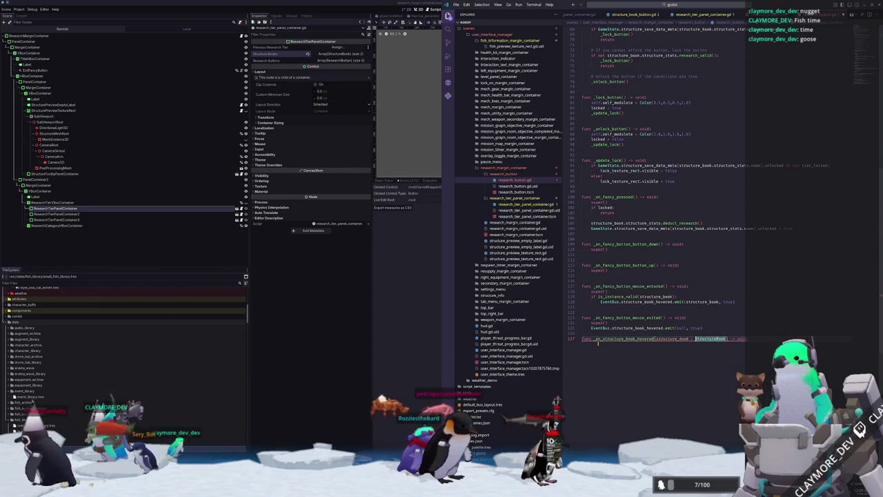
key(BackSpace)
text(p_)
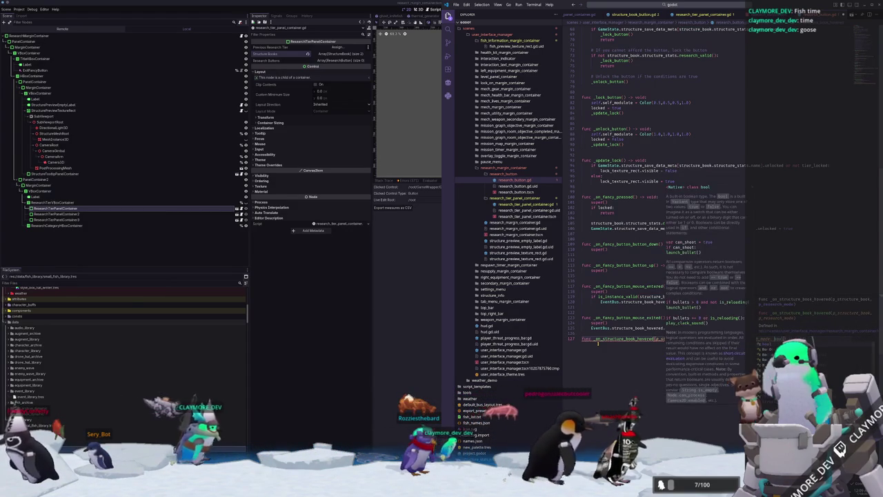
key(Return)
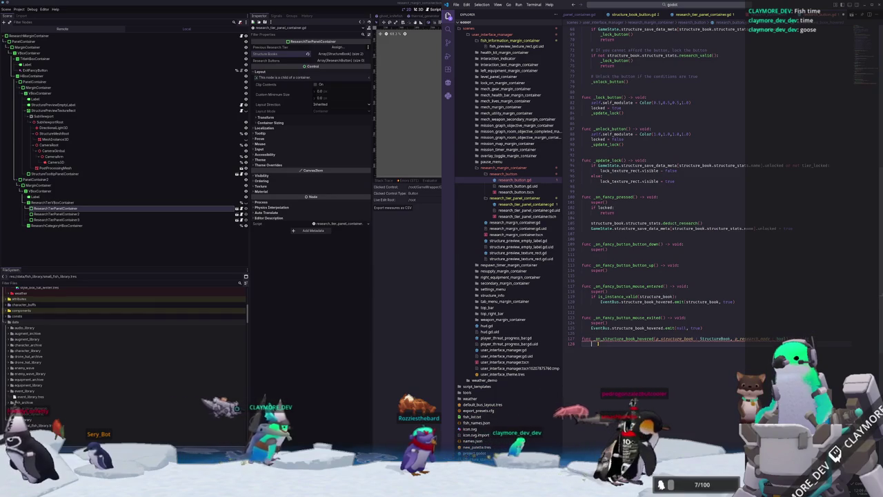
text(pass)
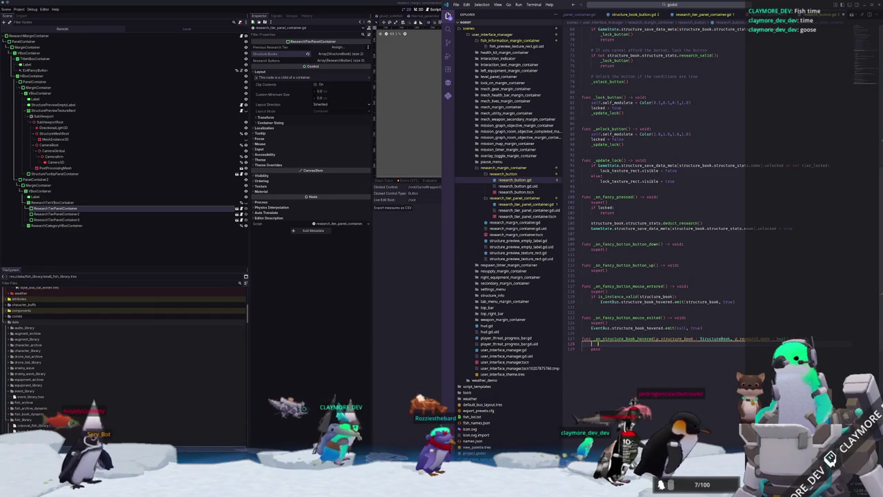
key(Return)
key(Return)
key(Return)
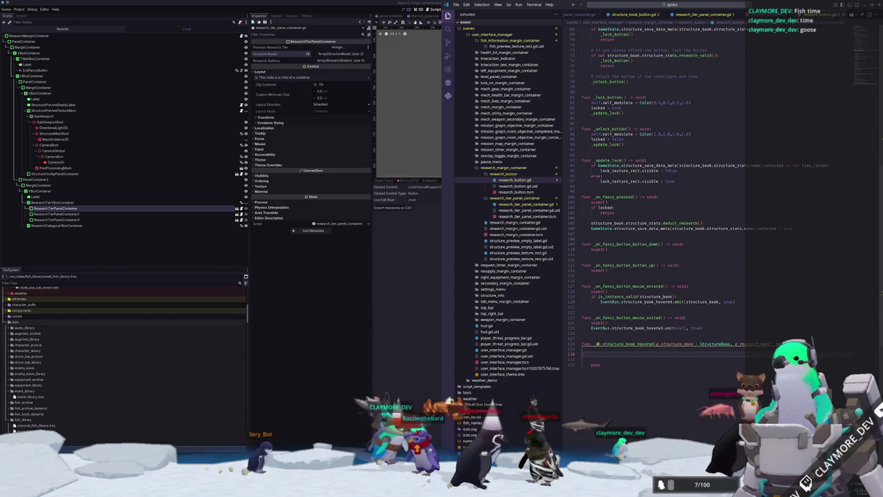
Copy the timer-based mouse-exit and hover handlers from structure_book_button.gd over research_button.gd's handlers
click(641, 15)
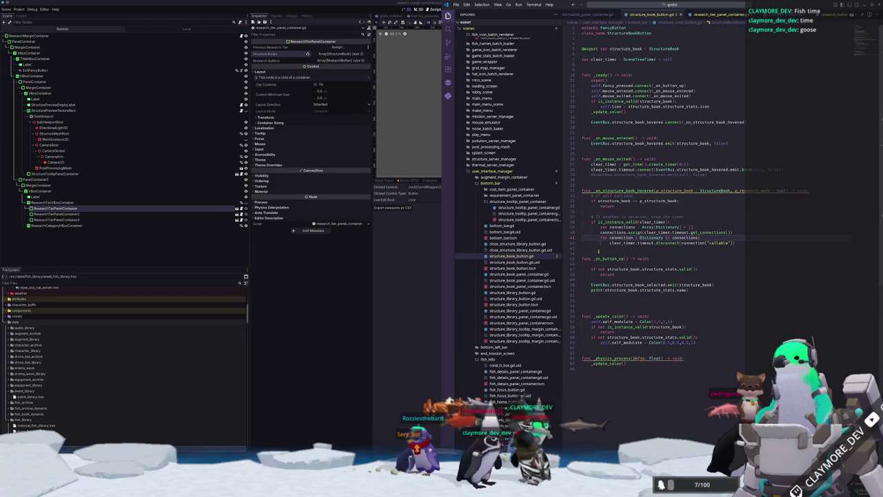
drag(598, 249, 583, 159)
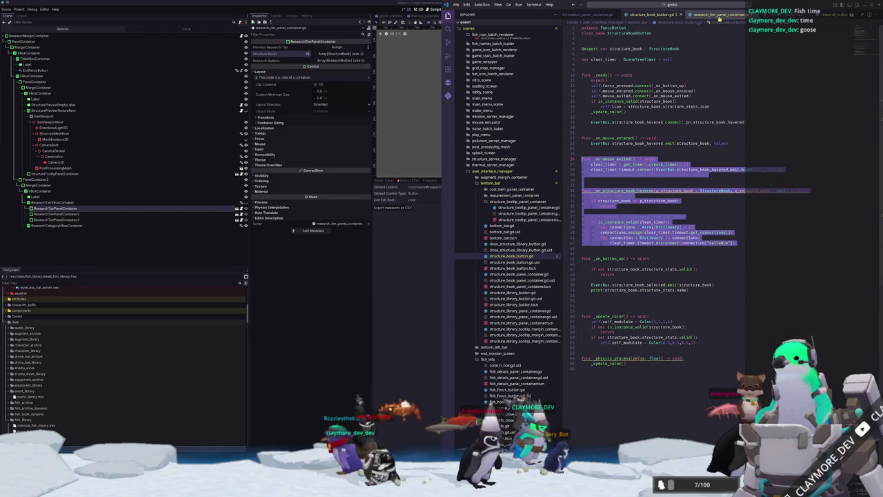
click(719, 17)
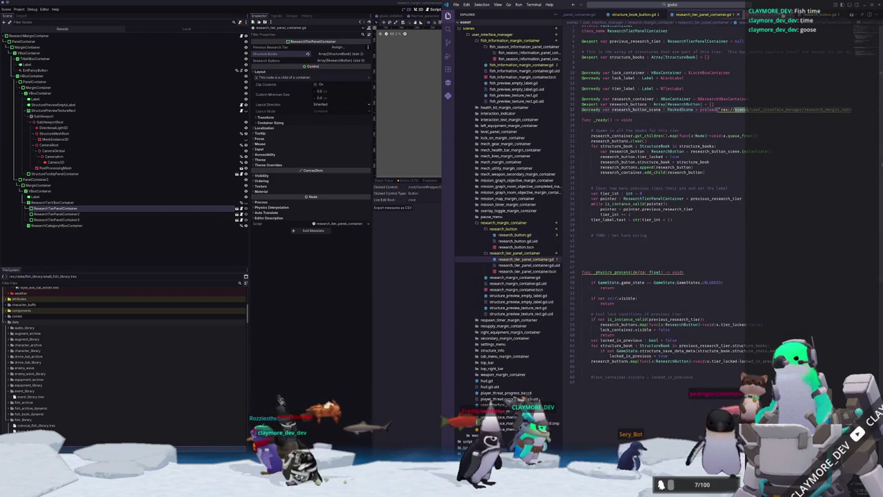
click(515, 235)
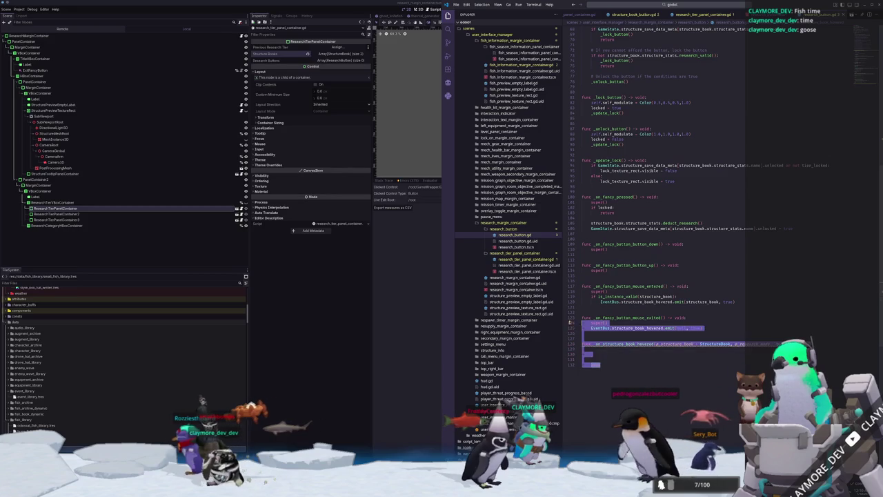
drag(581, 317, 630, 390)
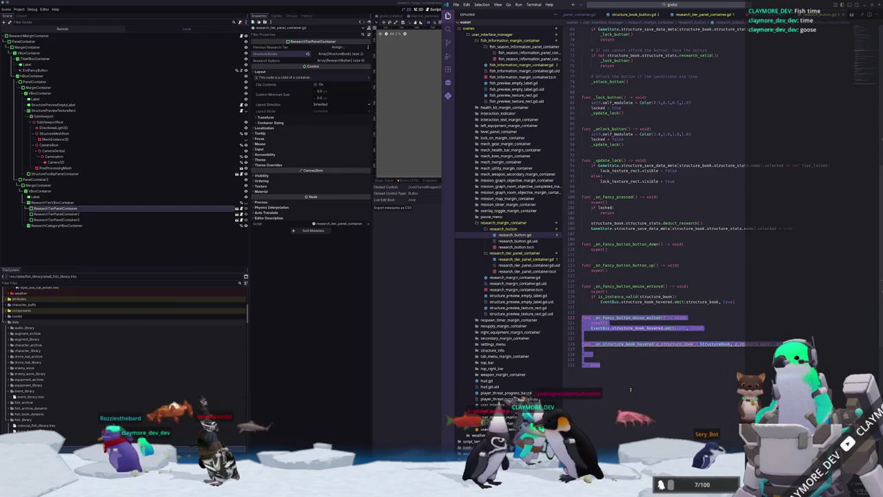
key(ctrl+v)
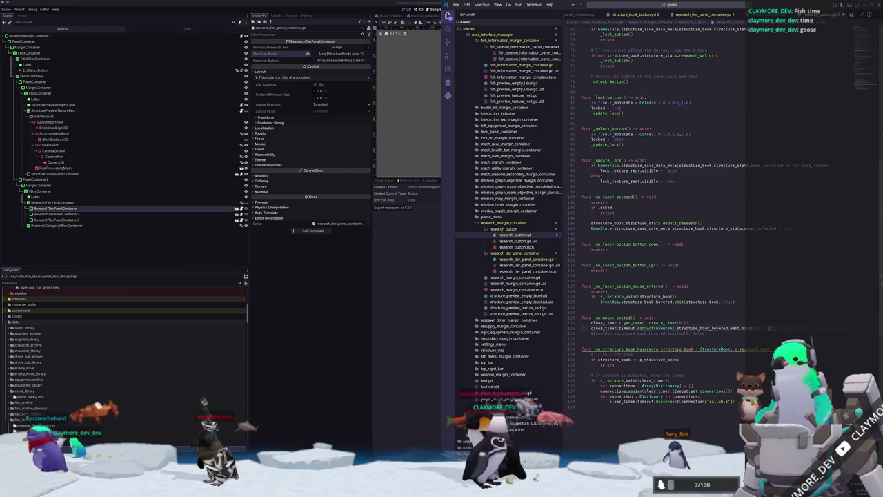
Pass true instead of null in the bind() call, then preview Research Drone Hub in-game
text(true)
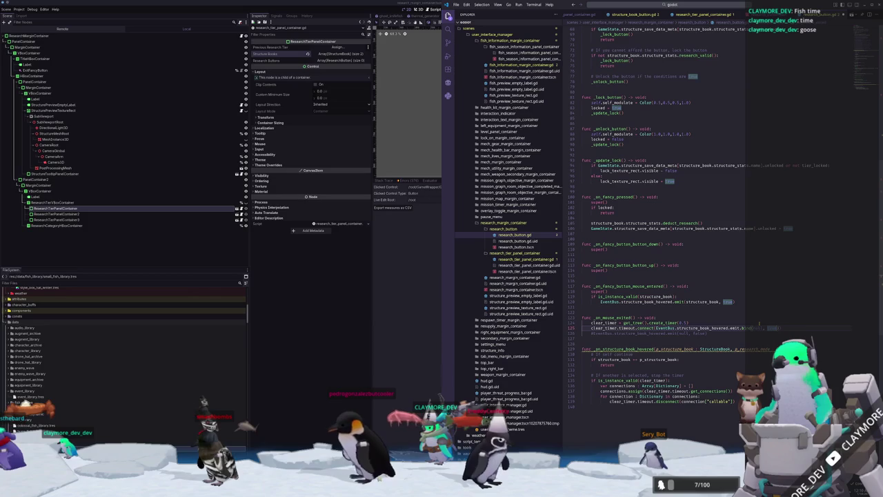
scroll(713, 339, down, 1)
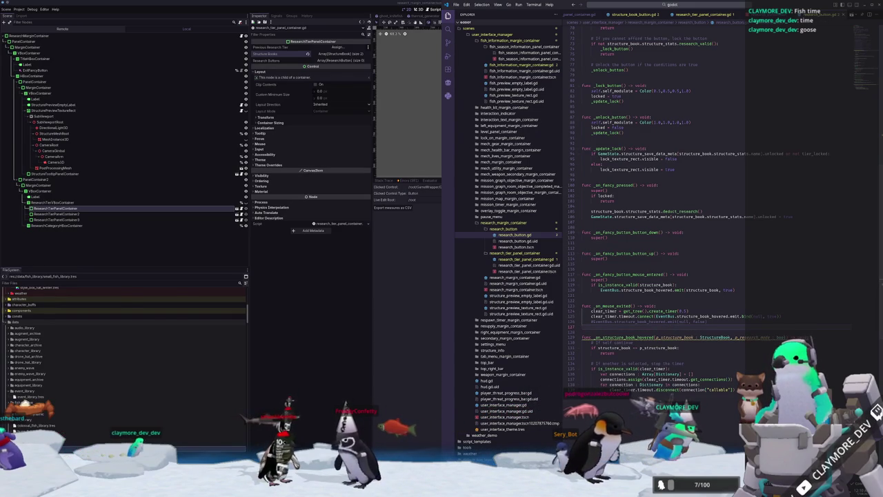
click(473, 202)
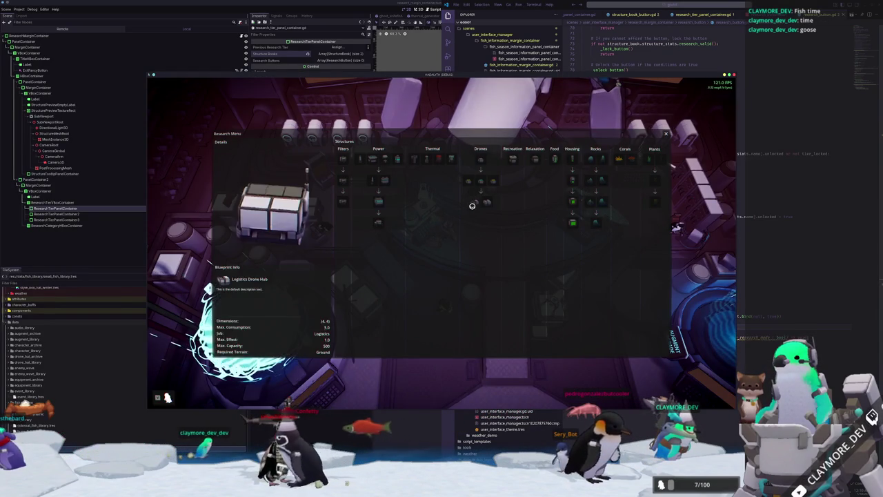
Preview Logistics Drone Hub, Janitor Drone Hub, Medium Volcanic Rock and Thermal Generator details, then reopen the Research Menu
click(483, 202)
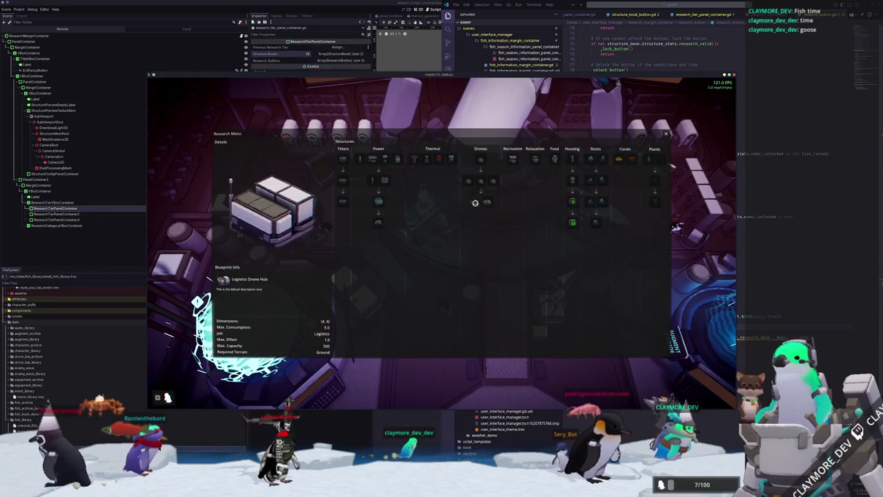
click(482, 182)
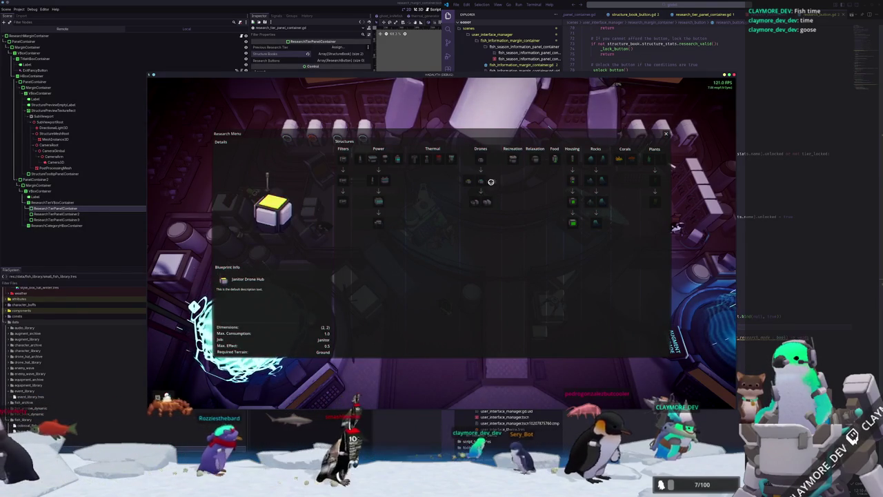
click(590, 201)
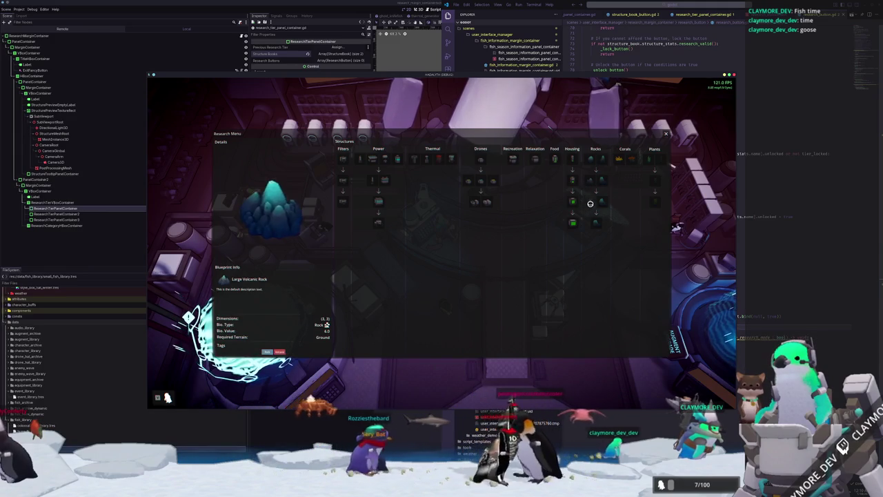
click(378, 223)
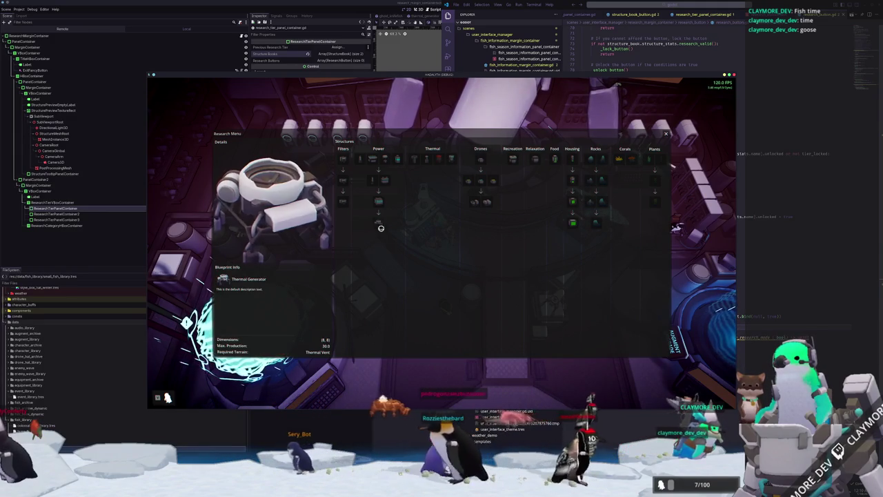
key(Escape)
key(r)
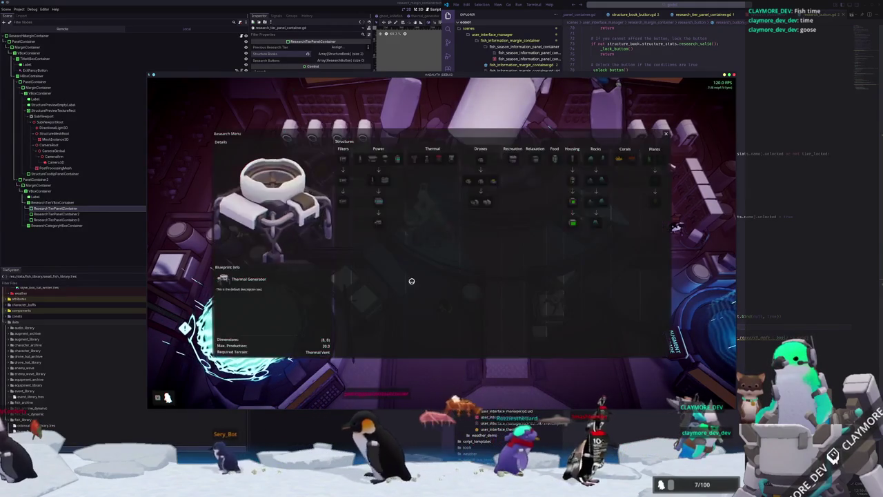
Stop the game with F8 and return to research_margin_container.gd in VS Code
key(alt+Tab)
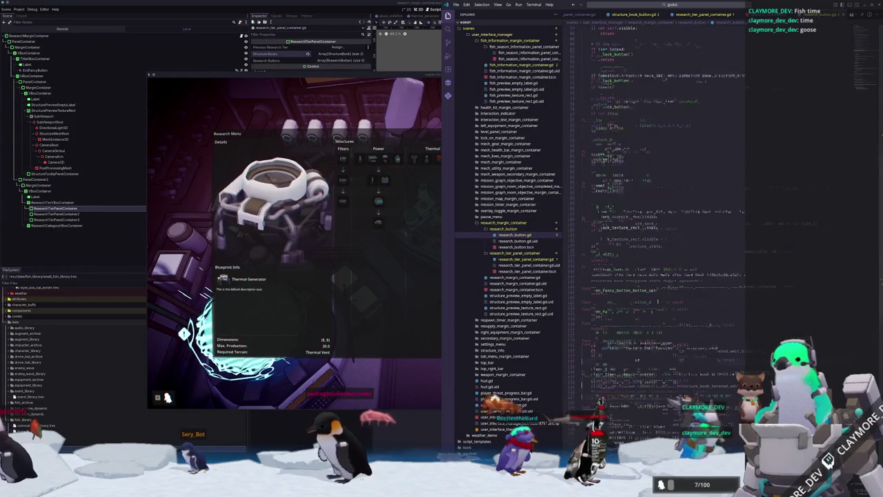
click(717, 14)
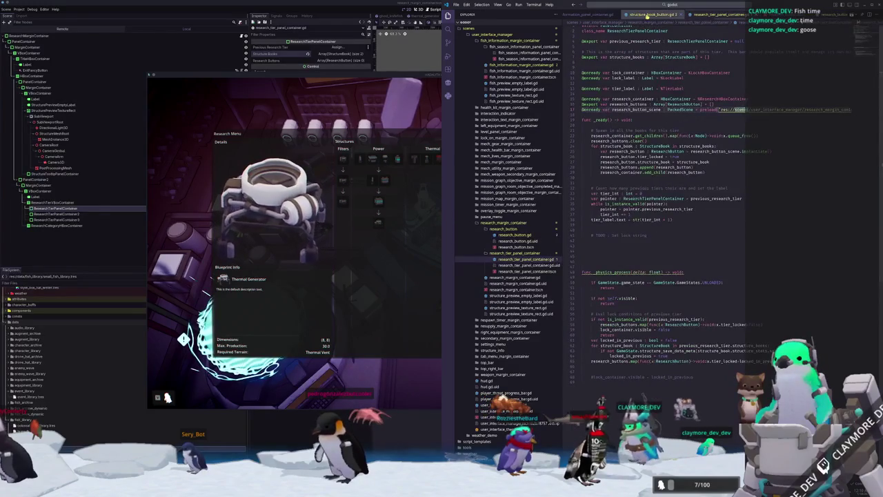
click(647, 13)
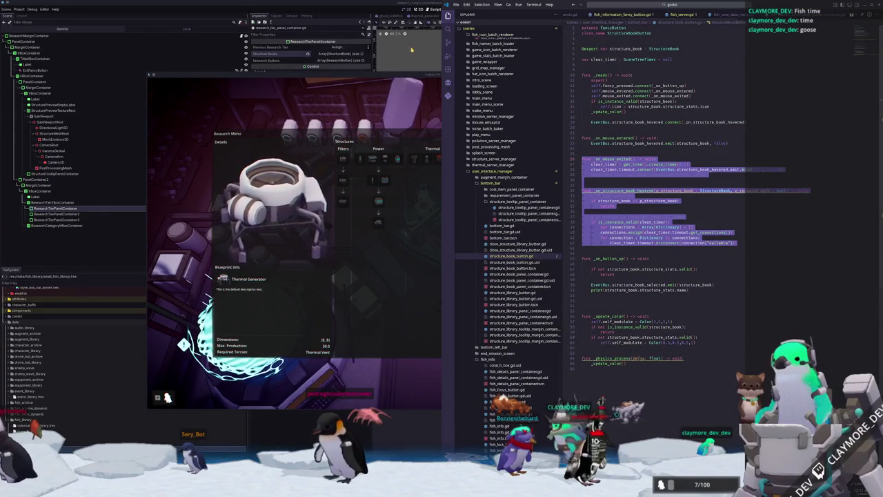
key(F8)
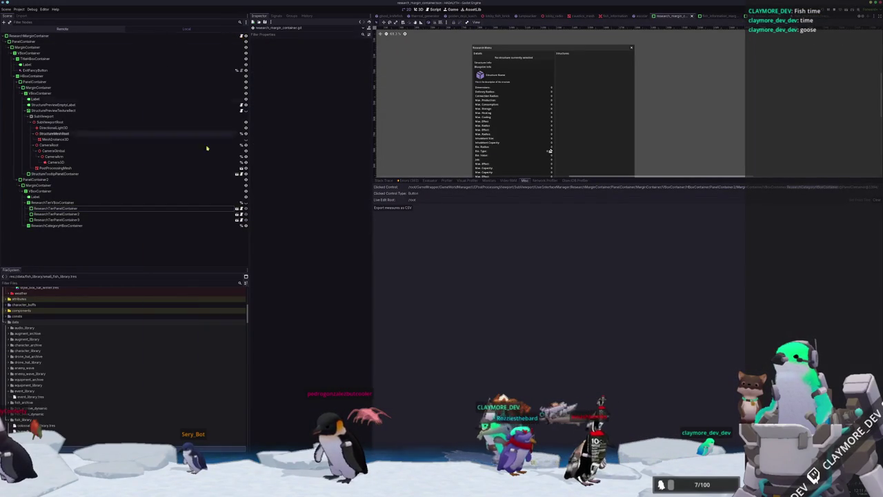
key(alt+Tab)
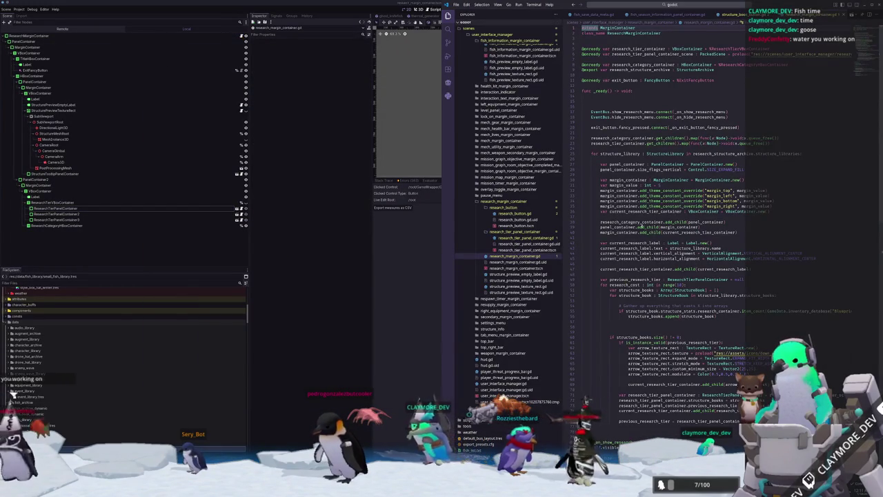
Remove the stray blank line, add EventBus.structure_book_hovered.emit(null, true) to the exit handler, and relaunch
click(623, 327)
key(BackSpace)
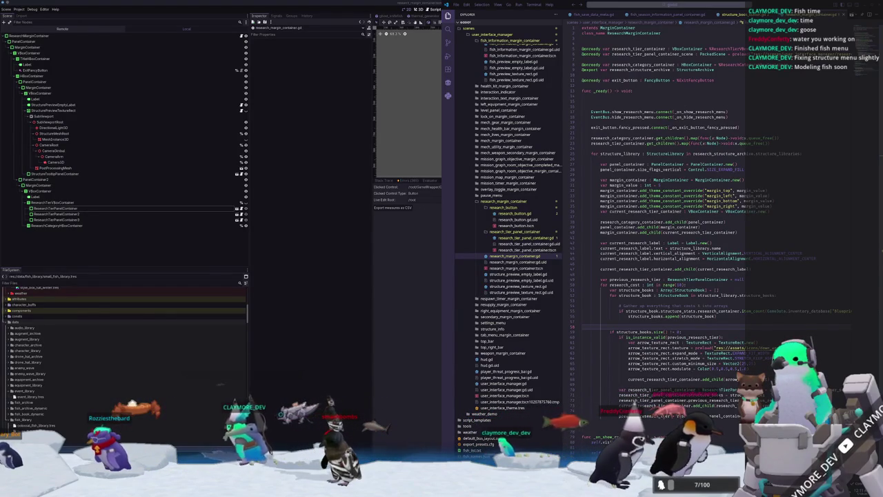
scroll(614, 228, down, 10)
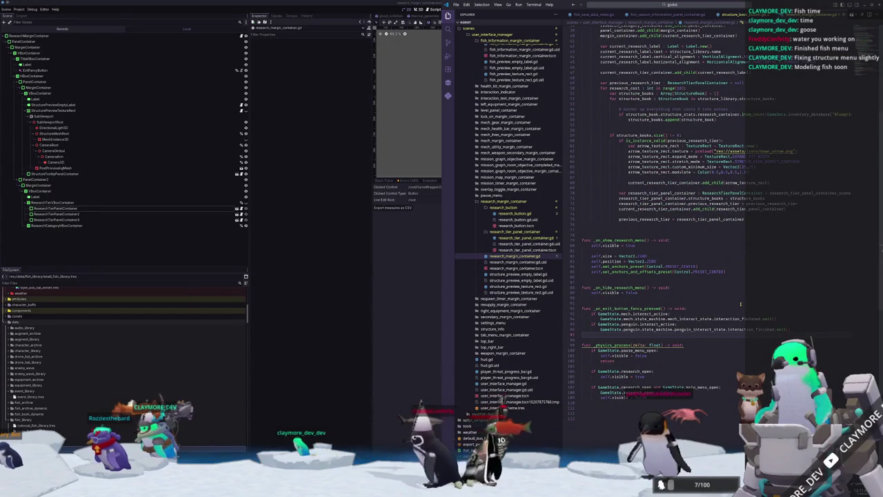
key(Return)
text(Event)
key(BackSpace)
key(BackSpace)
key(BackSpace)
text(Bus)
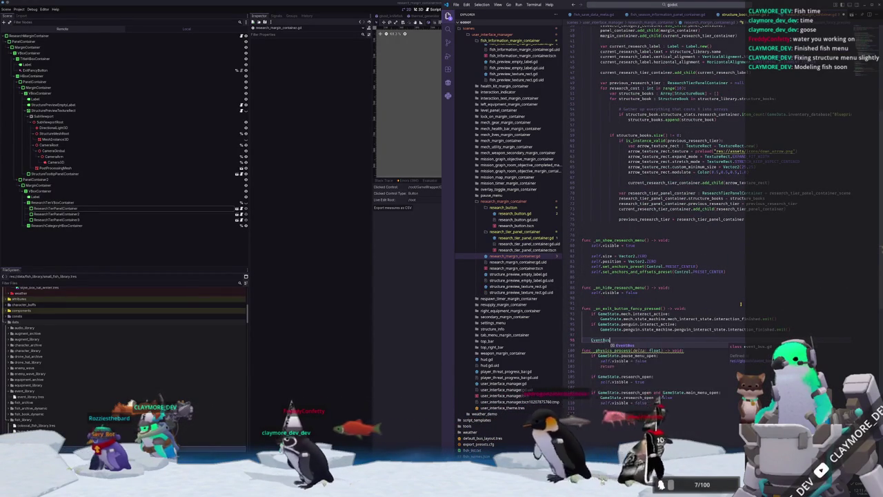
text(.struct)
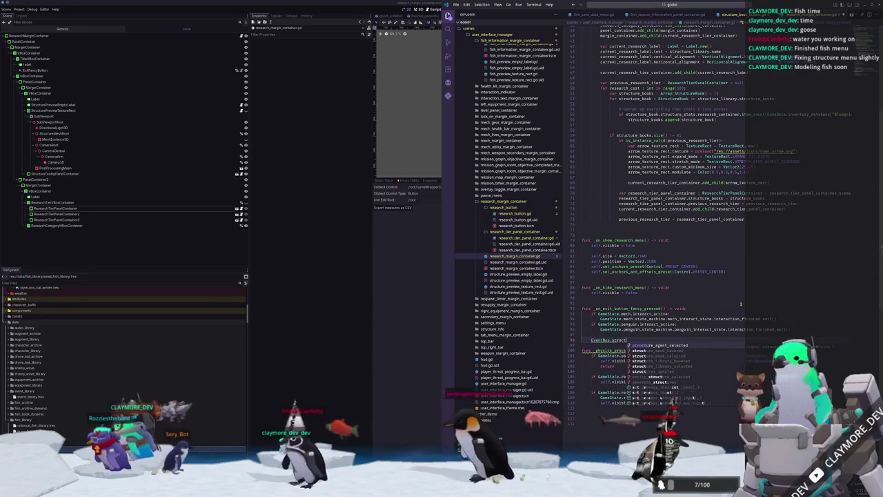
text(ure_book_hovered.)
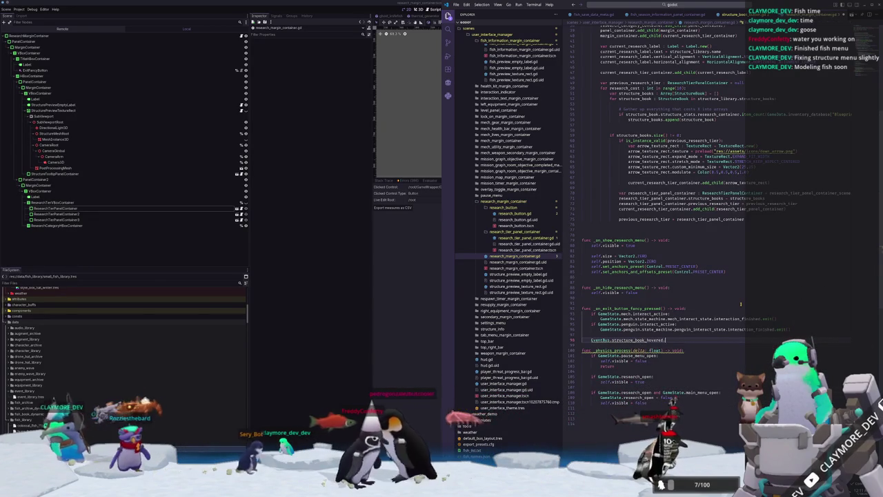
text(emit()
key(Return)
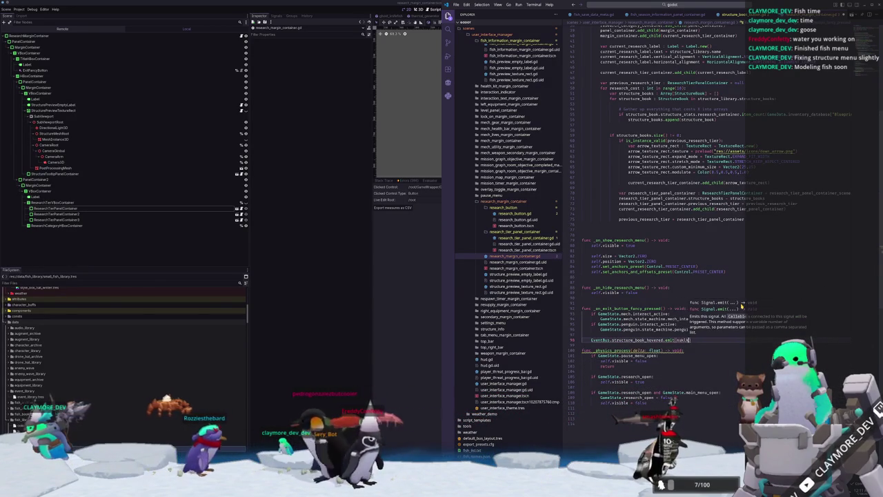
text(l, tru)
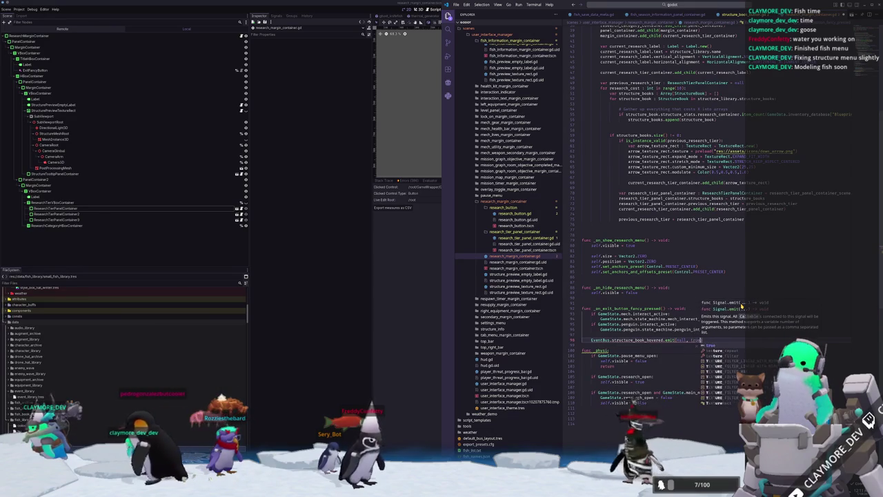
key(Return)
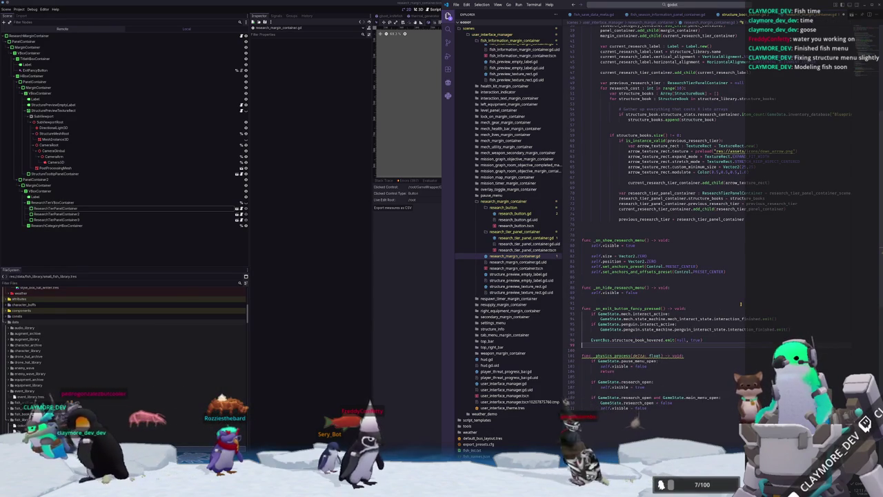
key(alt+Tab)
key(F5)
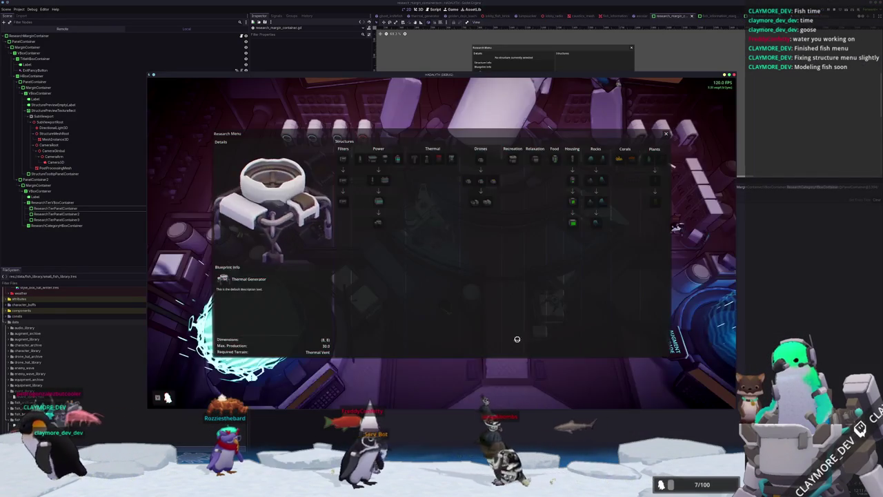
Preview Huge Housing, Small Housing and Small Solar Generator details while toggling the Research Menu
click(572, 222)
key(r)
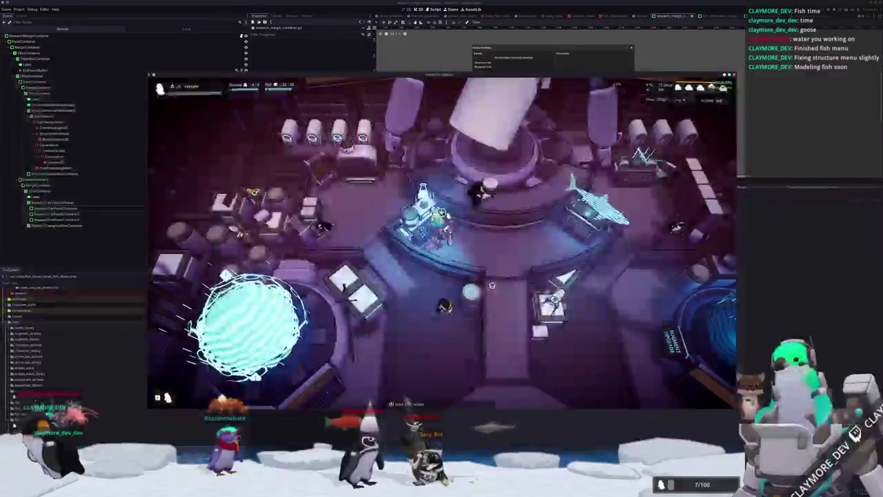
key(r)
click(573, 158)
click(378, 200)
click(360, 158)
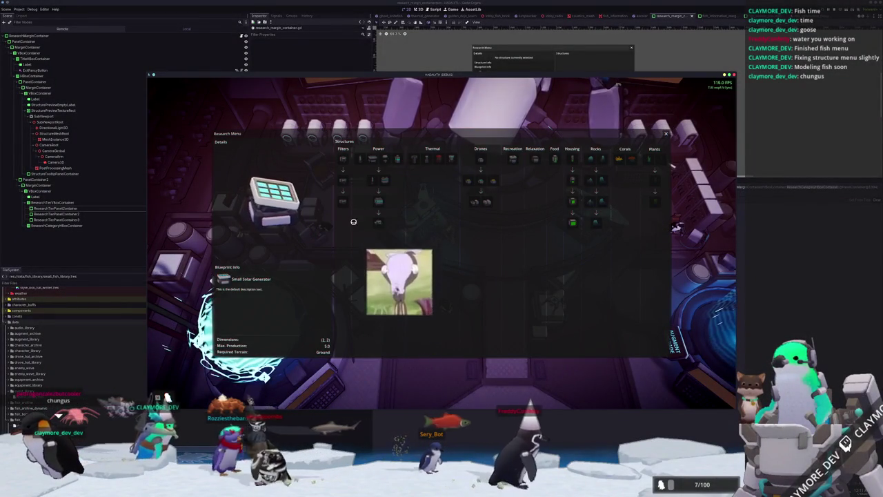
key(r)
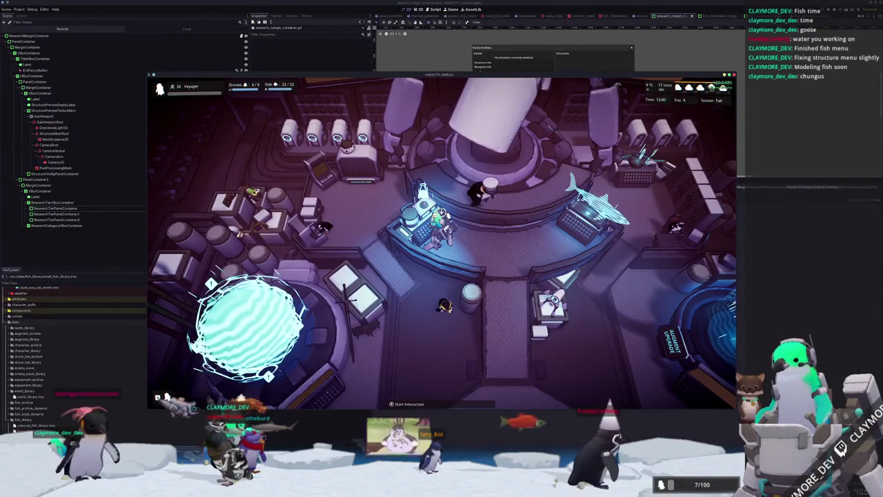
Move the structure_book_hovered.emit(null, true) line into _on_hide_research_menu
key(alt+Tab)
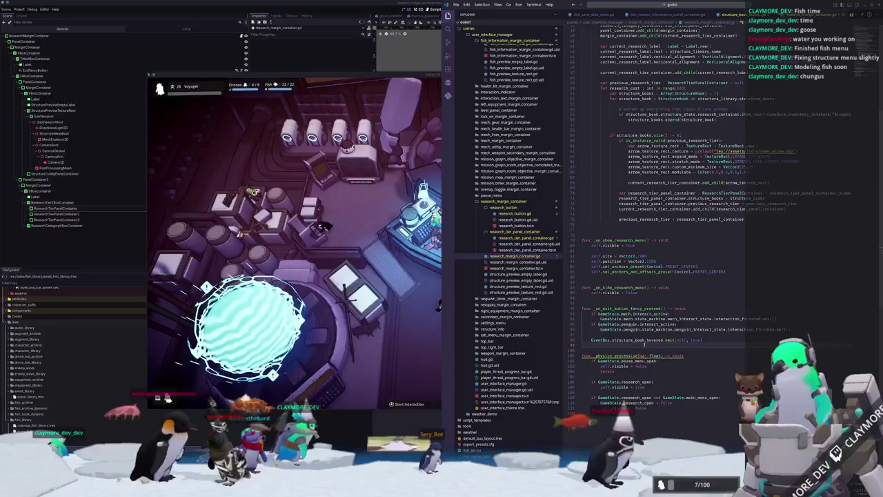
key(ctrl+shift+k)
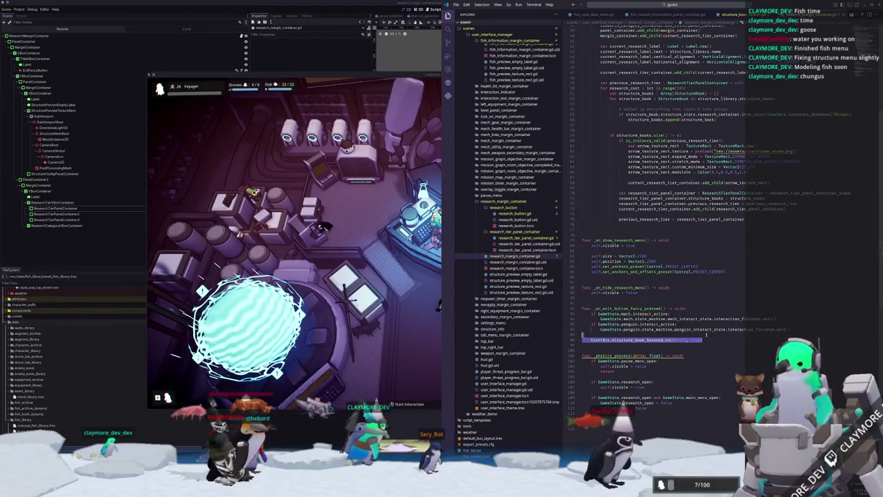
key(ctrl+z)
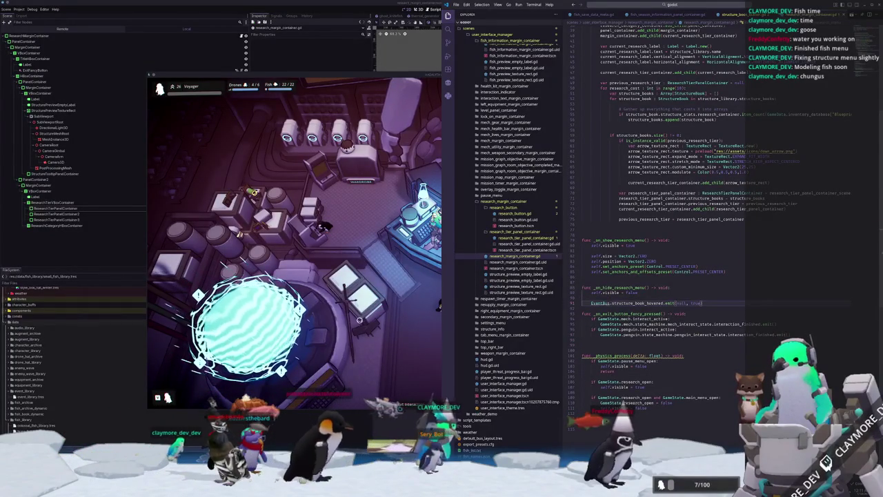
Retest opening and closing the Research Menu, then pause and stop the game with F8
key(alt+Tab)
key(r)
key(r)
key(r)
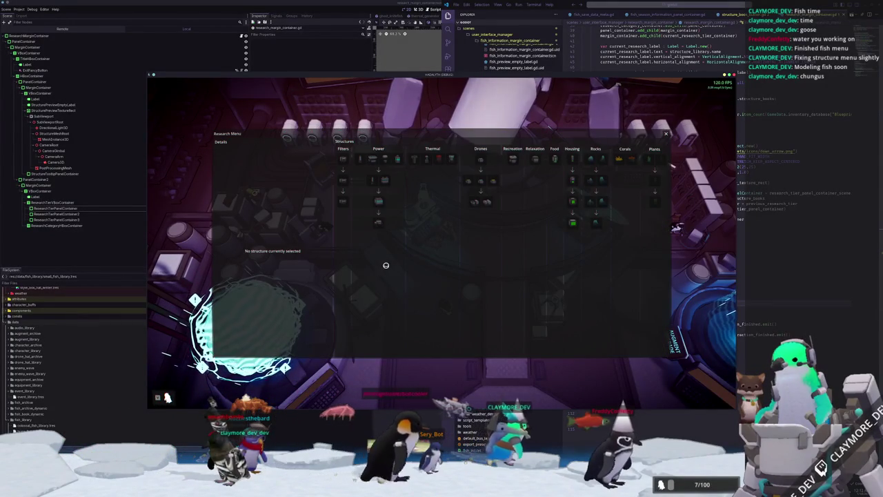
mouse_move(471, 181)
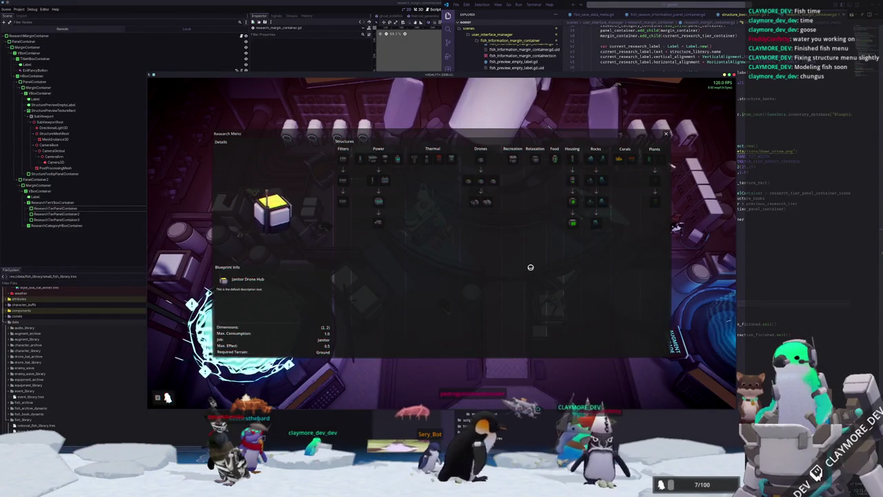
key(r)
key(Escape)
key(F8)
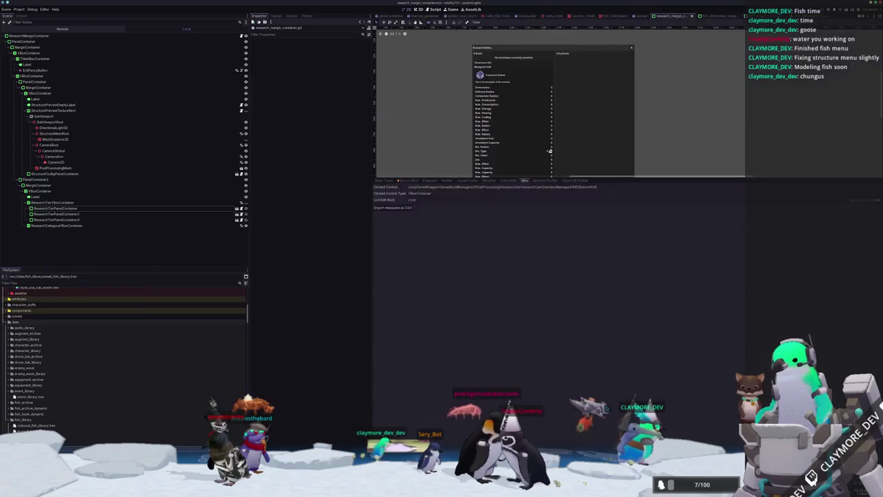
Run the game, load save slot 2, walk to the fish console and open Pygmy Sunfish details
key(F5)
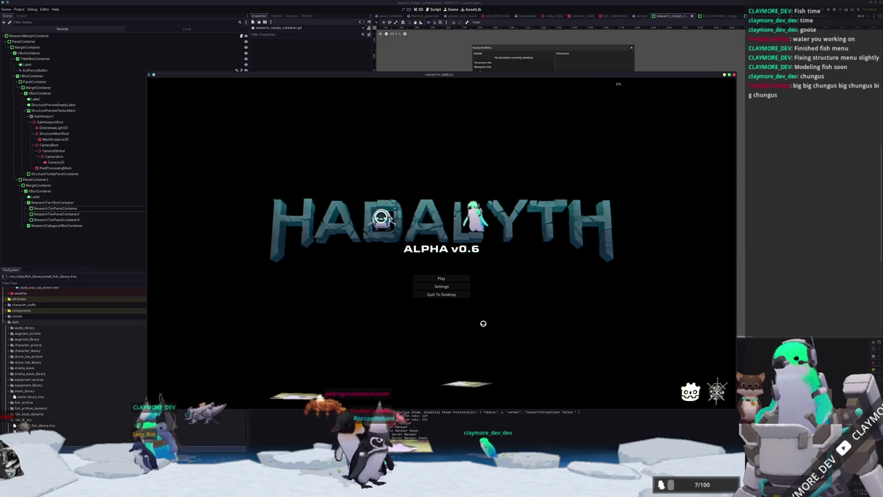
click(439, 278)
click(436, 277)
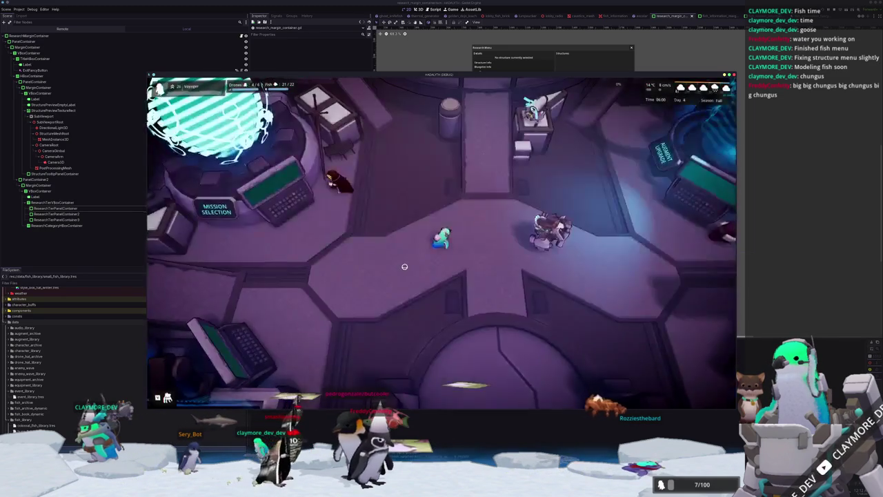
key(w)
key(d)
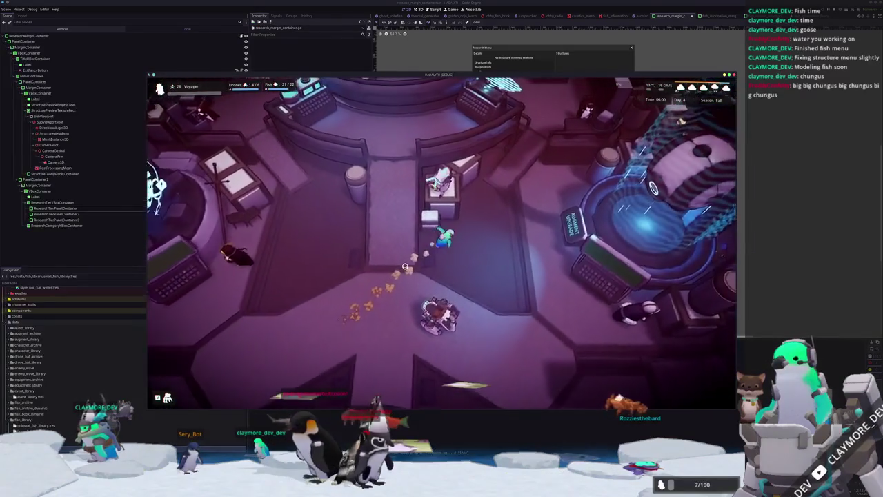
key(q)
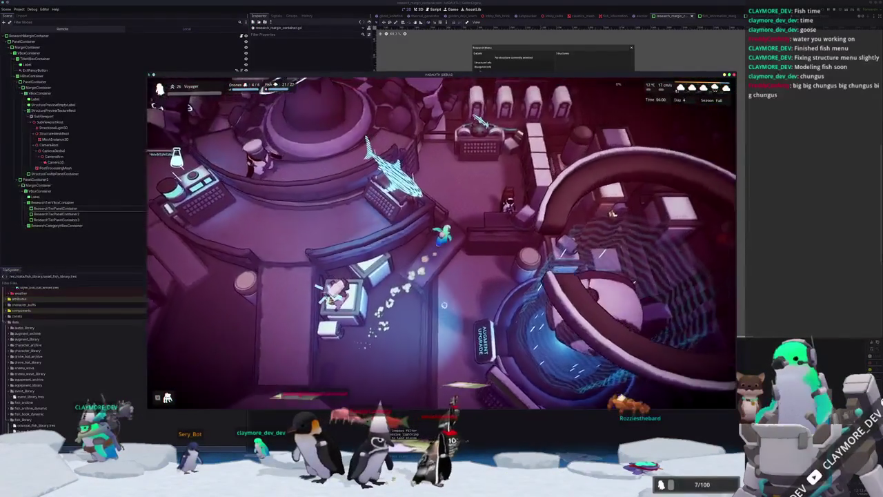
key(e)
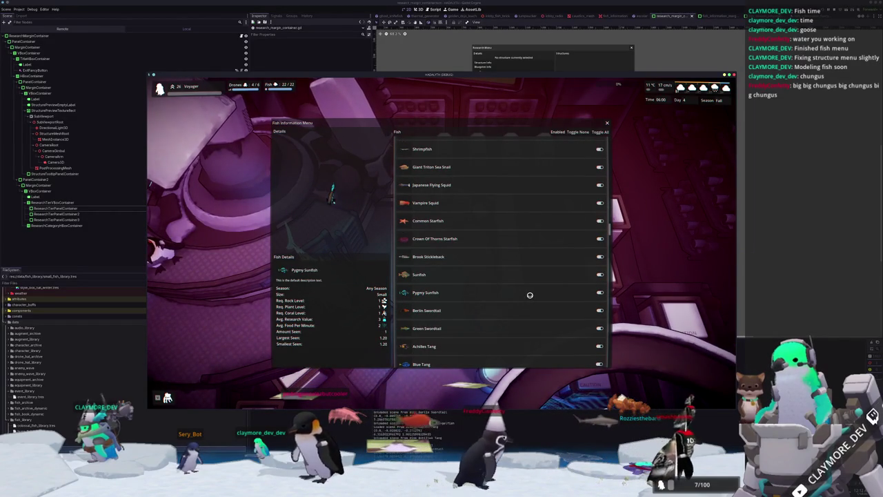
Scroll the fish list, flip all entries with Toggle All, then close the menu into the Pause Menu
scroll(533, 350, down, 5)
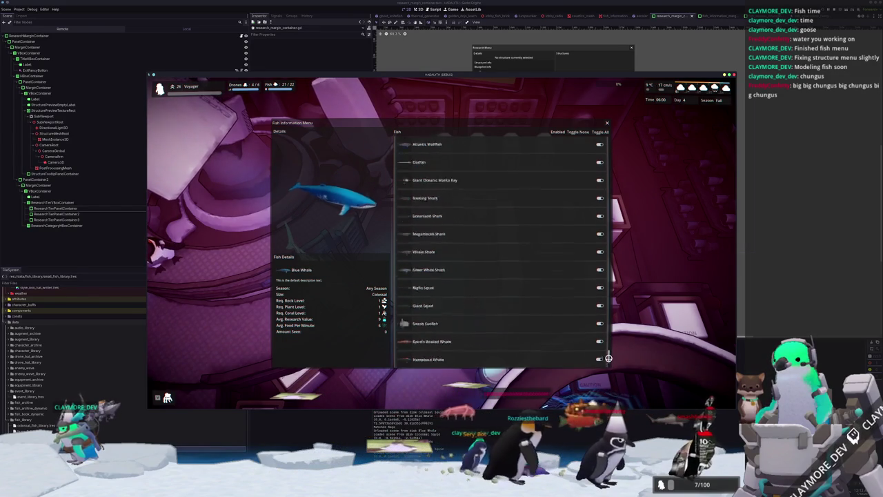
scroll(606, 167, down, 3)
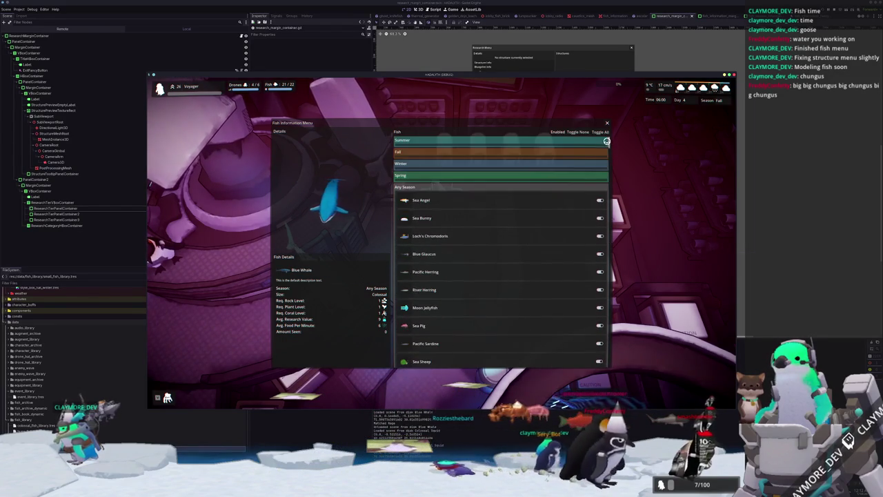
scroll(606, 241, down, 10)
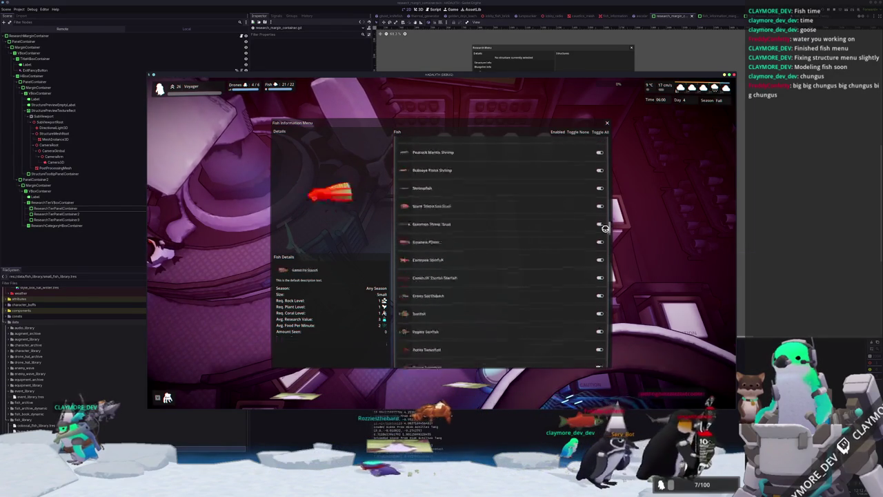
scroll(609, 206, down, 10)
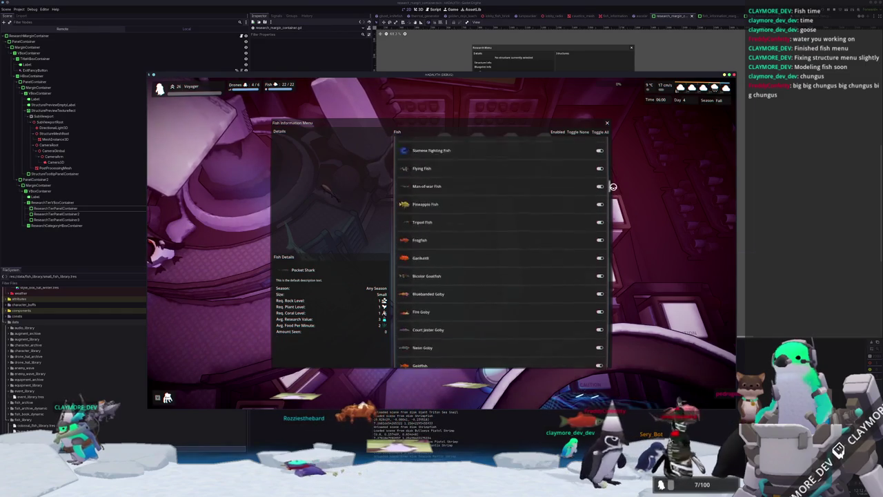
scroll(613, 152, up, 5)
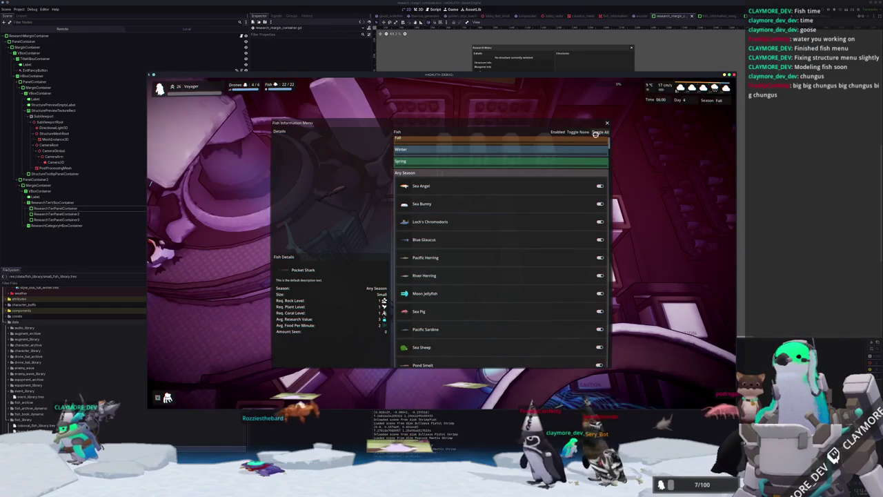
click(601, 131)
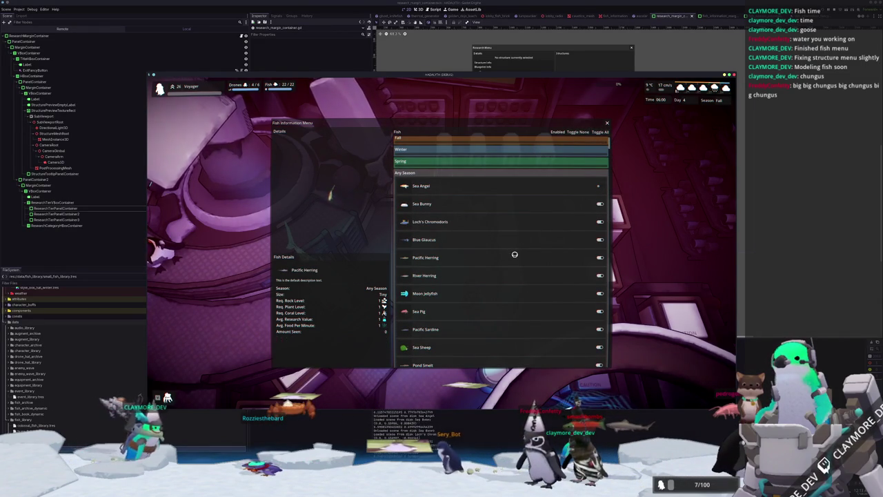
key(Escape)
key(Escape)
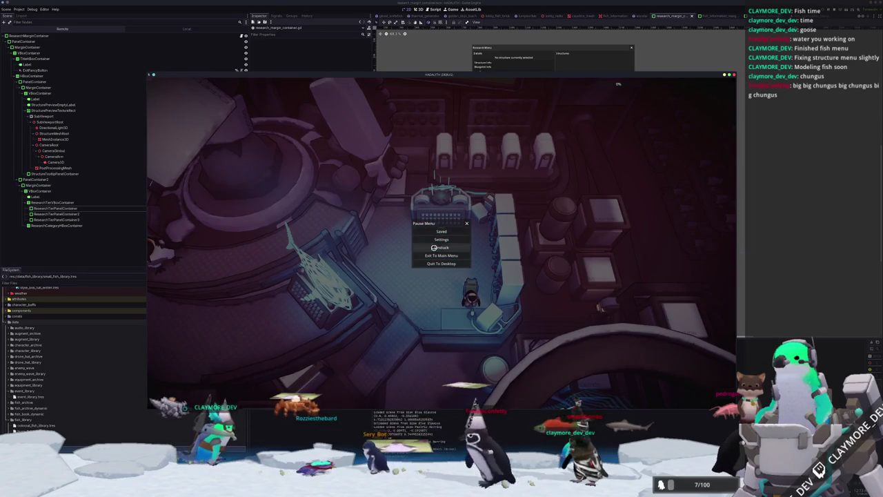
Exit to the main menu and load save slot 2
click(434, 256)
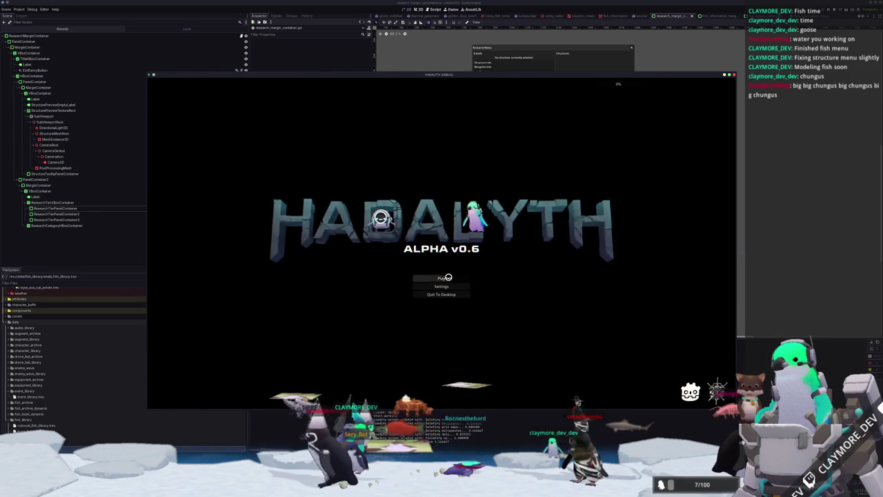
click(448, 278)
click(440, 277)
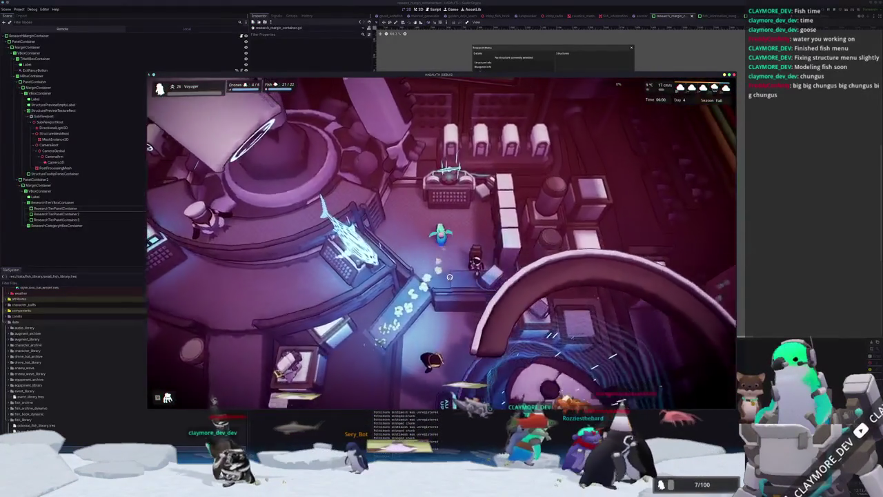
Enable the Sea Angel fish in the fish menu, then walk toward the console
key(f)
click(599, 185)
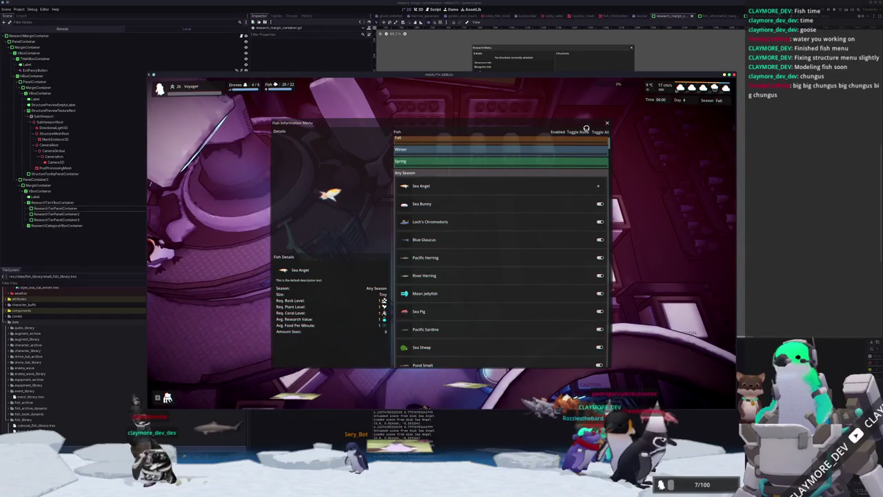
click(607, 124)
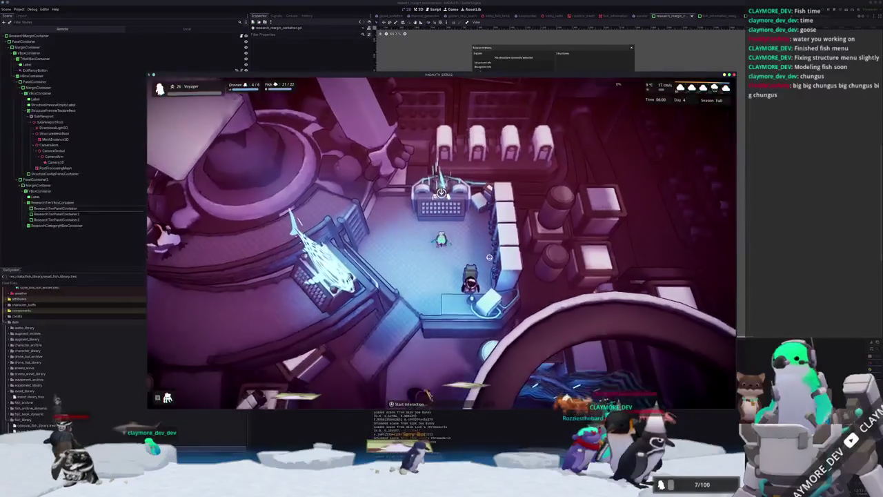
key(s)
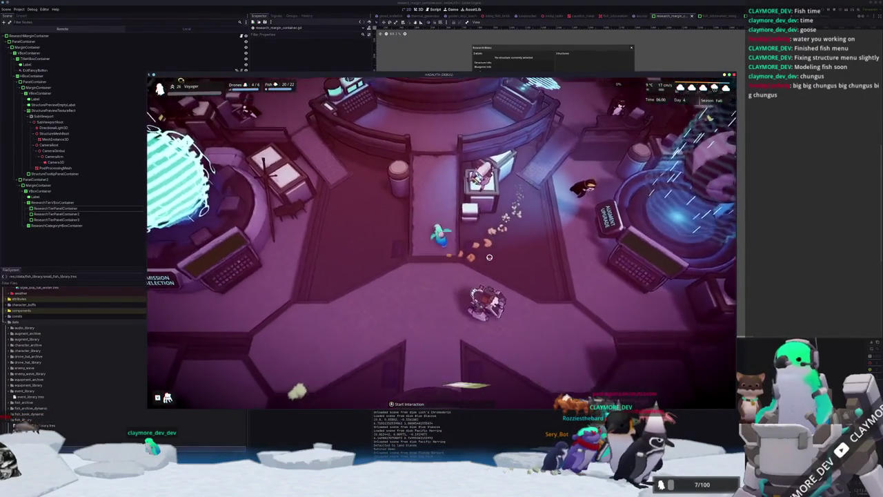
Open the Research Menu and preview the drone hub, Repair Drone Hub and Small Housing details
key(w)
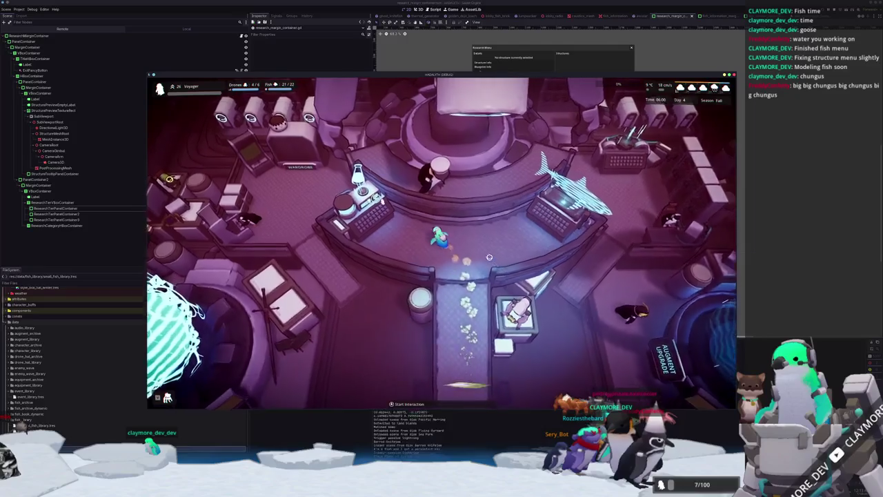
key(e)
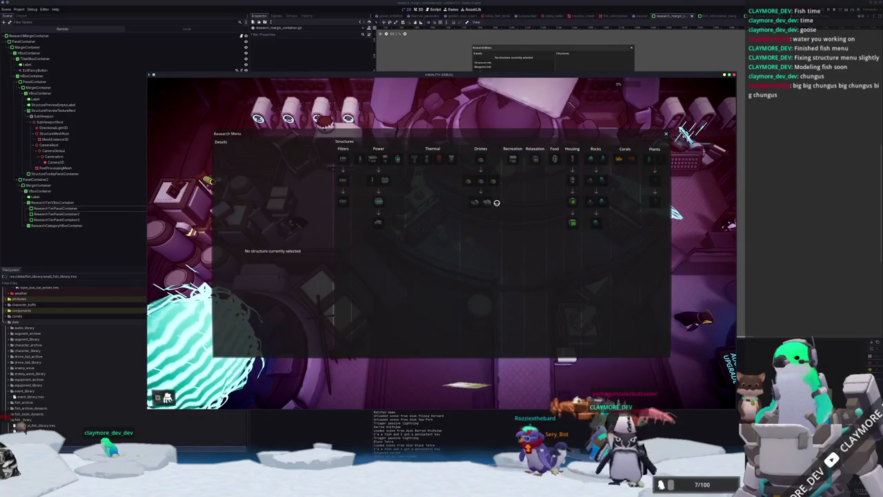
click(487, 203)
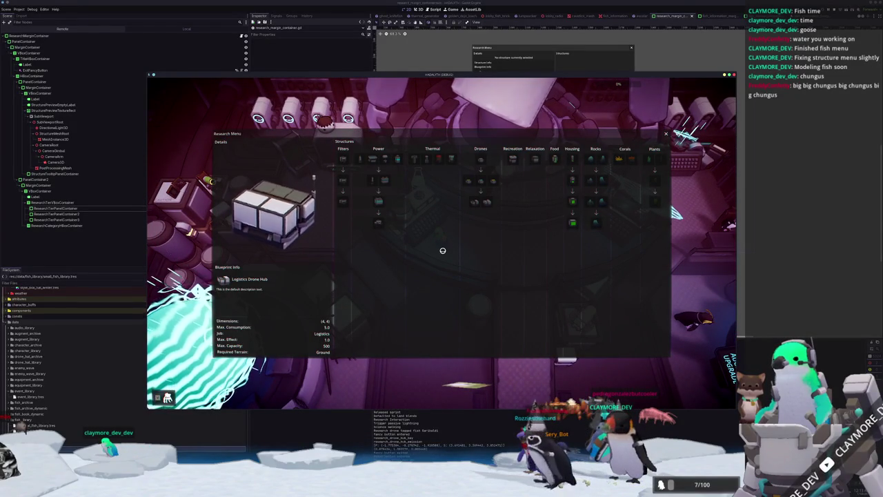
click(483, 166)
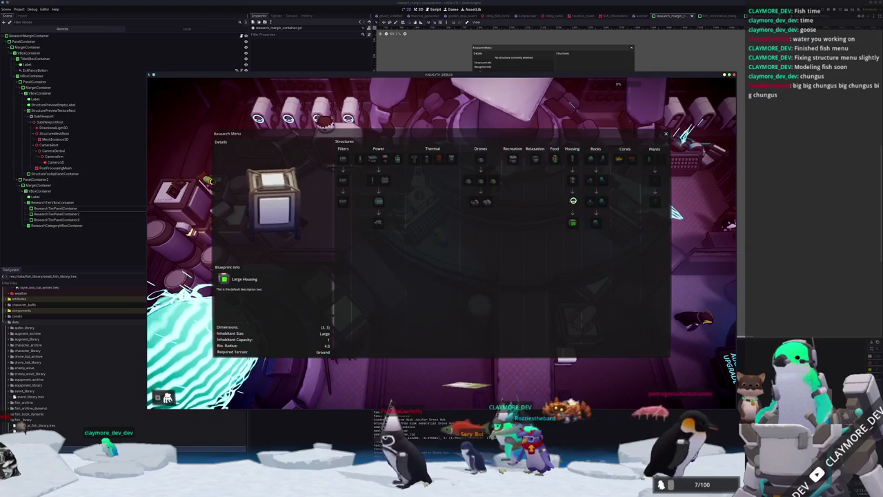
click(568, 157)
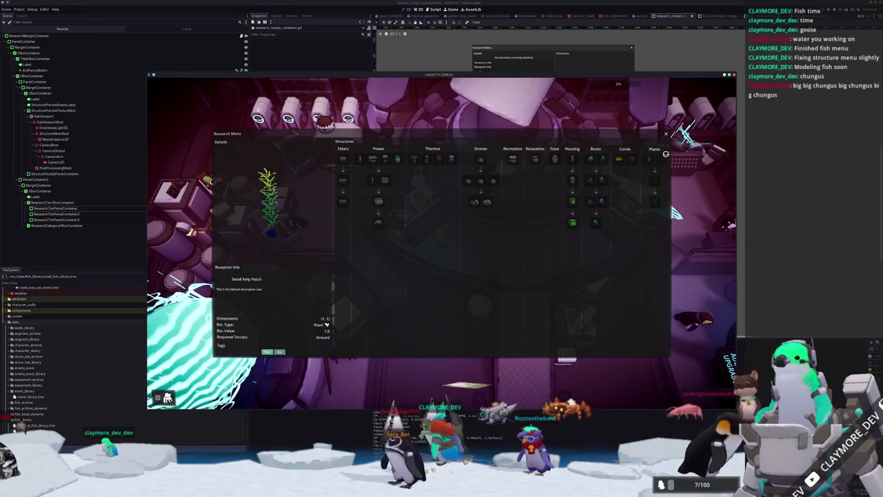
Switch to VS Code and open research_button.gd
key(alt+Tab)
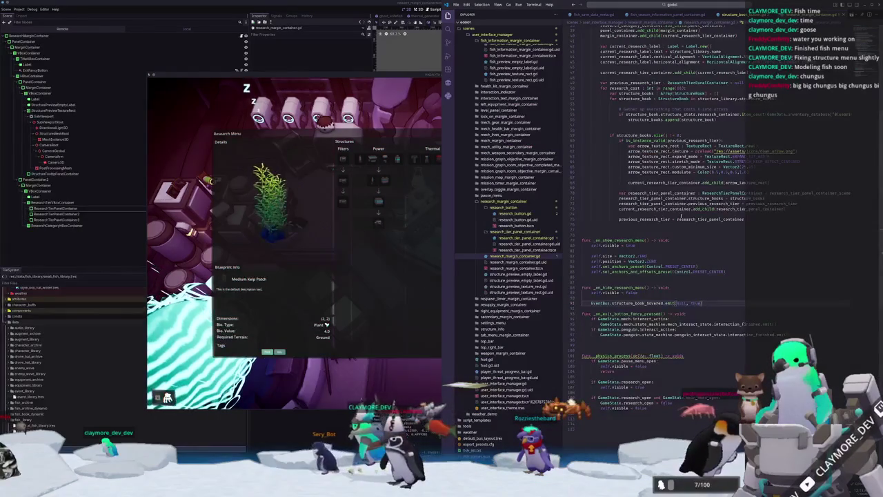
scroll(663, 14, down, 3)
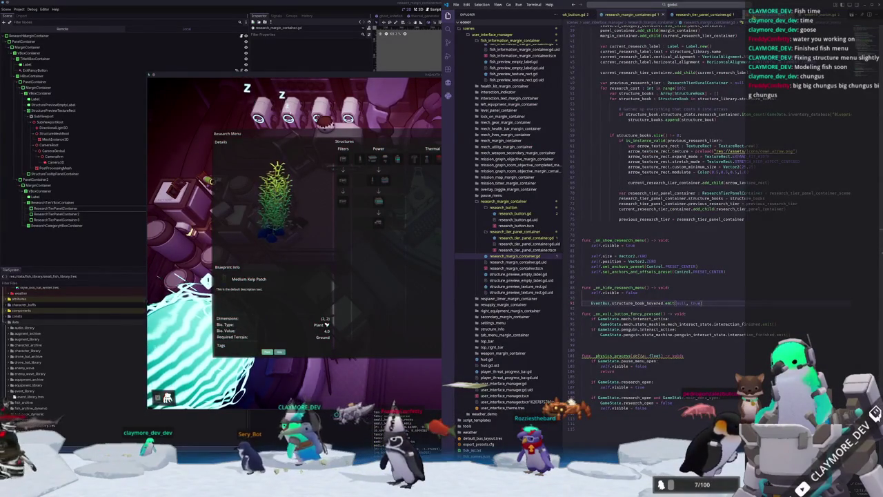
click(514, 214)
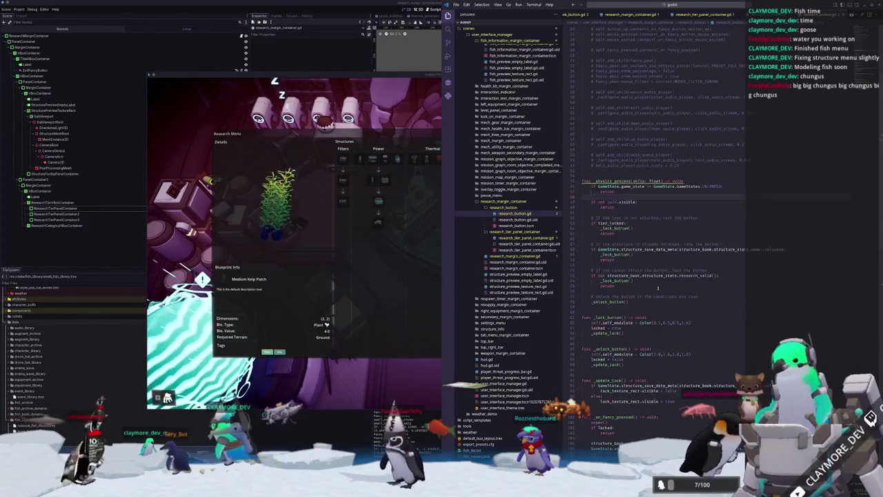
Review the clear_timer emit, bind and true call on line 124, then return to the game
scroll(739, 285, down, 8)
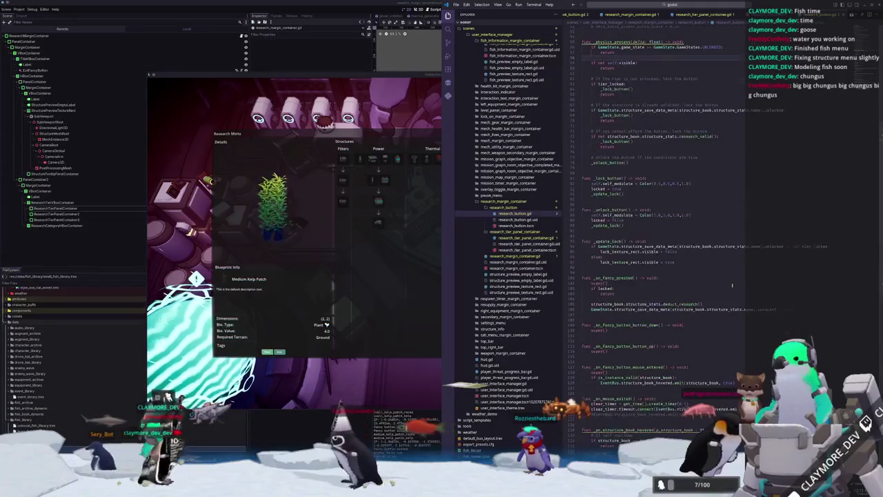
scroll(732, 284, down, 3)
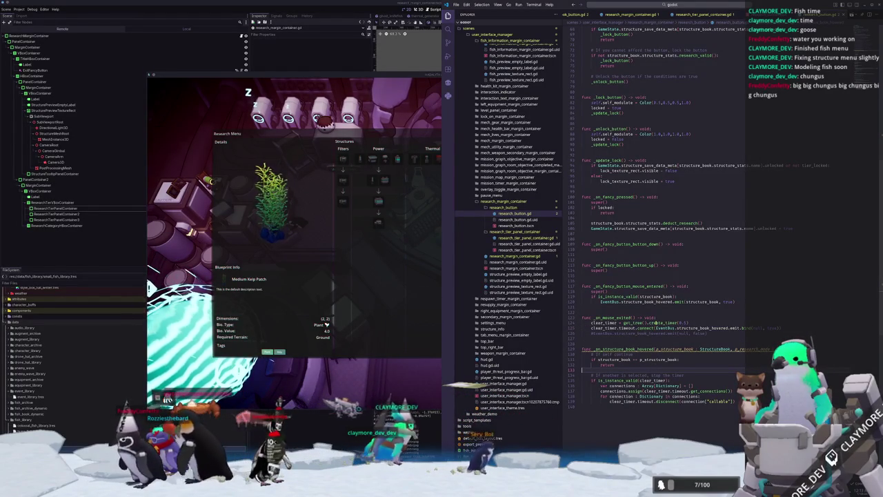
mouse_move(657, 322)
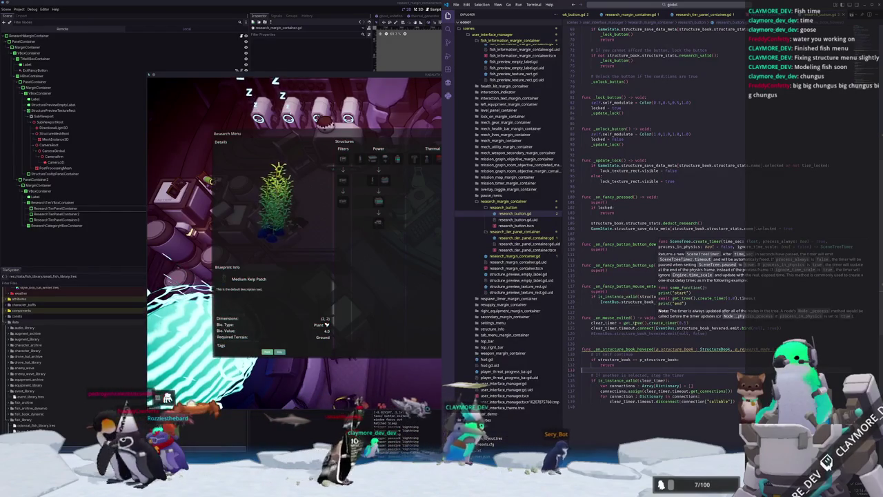
click(622, 328)
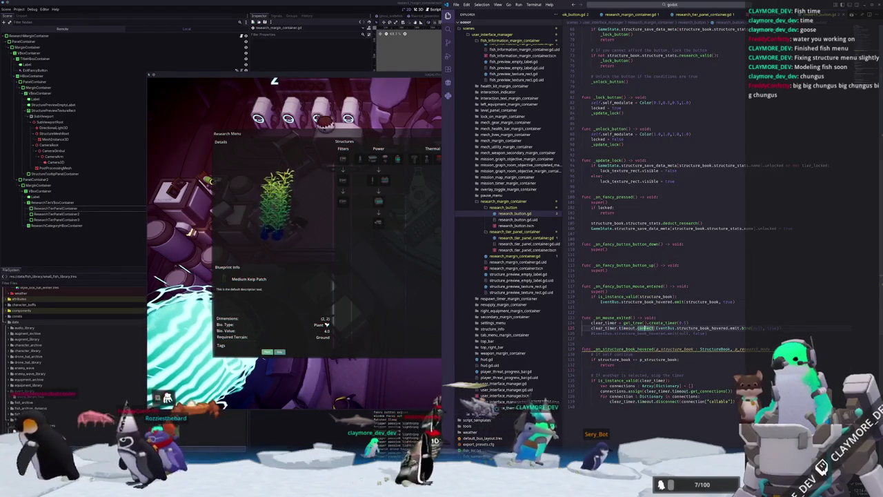
double_click(734, 328)
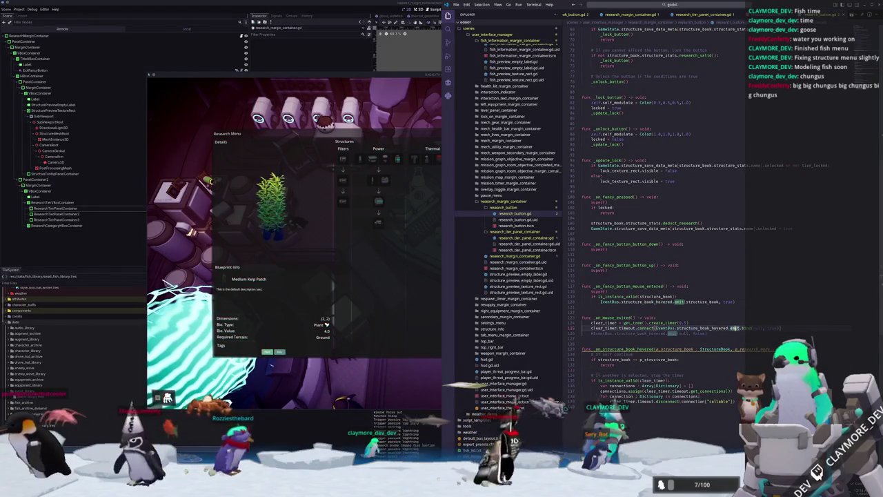
double_click(746, 328)
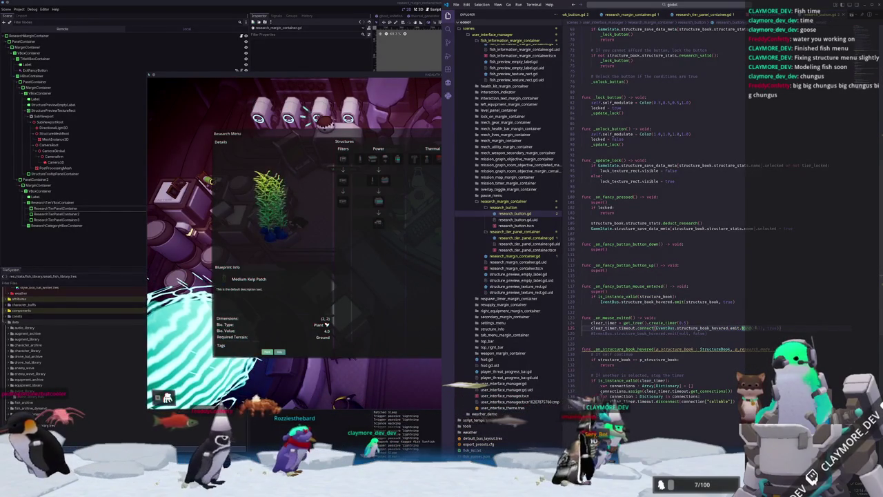
double_click(772, 328)
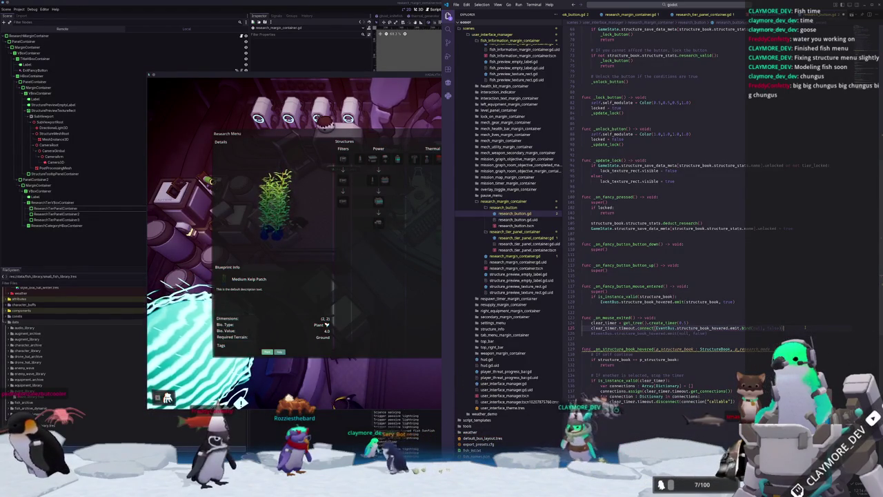
click(338, 339)
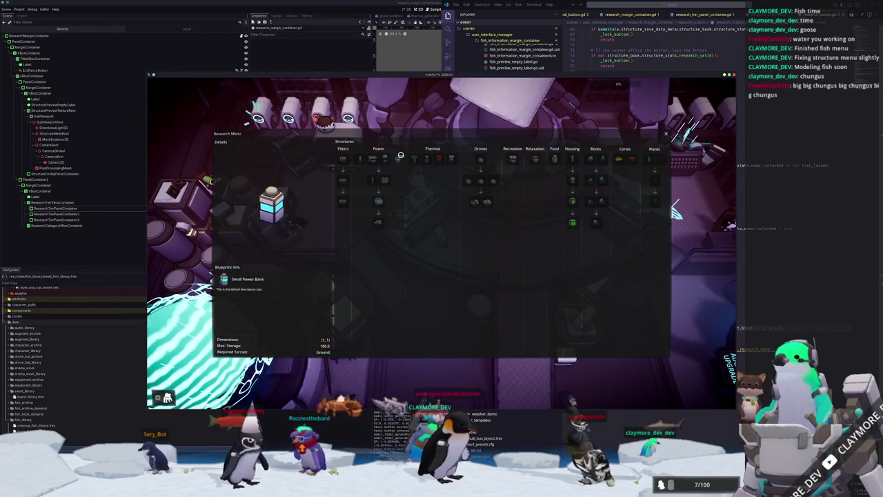
Reopen the Research Menu and bring up the developer console over it with an empty input line
key(Escape)
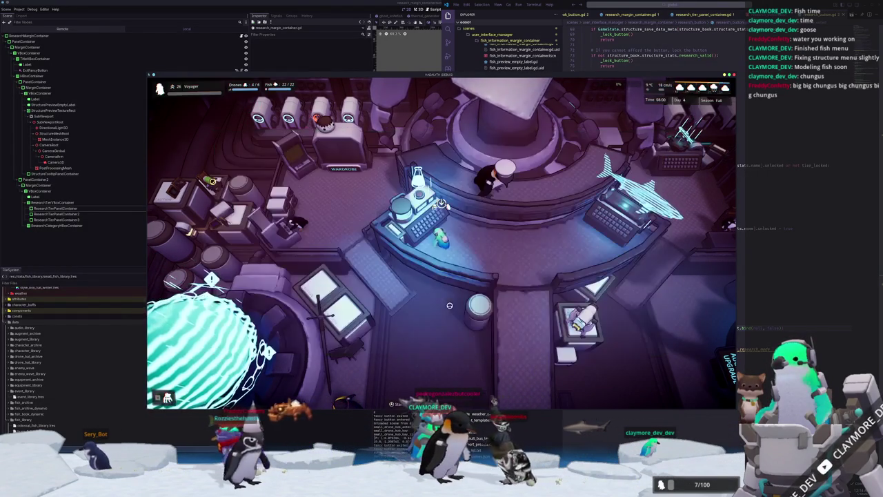
key(r)
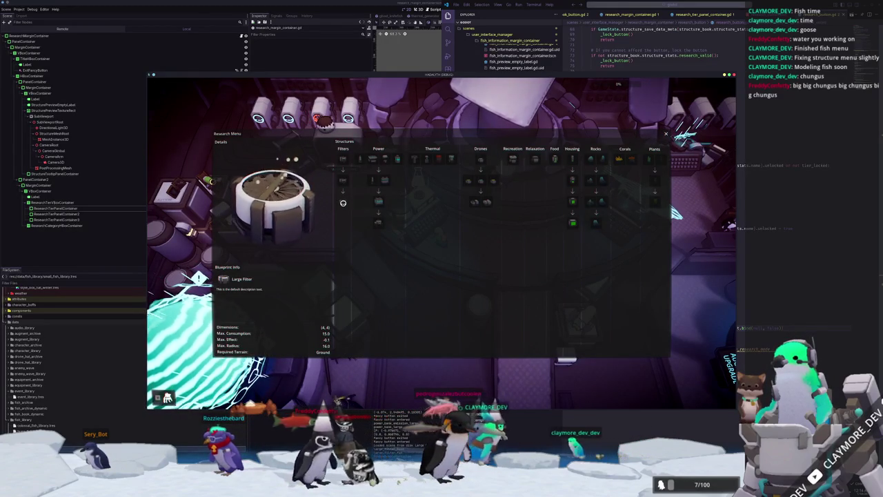
key(Escape)
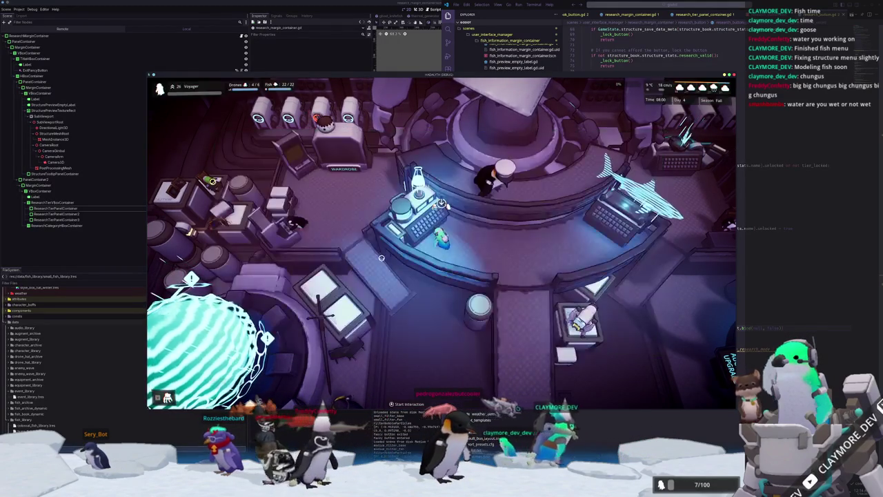
key(grave)
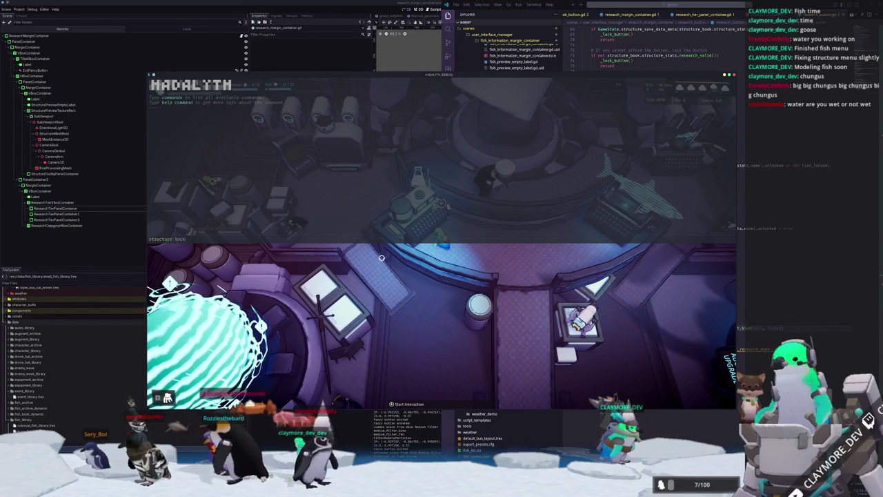
key(grave)
key(e)
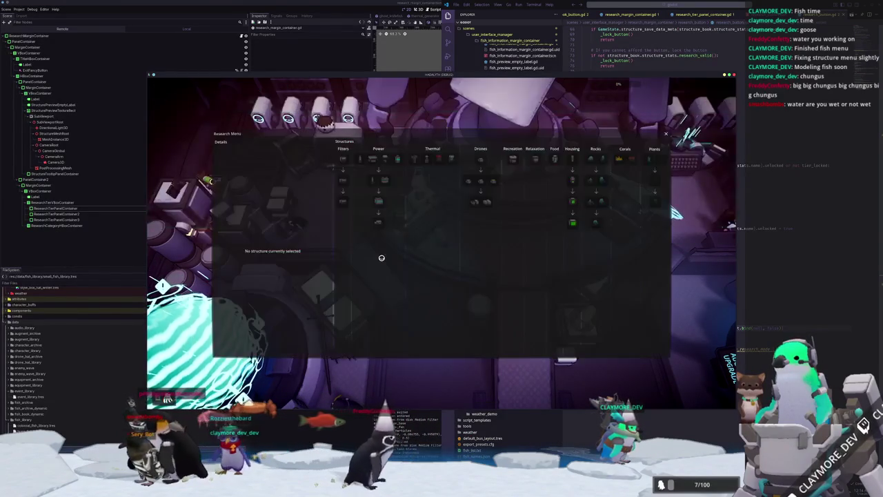
key(grave)
key(BackSpace)
key(BackSpace)
key(BackSpace)
Run help in the console, then try 'structure all false'
text(help)
key(Return)
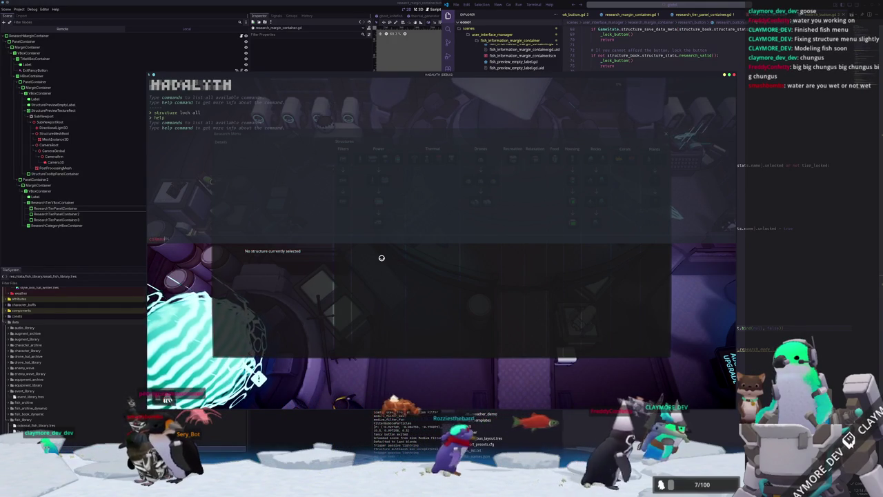
key(Return)
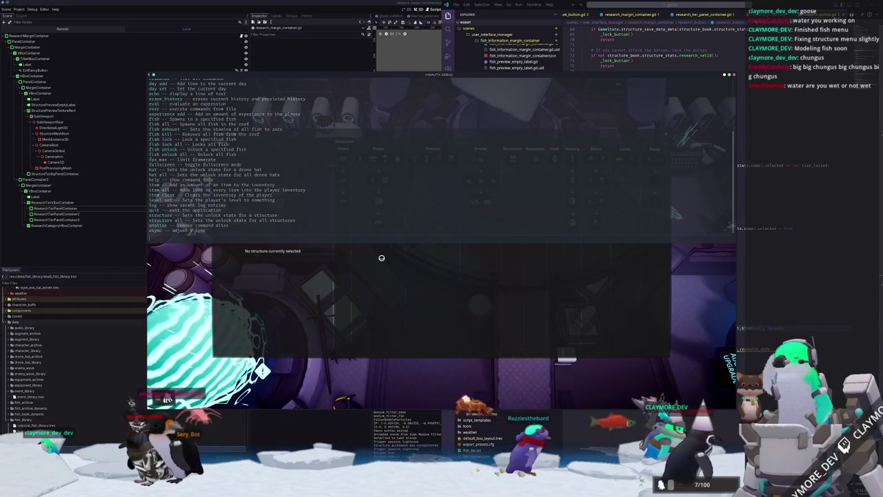
text(structure all)
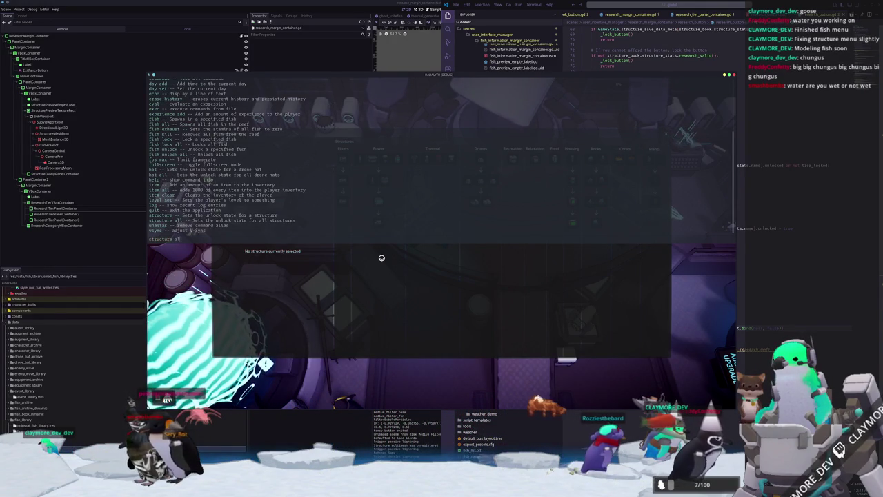
text( false)
key(Return)
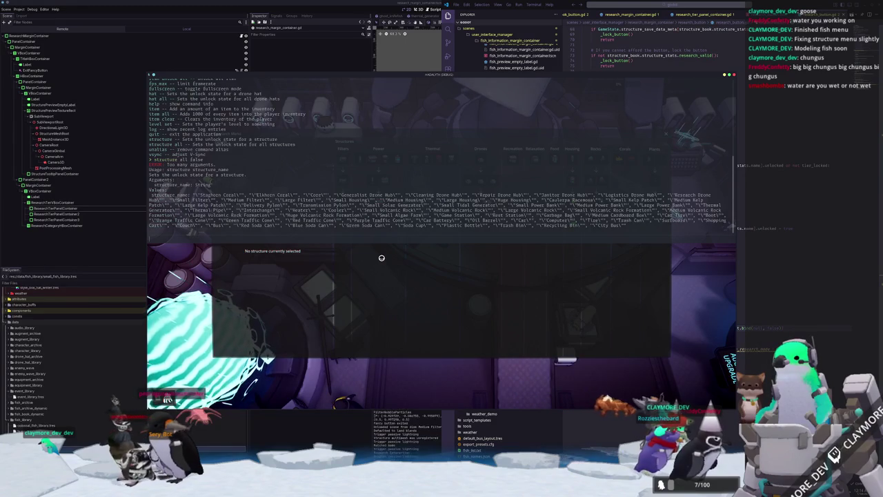
Check the structure command's usage, lock the "Shopping Cart" structure, and close the console
text(structure all)
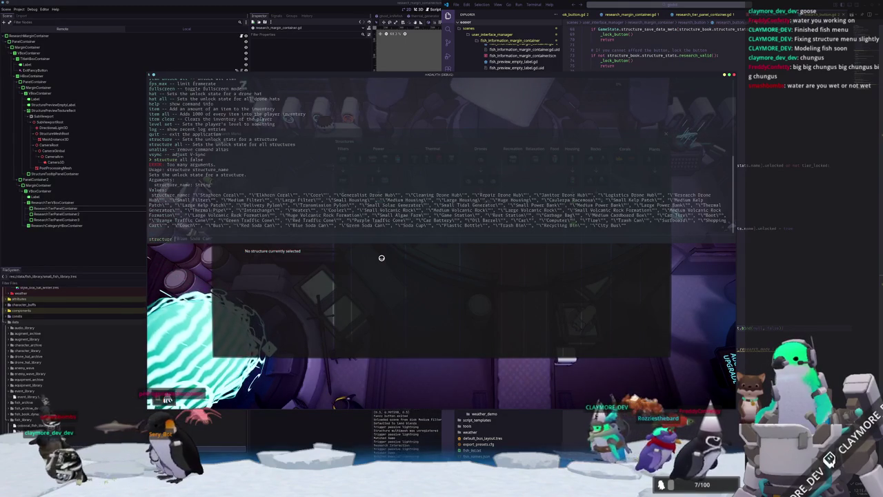
key(BackSpace)
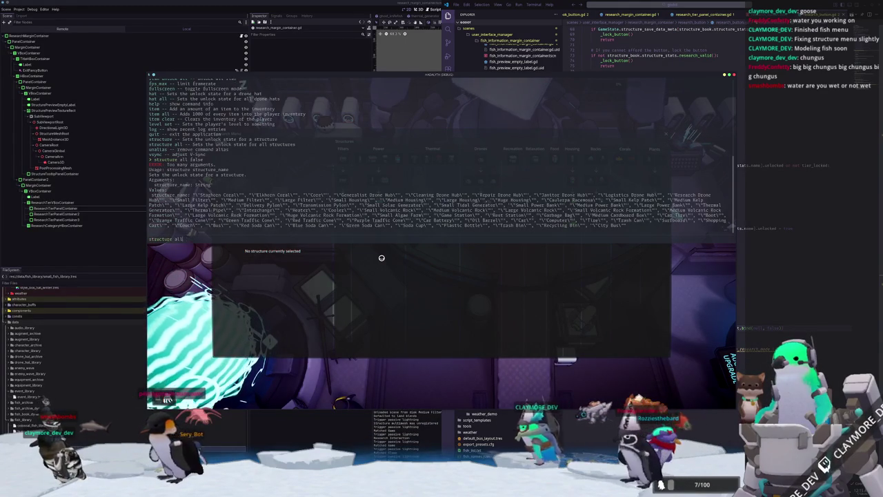
key(Return)
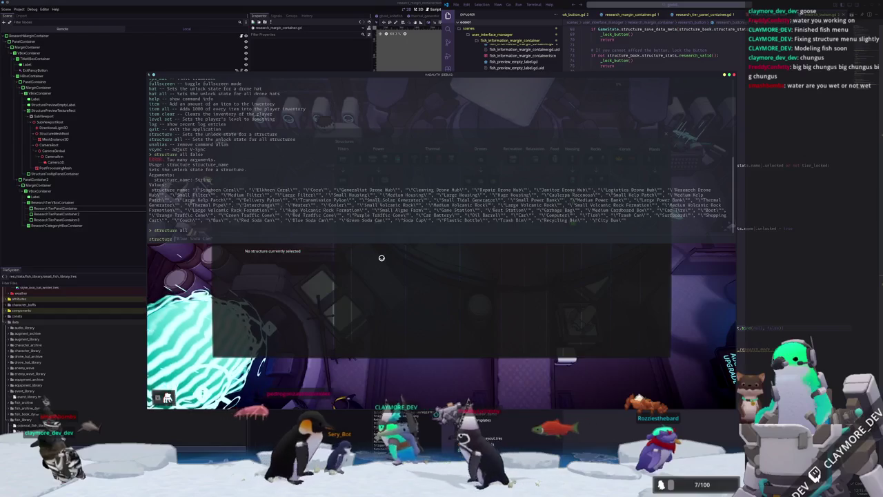
text("Shopping Cart" fa)
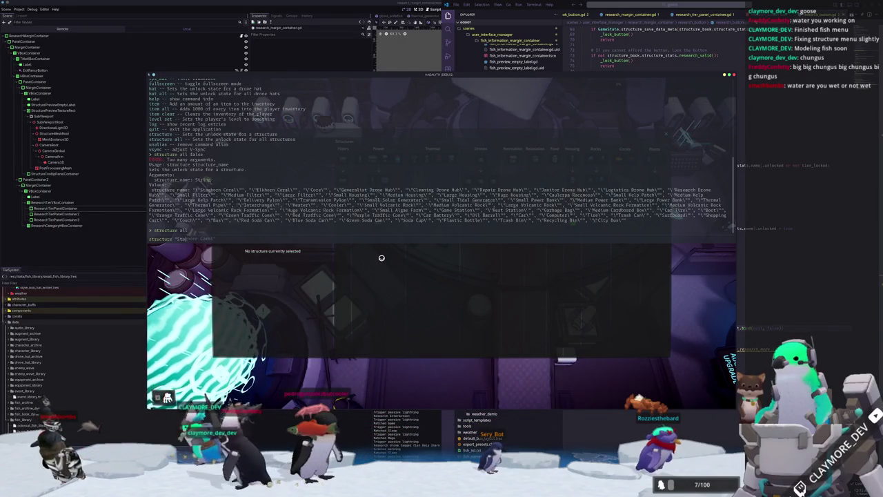
key(Return)
key(grave)
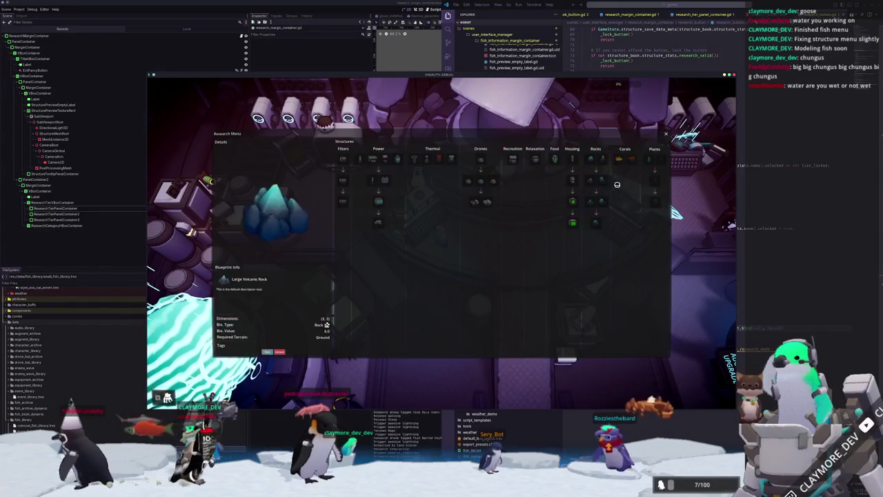
Show Staghorn Coral details and run 'structurehelp' in the developer console
click(620, 160)
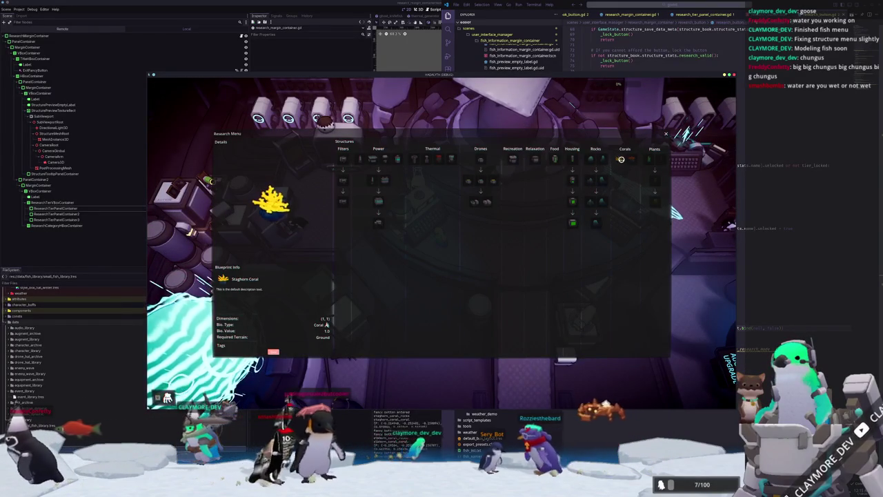
key(grave)
text(structure)
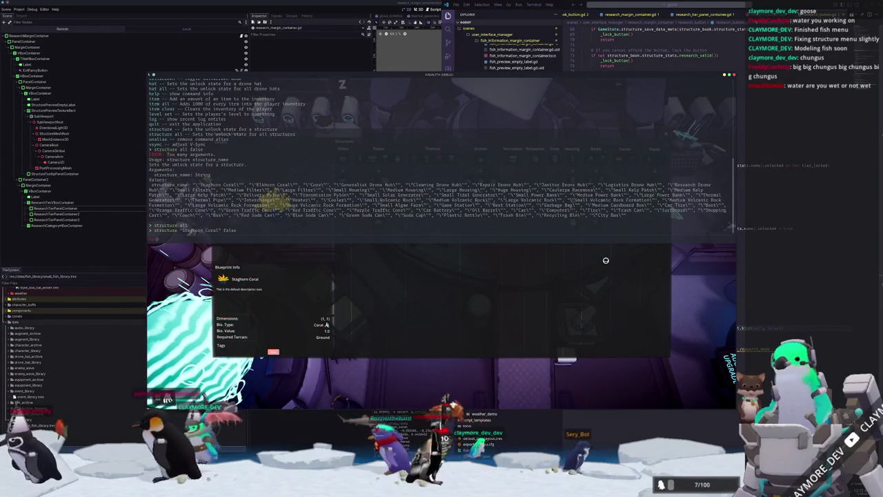
text(help)
key(Return)
key(Return)
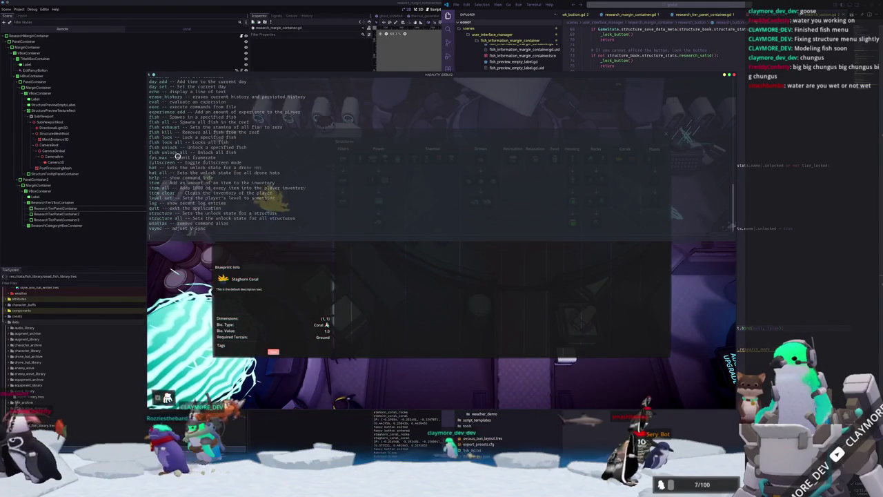
key(grave)
Reopen the Research Menu to preview Logistics Drone Hub, then switch back to VS Code
key(Escape)
key(d)
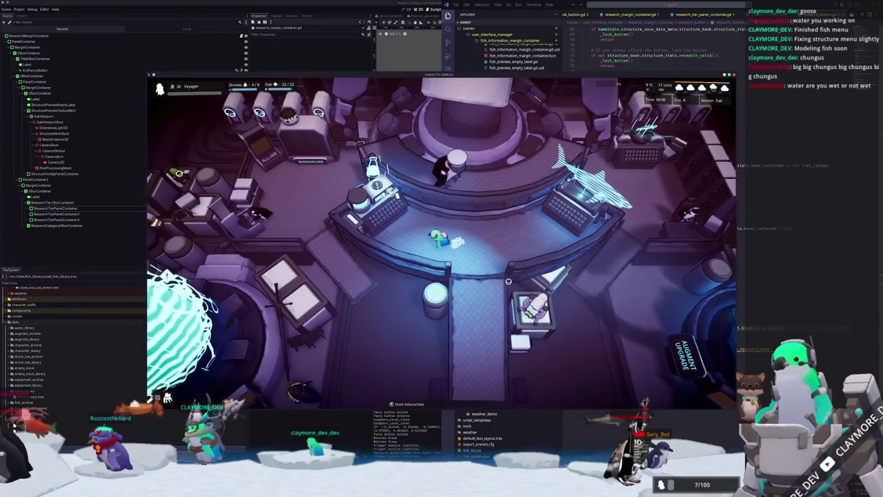
key(e)
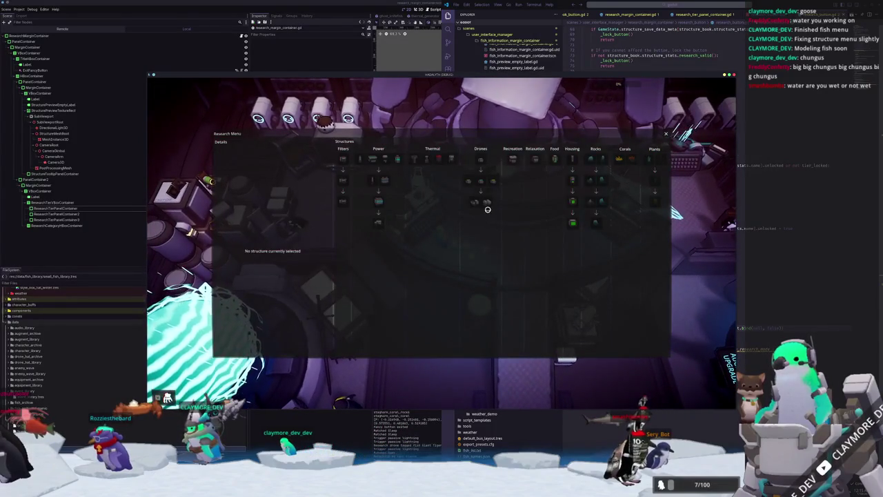
click(489, 205)
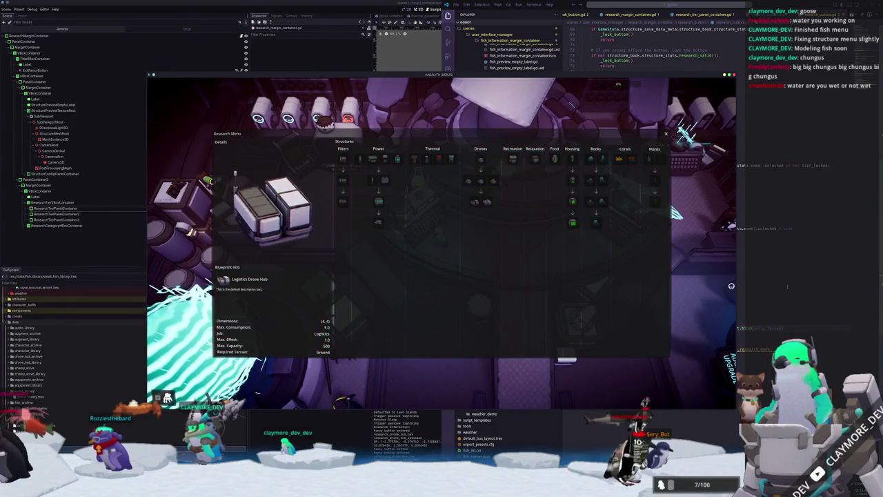
key(alt+Tab)
scroll(698, 334, down, 1)
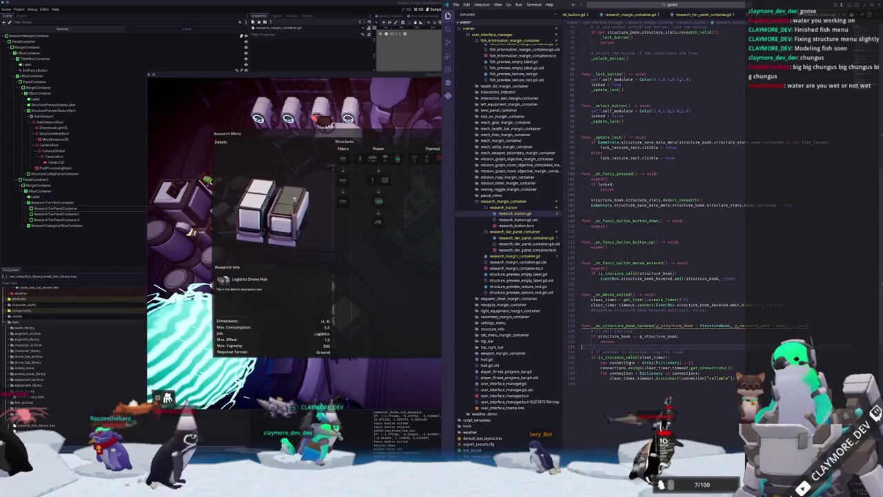
Highlight the uses of structure_book in research_button.gd's hover handlers
click(653, 345)
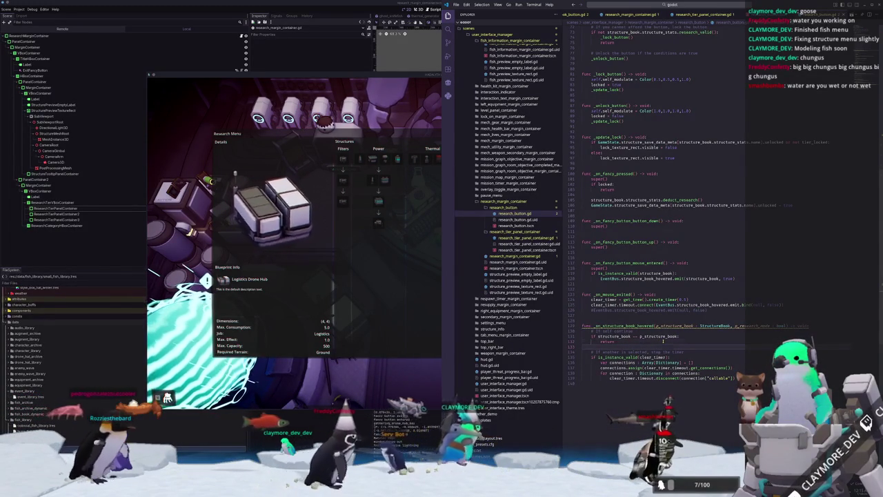
double_click(624, 337)
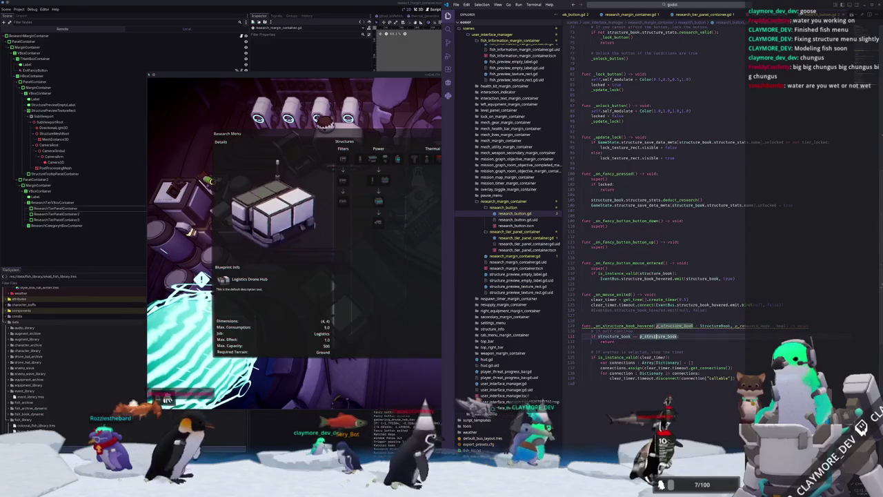
scroll(654, 337, up, 10)
scroll(624, 338, up, 8)
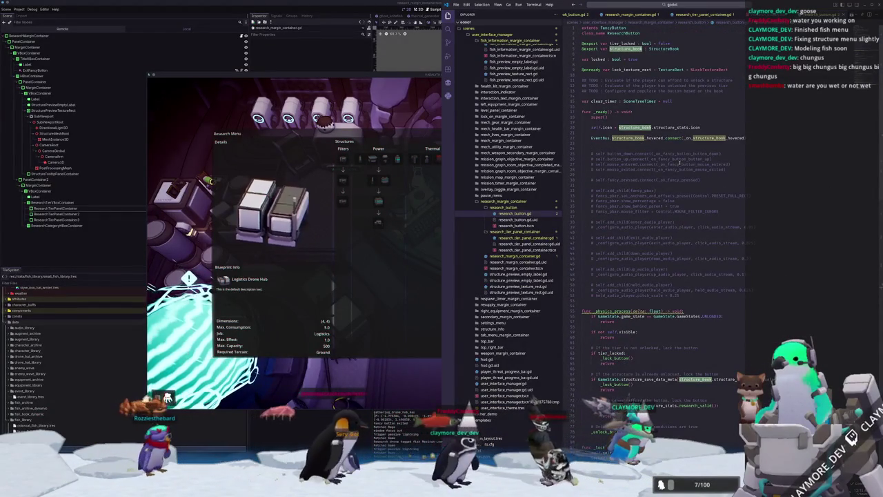
scroll(680, 163, down, 4)
scroll(655, 234, up, 2)
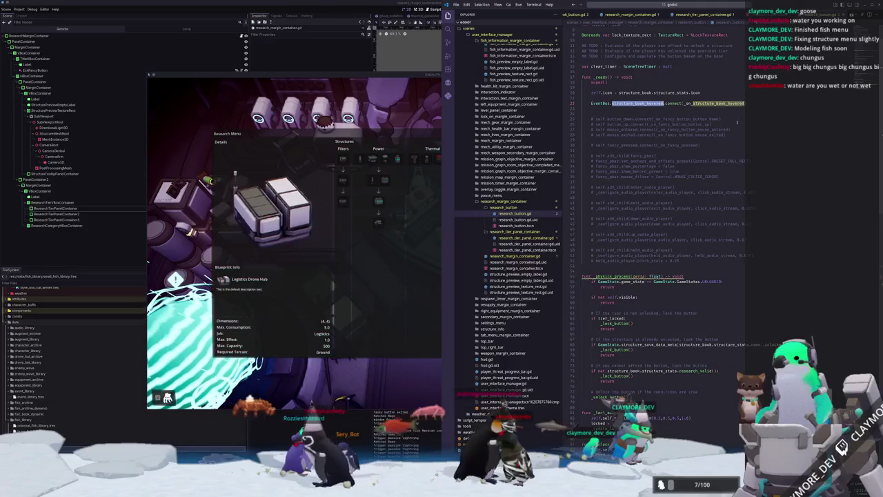
scroll(715, 285, down, 15)
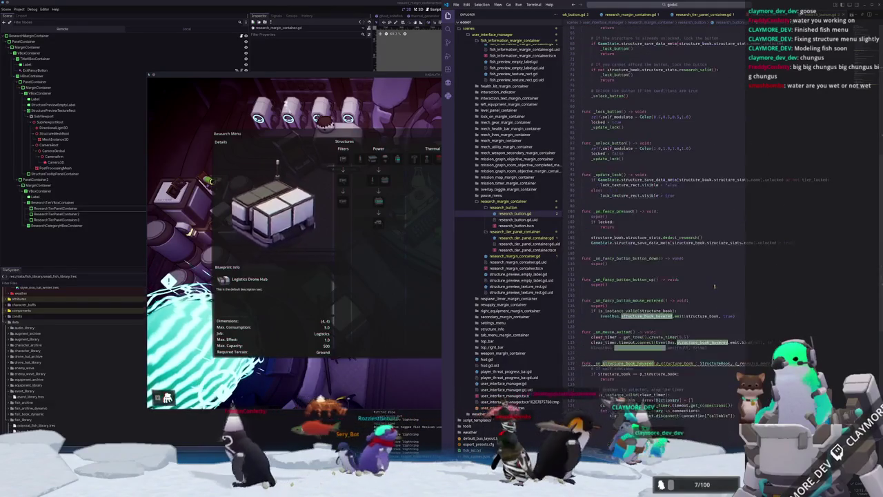
scroll(734, 282, down, 2)
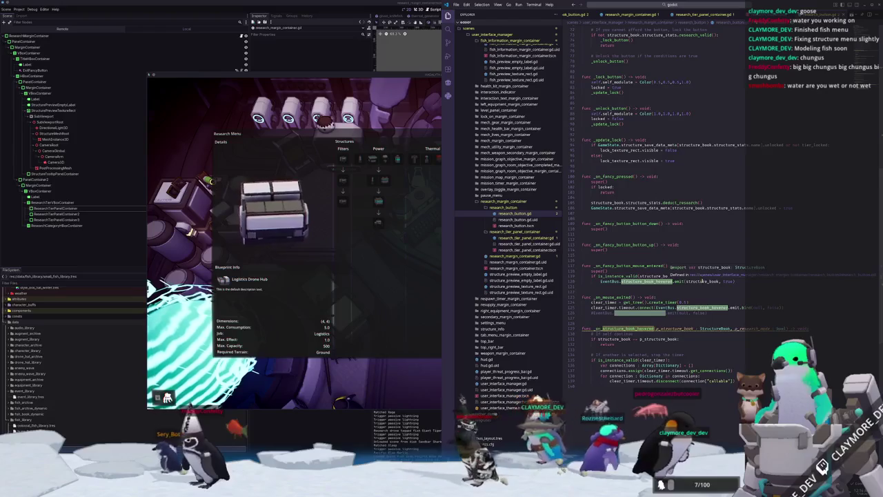
Review the emit call's false argument and tidy line 125's create_timer code
click(773, 307)
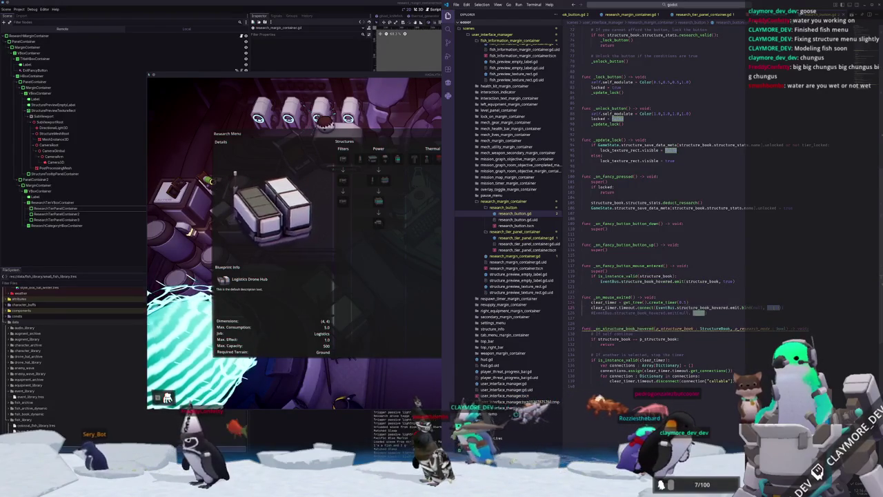
key(ctrl+space)
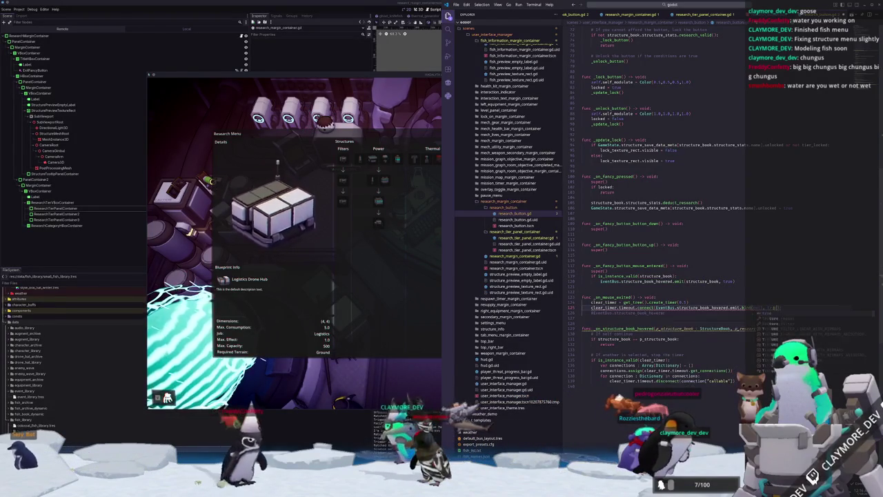
key(Escape)
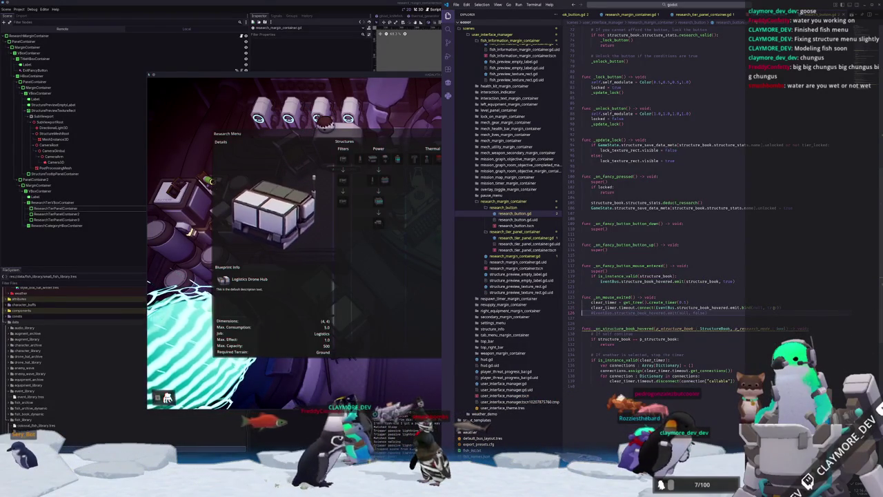
click(582, 301)
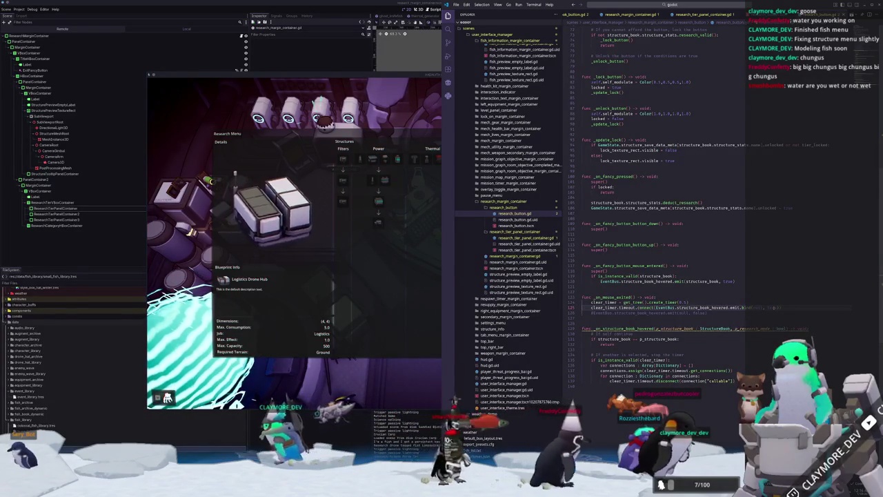
key(shift+End)
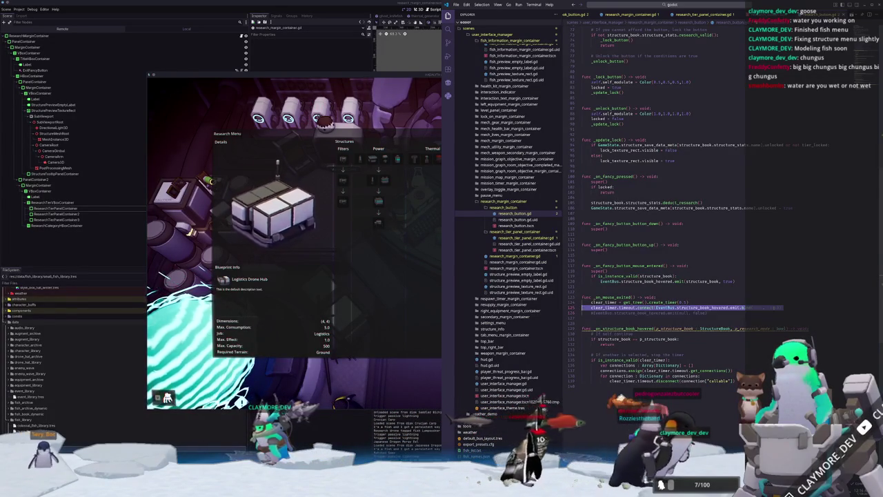
click(582, 349)
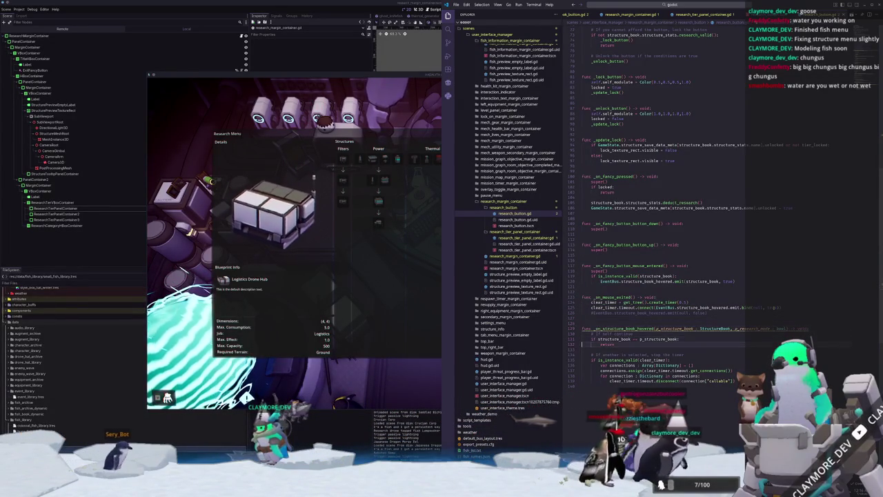
click(418, 315)
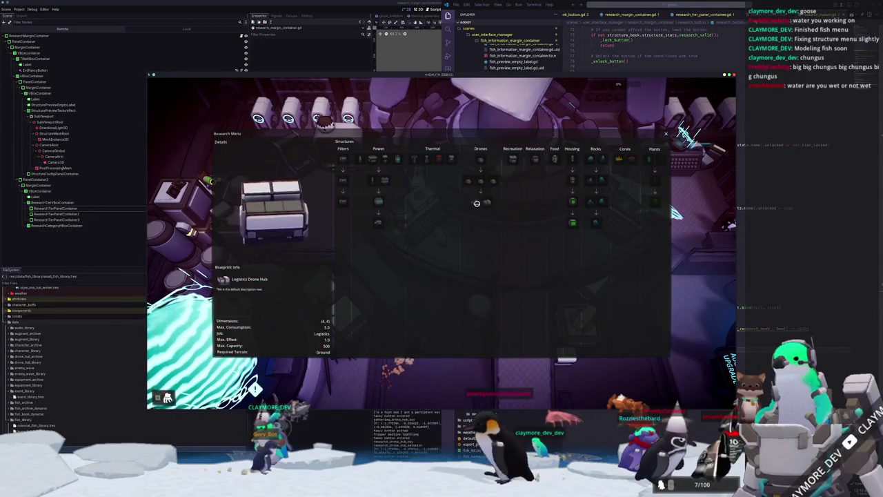
Confirm the details panel resets after hovering, close the Research Menu, and dive from the central pad
mouse_move(488, 183)
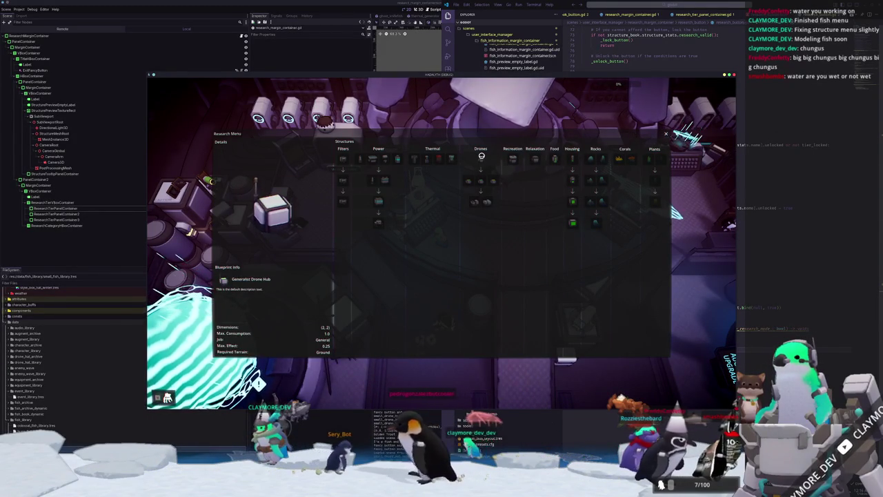
key(r)
key(r)
key(r)
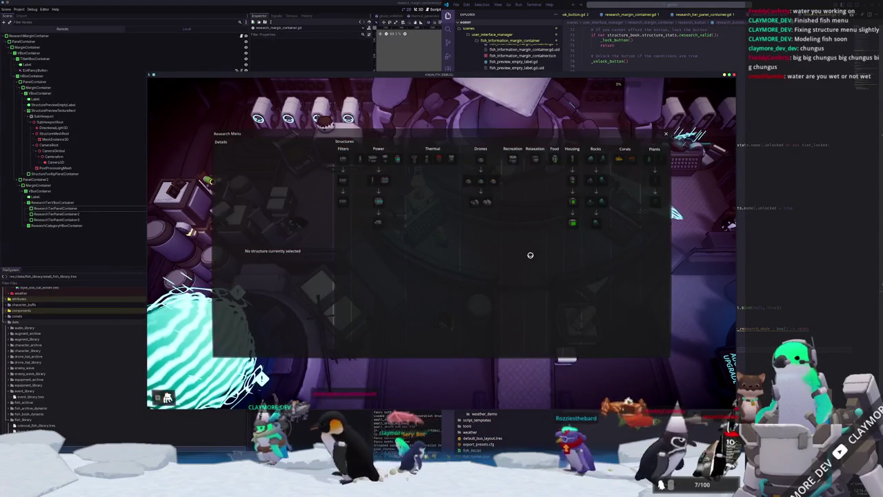
key(d)
key(s)
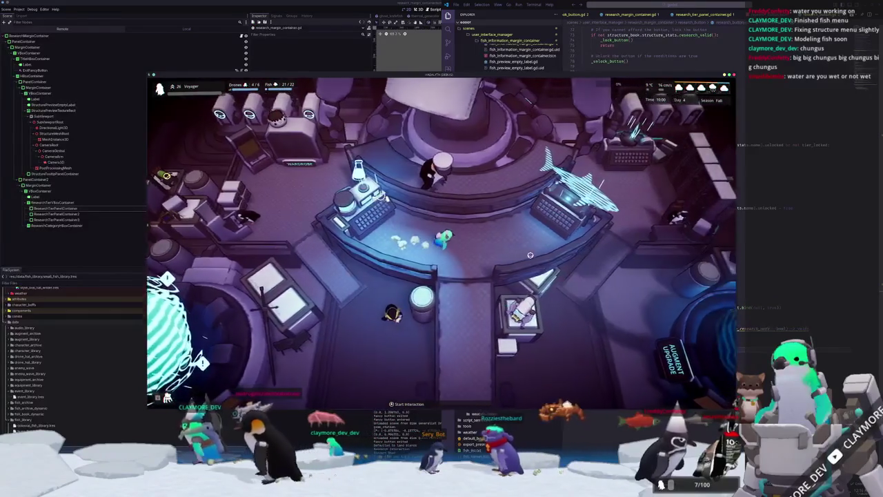
key(s)
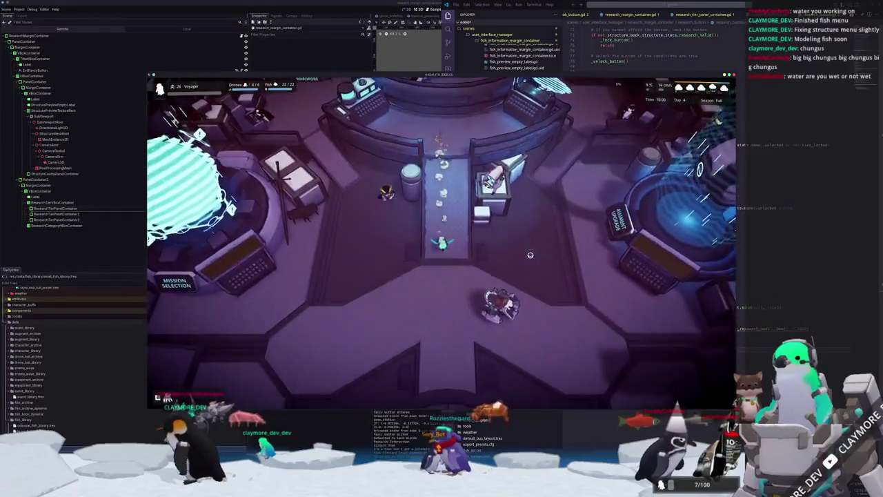
key(s)
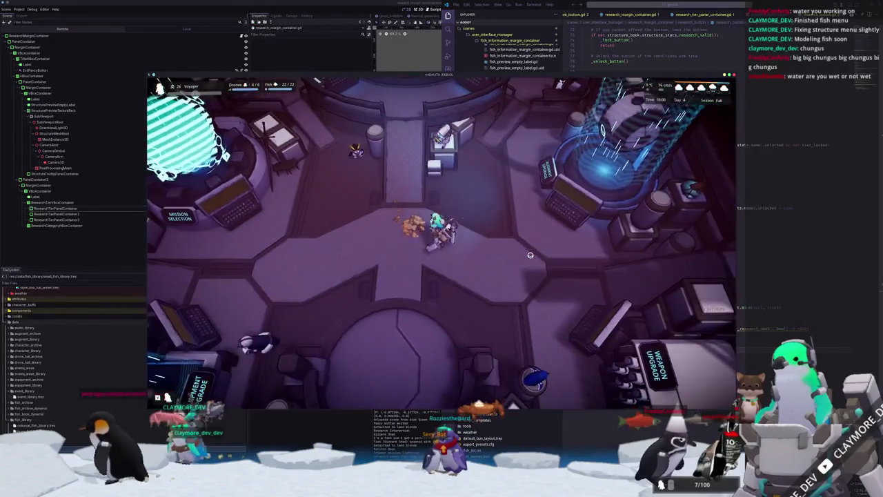
key(s)
key(e)
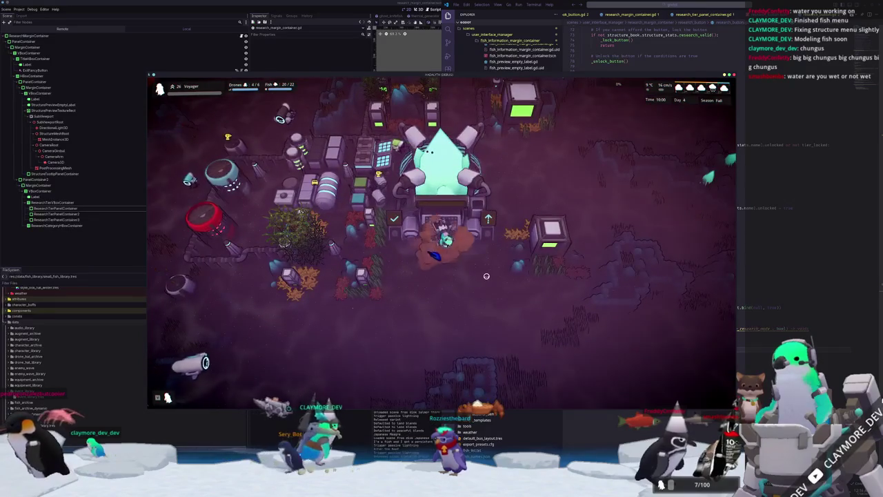
scroll(487, 276, down, 3)
Select Large Housing and view its resident fish, including Japanese Dragon Moray Eel and Gizzard Shad
click(496, 281)
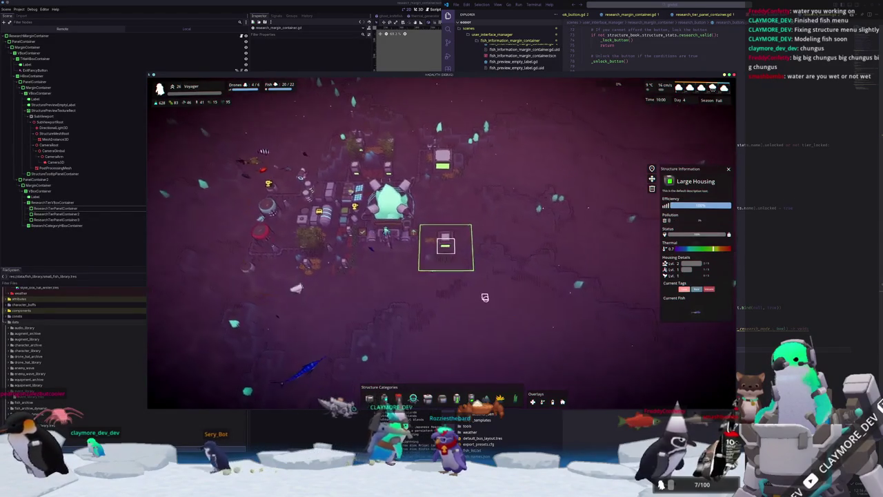
click(700, 314)
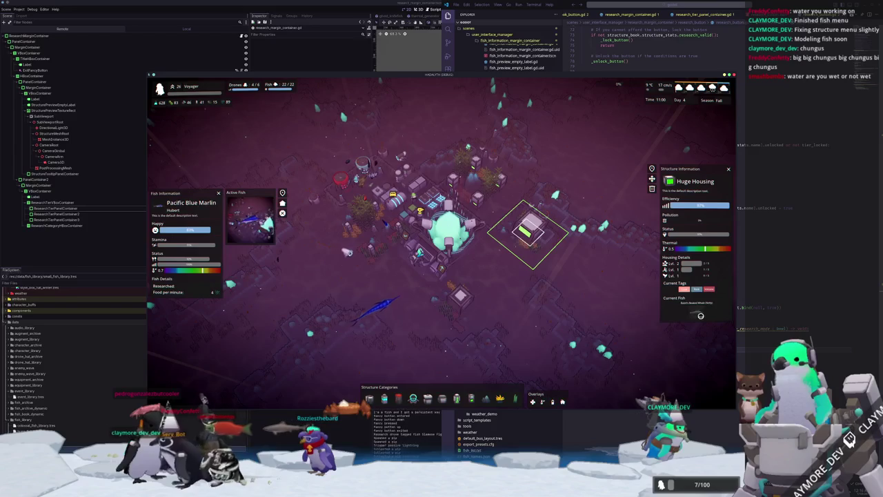
click(697, 314)
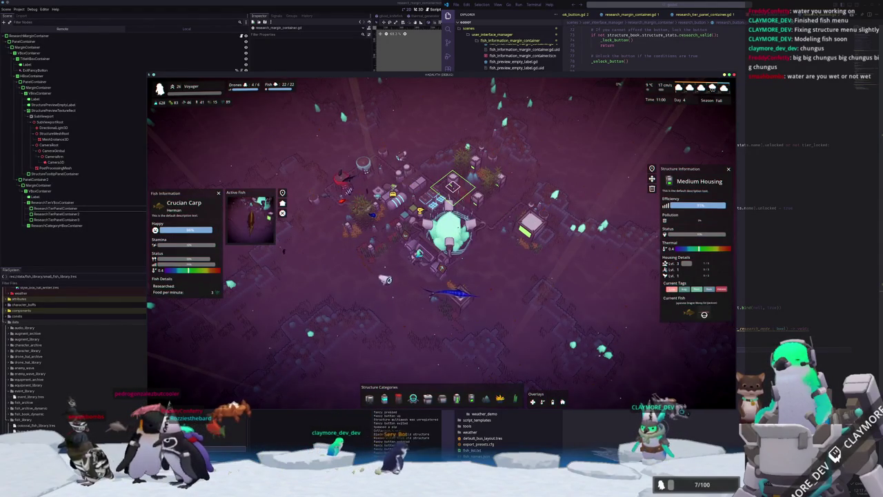
click(689, 313)
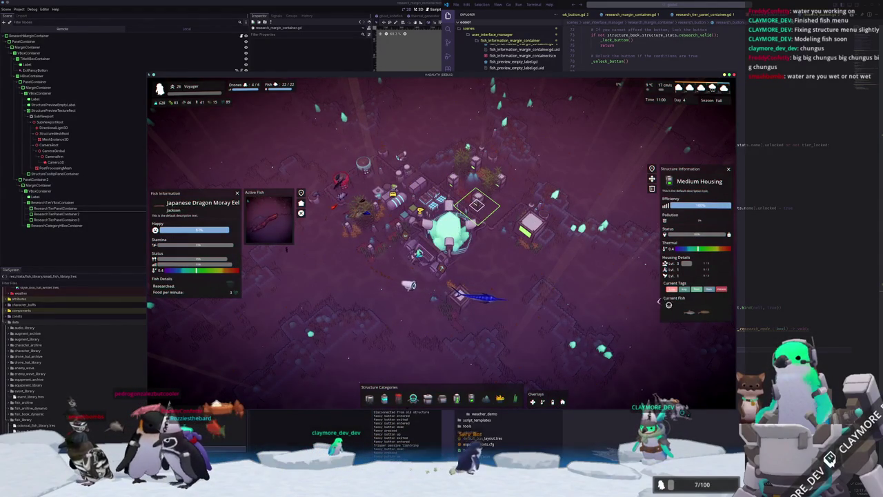
click(687, 314)
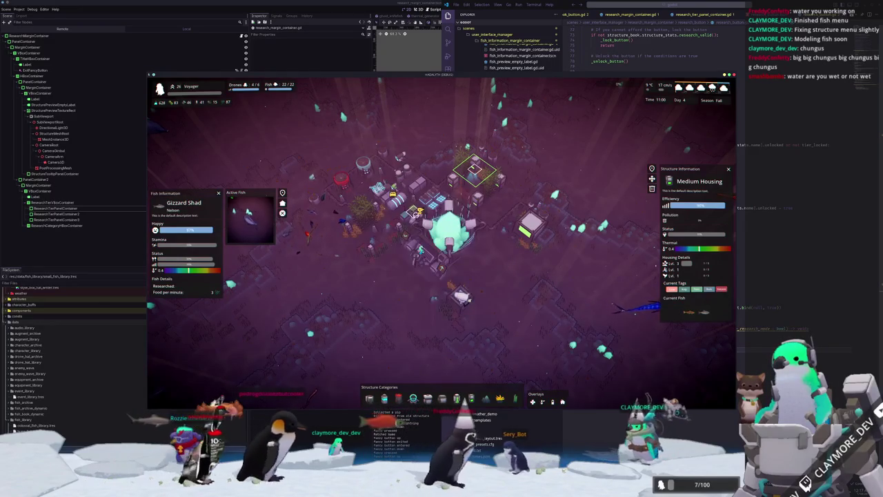
Select the Cleaning Drone Hub, Core, Research Drone Hub and Small Tidal Generator
click(423, 235)
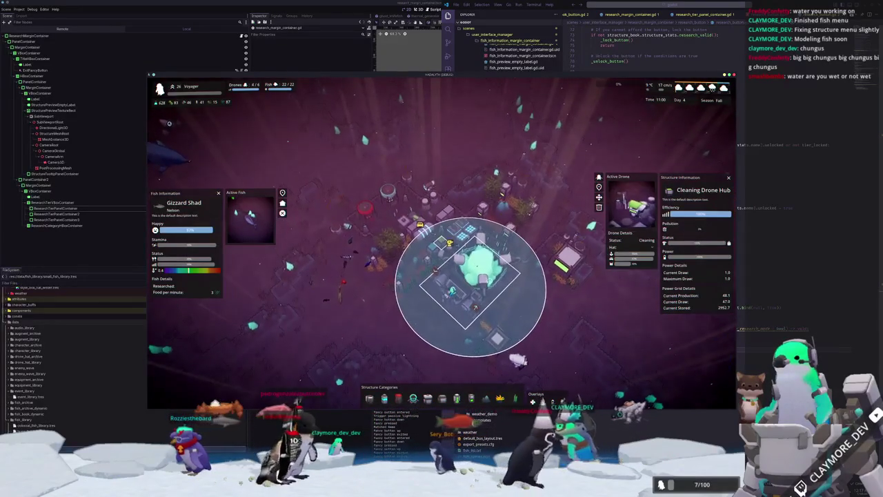
click(419, 235)
key(e)
key(e)
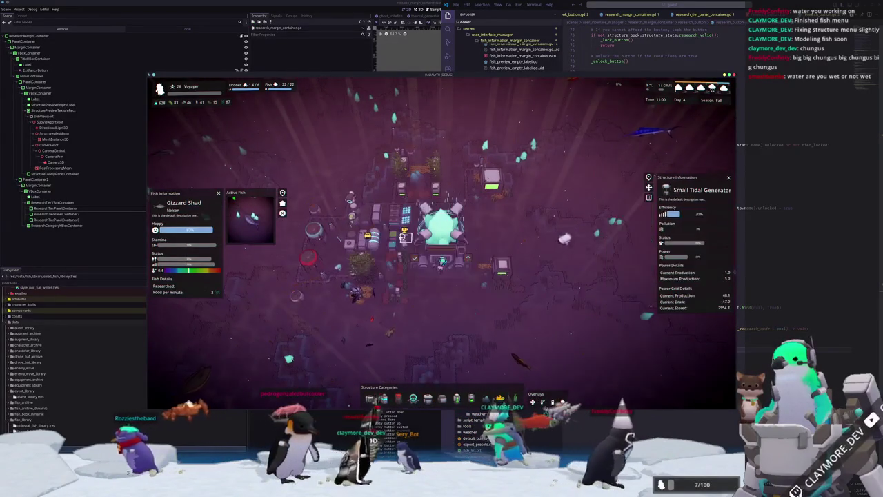
click(440, 242)
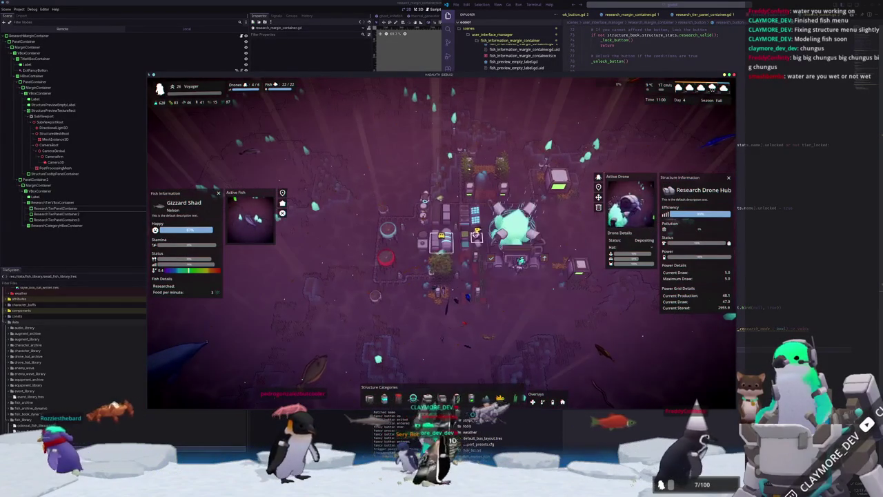
click(511, 249)
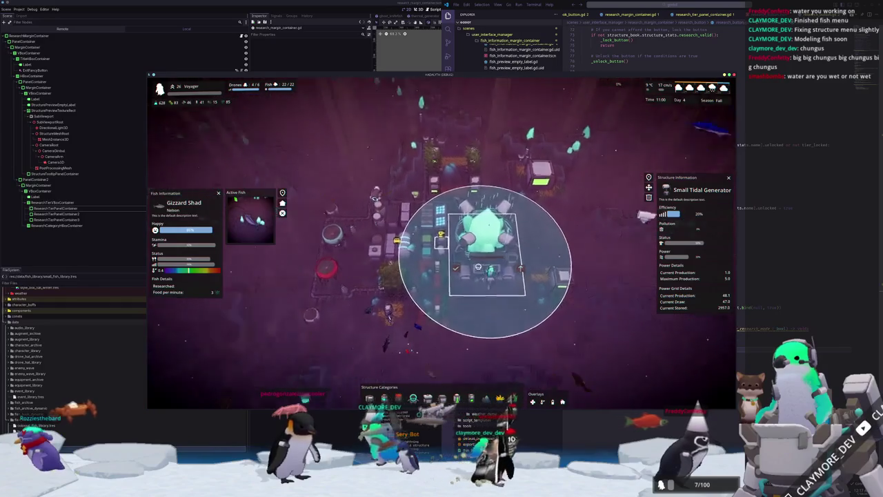
scroll(441, 243, up, 4)
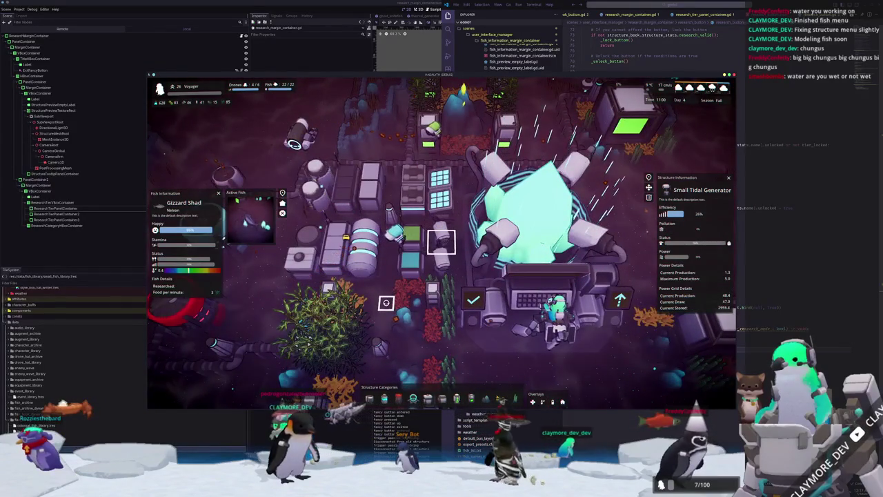
scroll(441, 241, down, 2)
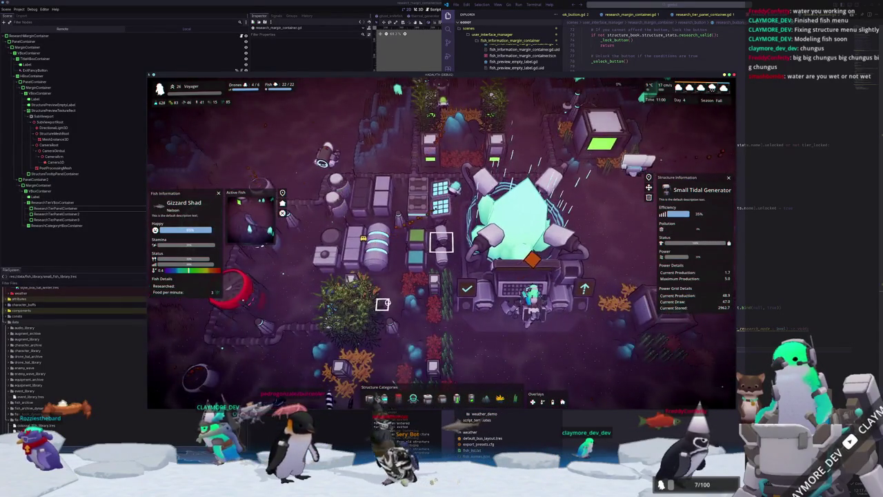
scroll(383, 305, down, 5)
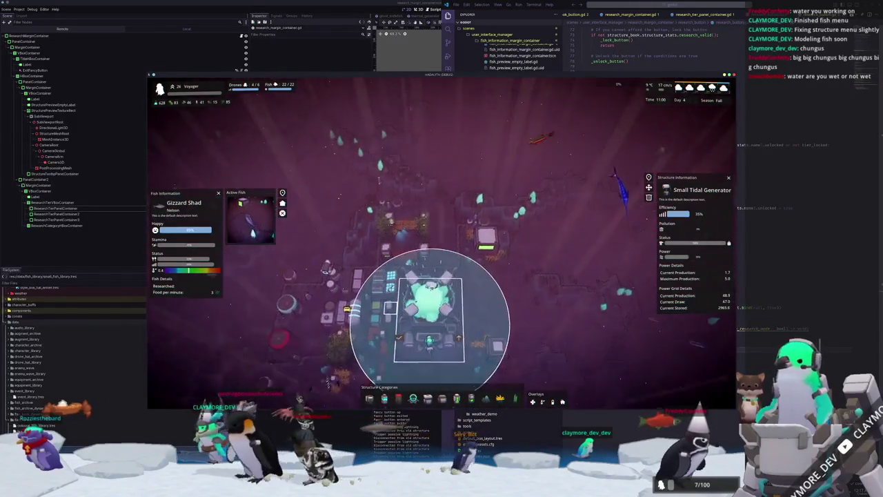
Close the info panels, open the Thermal Generator's details and zoom in
key(w)
key(d)
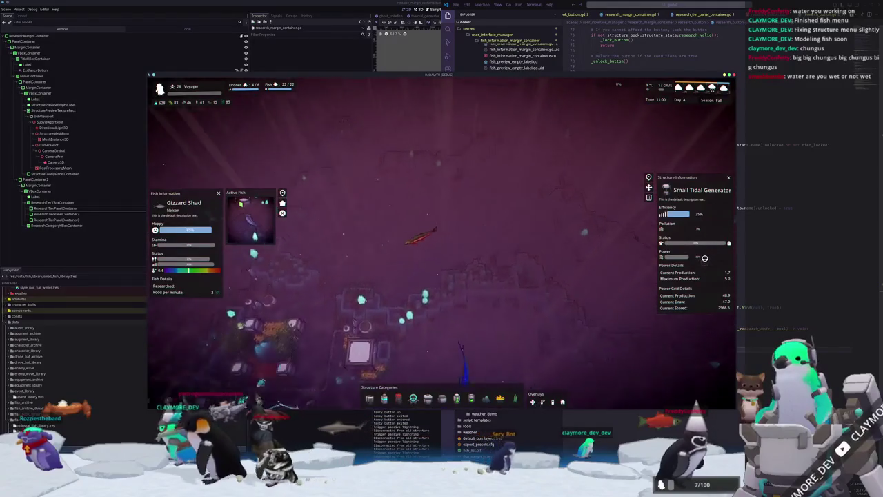
click(517, 241)
key(w)
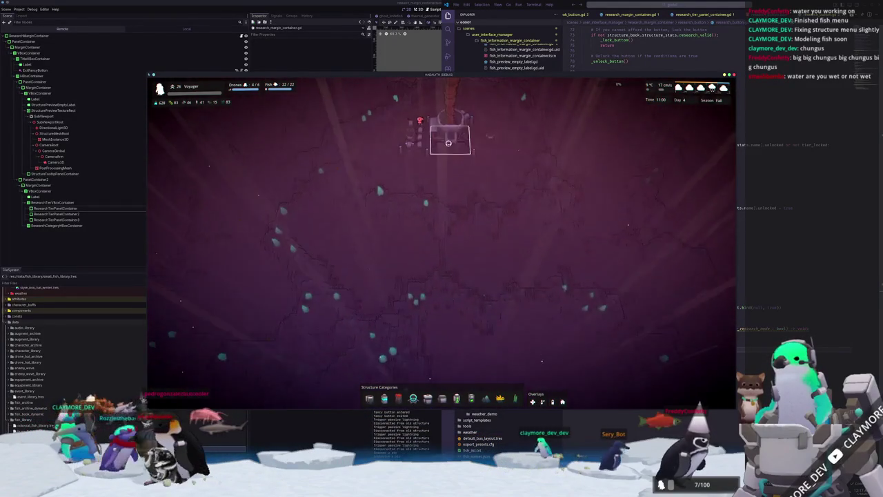
click(448, 143)
scroll(391, 220, up, 5)
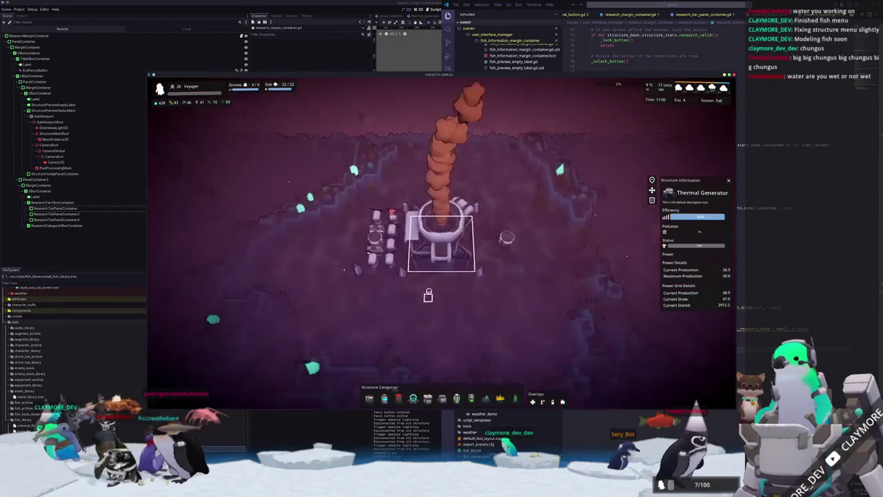
scroll(305, 296, up, 3)
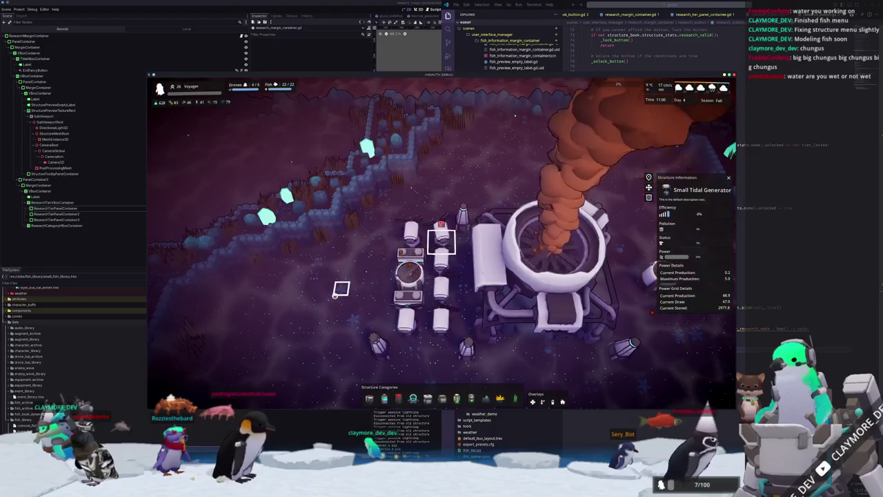
Close the generator details and swim the diver up through open water back toward the base
key(Escape)
key(d)
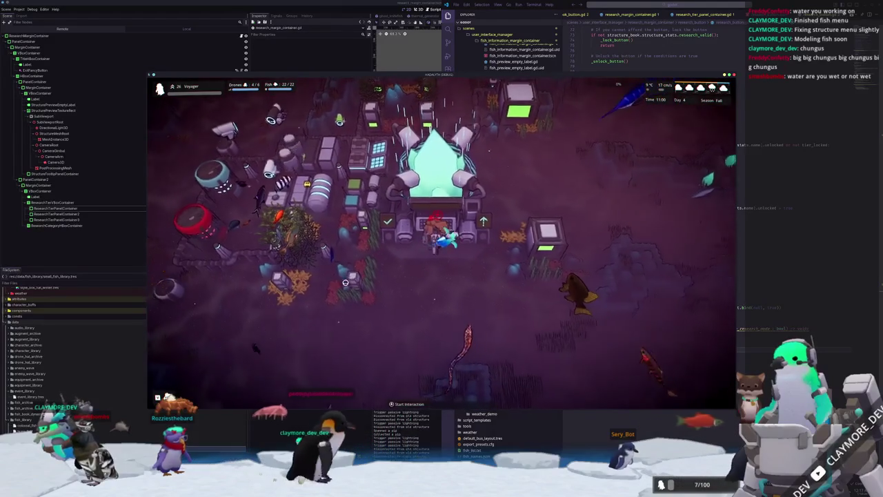
key(w)
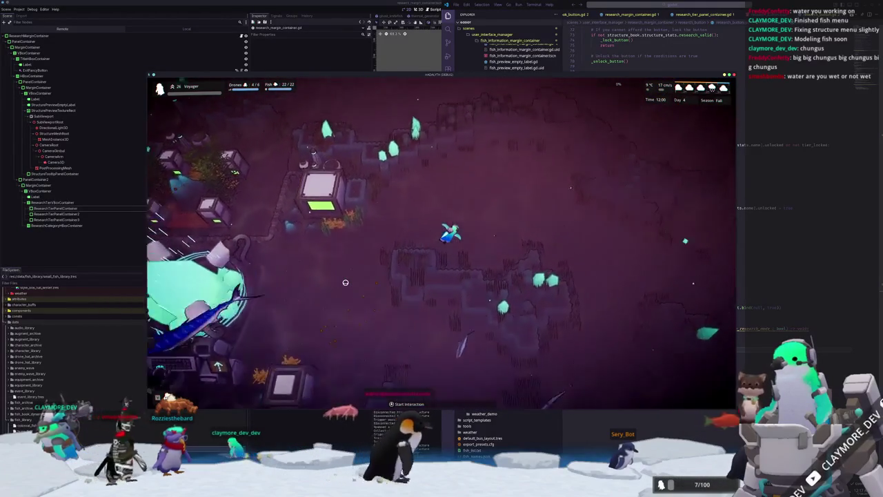
key(w)
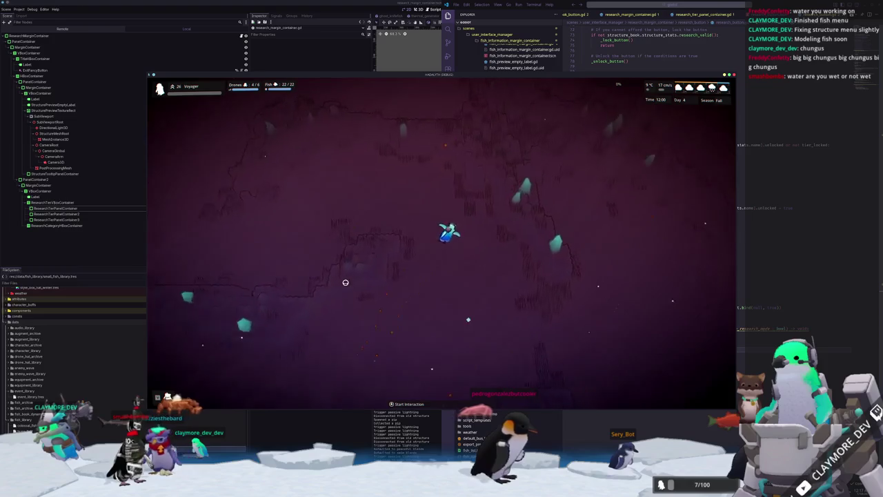
key(w)
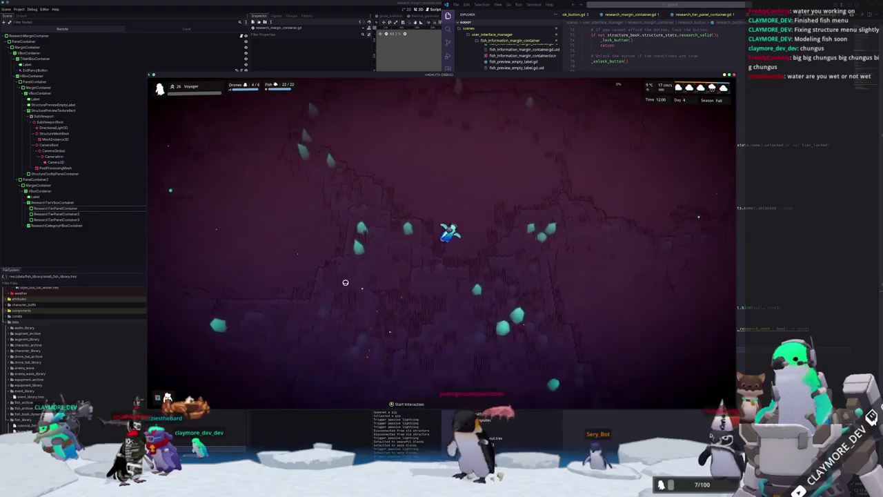
key(w)
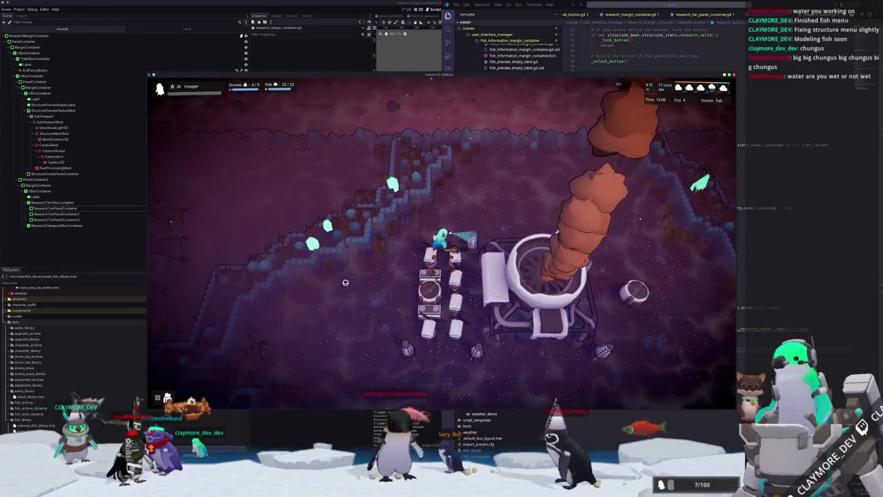
scroll(346, 283, up, 2)
Swim down around the base collecting algae, then bring up the Structure Categories bar
key(s)
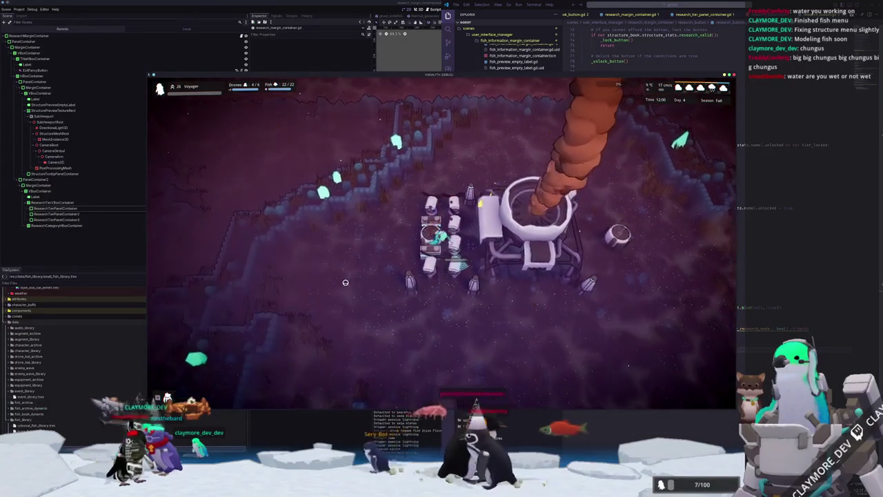
key(d)
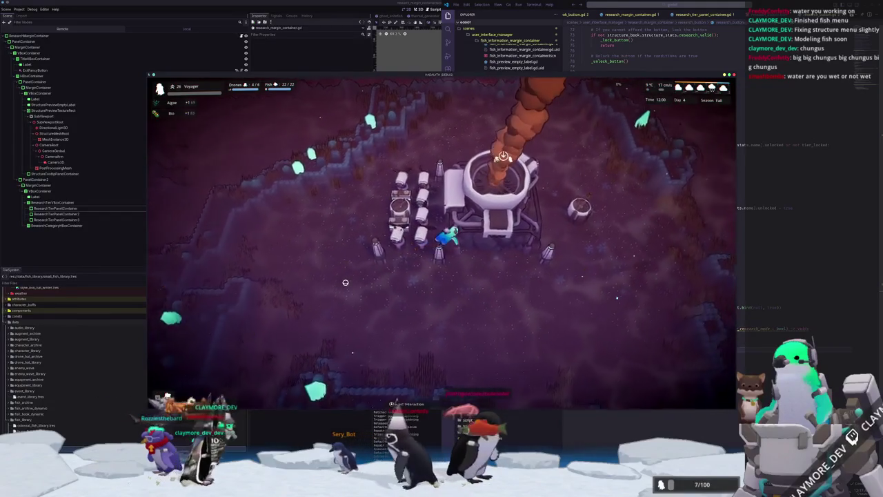
key(d)
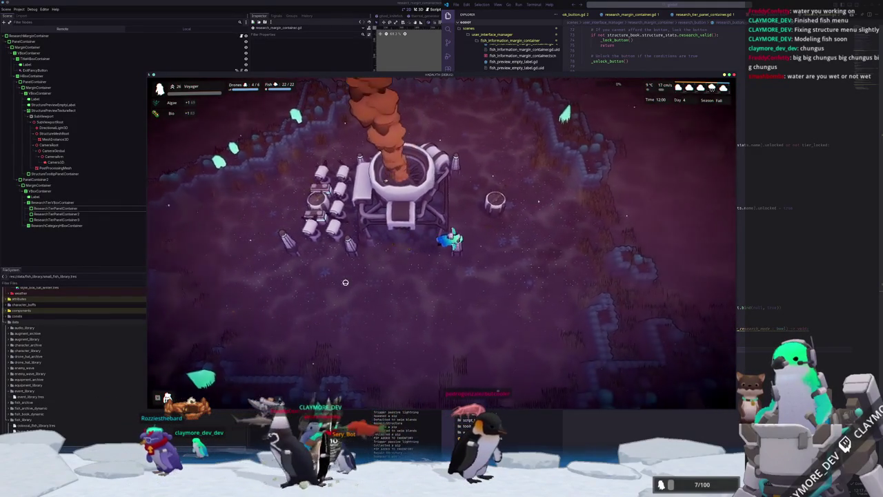
key(d)
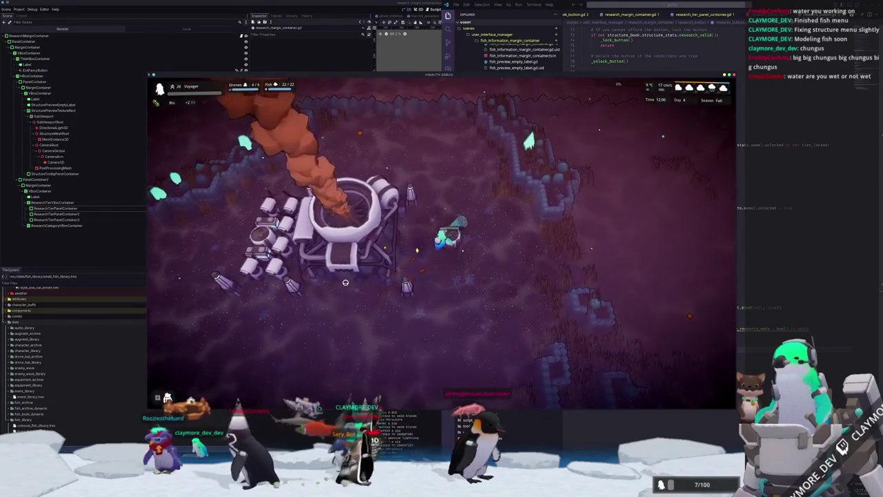
key(s)
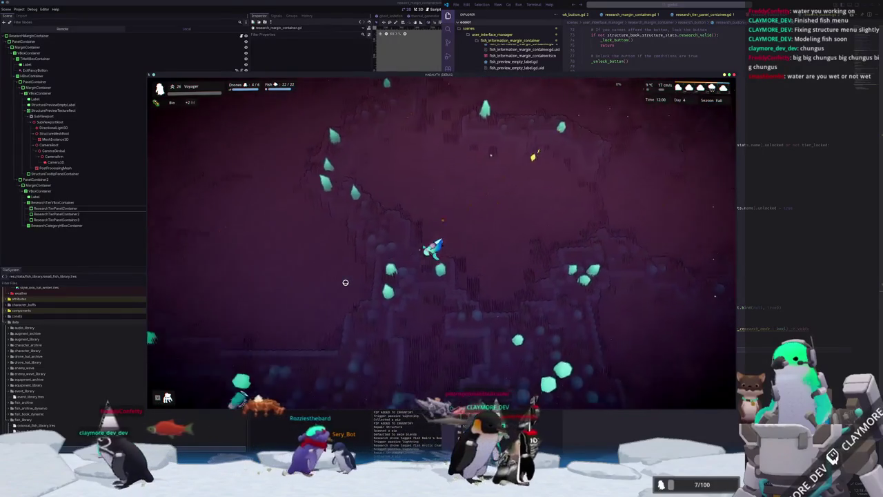
key(s)
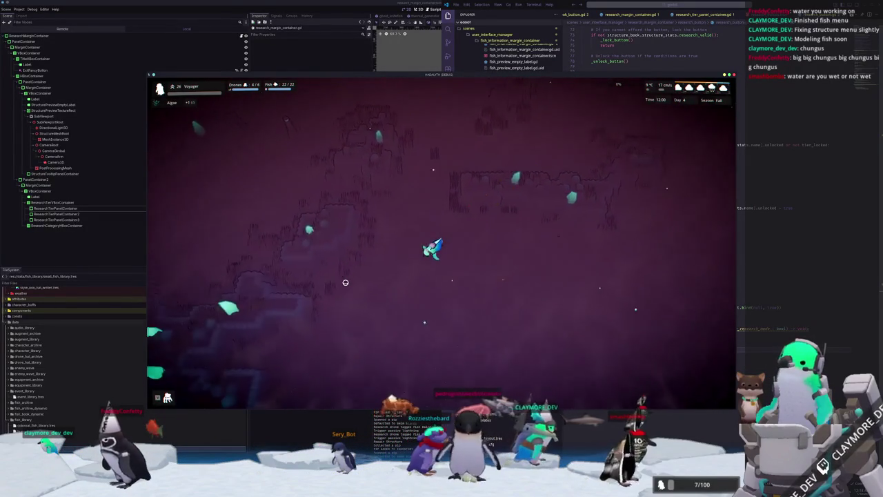
key(s)
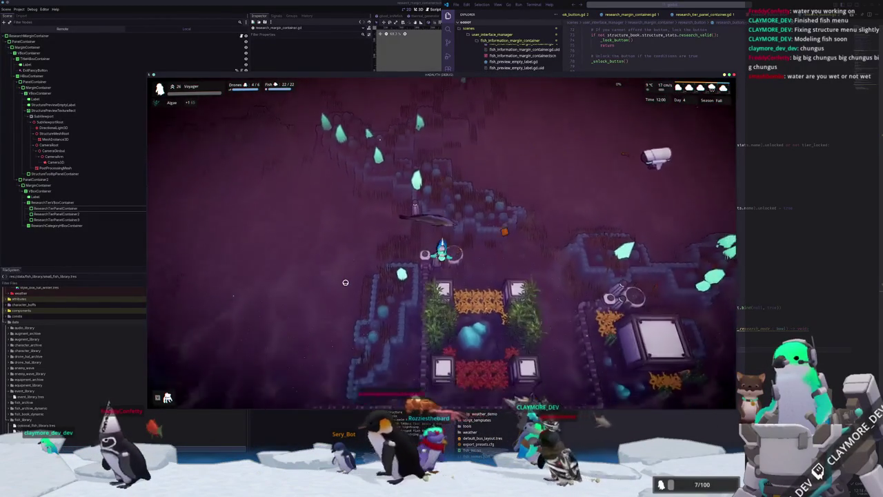
key(s)
key(d)
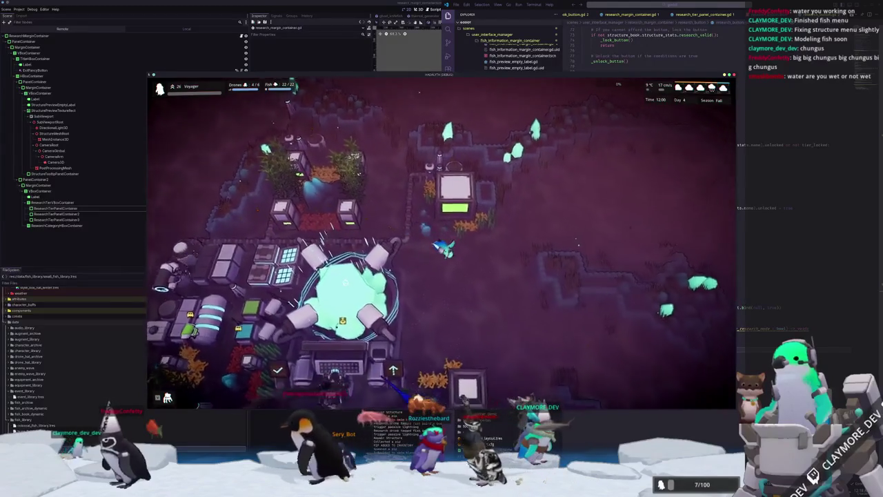
key(s)
key(a)
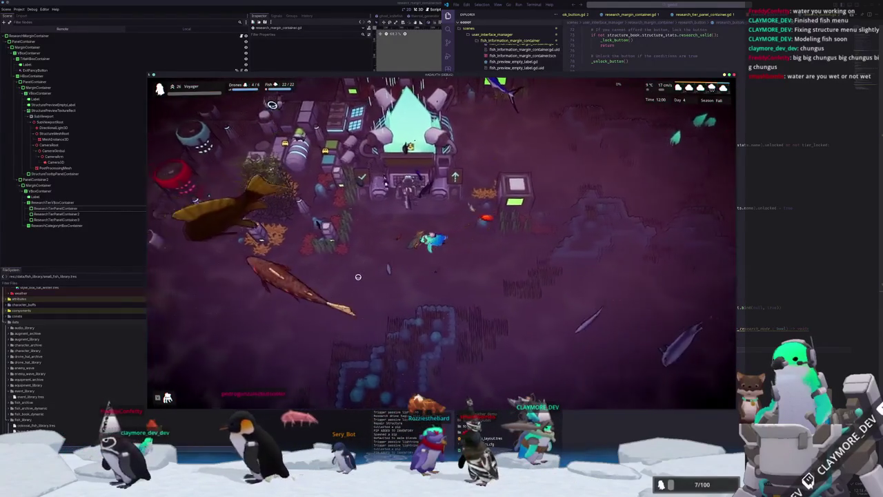
key(w)
key(a)
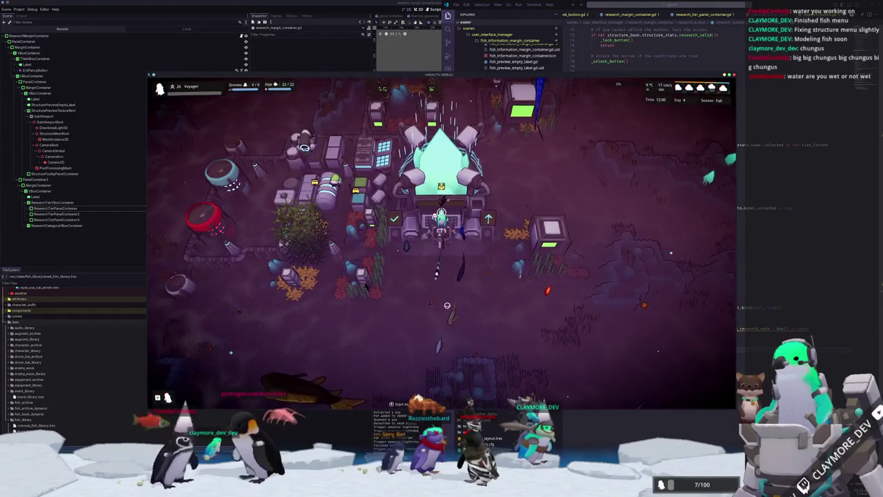
key(b)
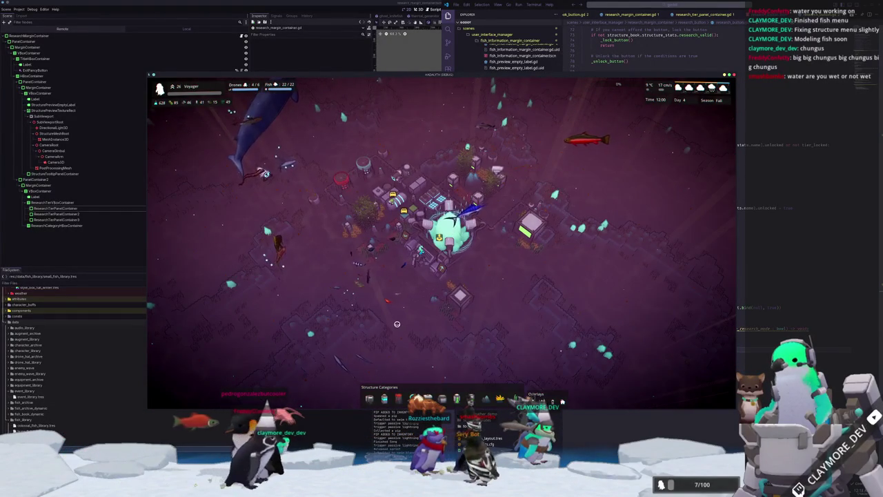
Resume the game from the pause menu and return to build mode
key(Escape)
key(Escape)
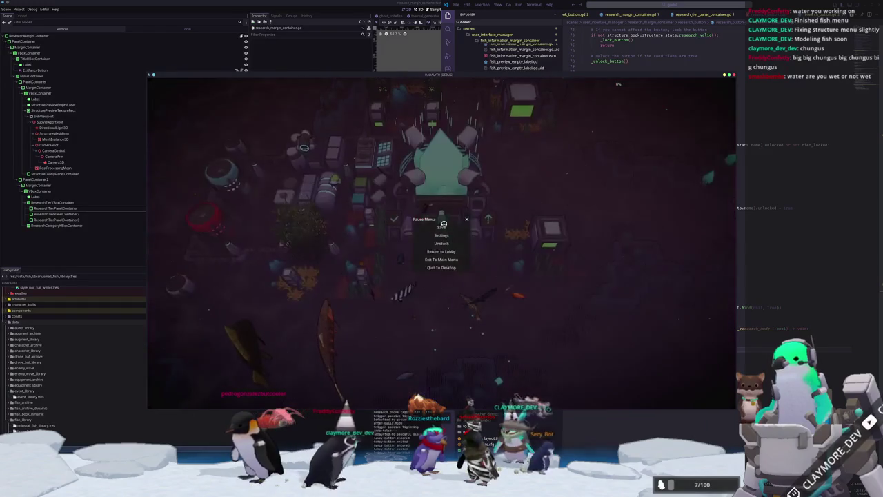
click(441, 227)
key(b)
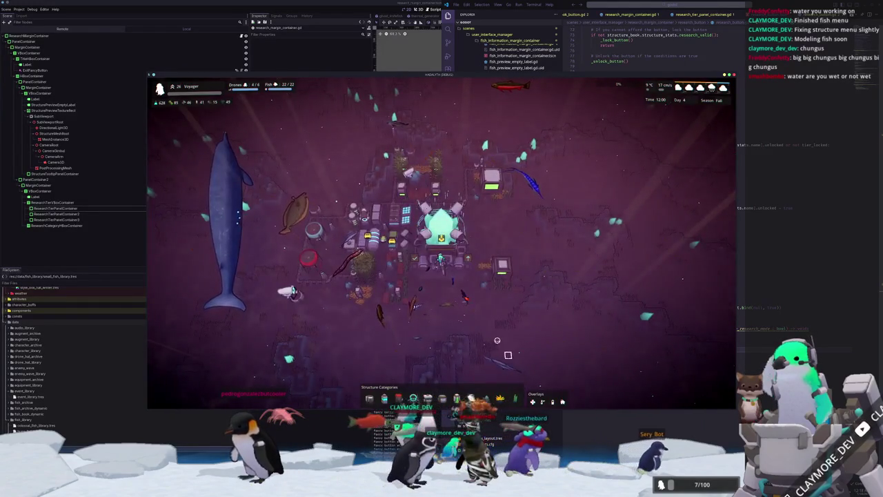
Cycle the map overlays off, hide the level outlines, and show the Repair Drone Hub's details
key(1)
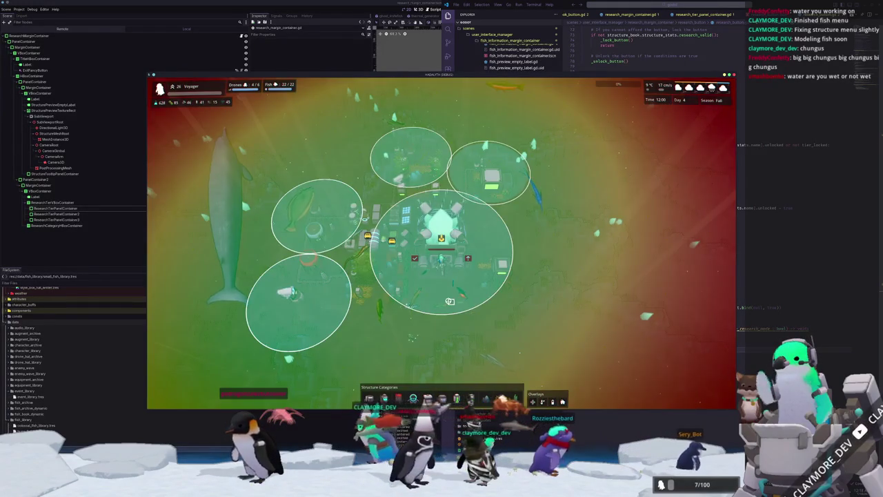
key(2)
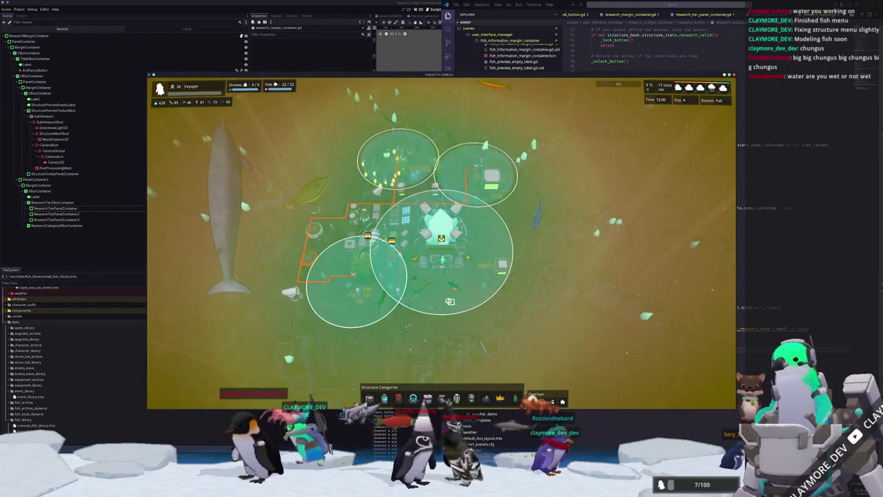
key(2)
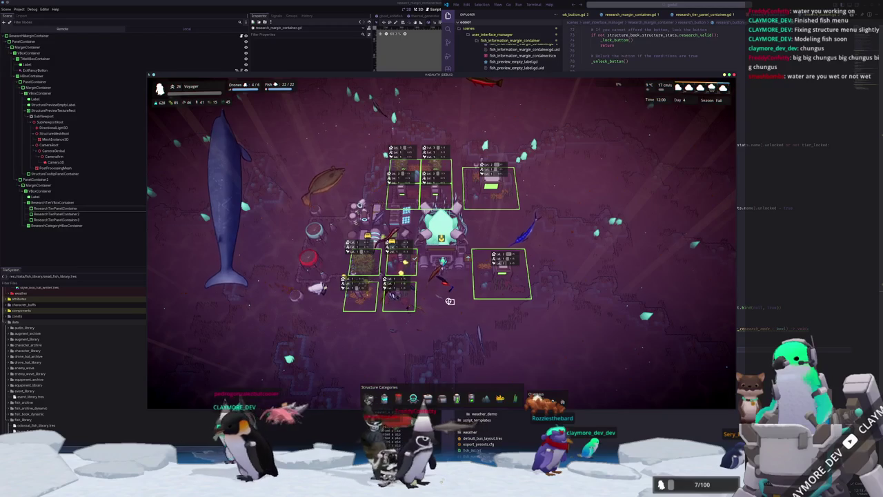
key(3)
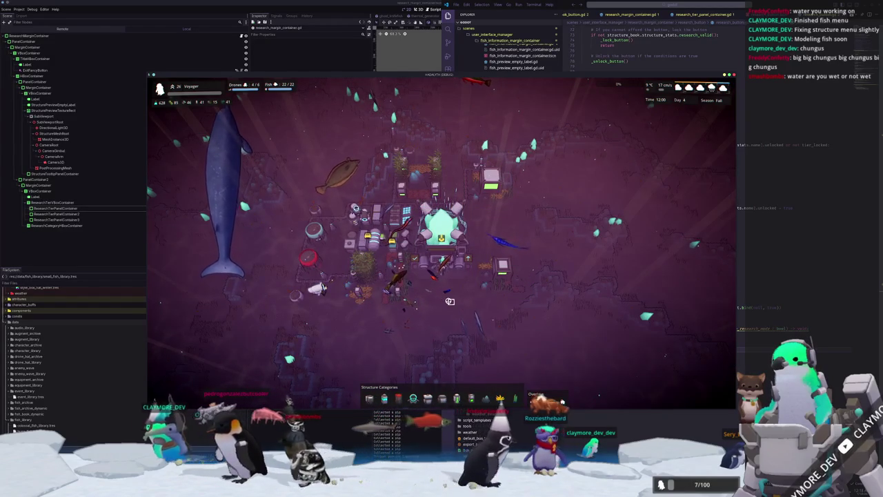
click(393, 249)
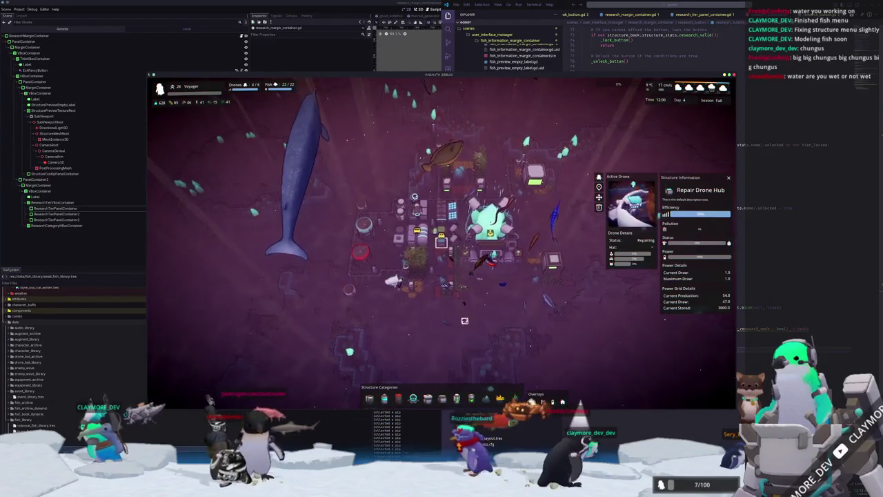
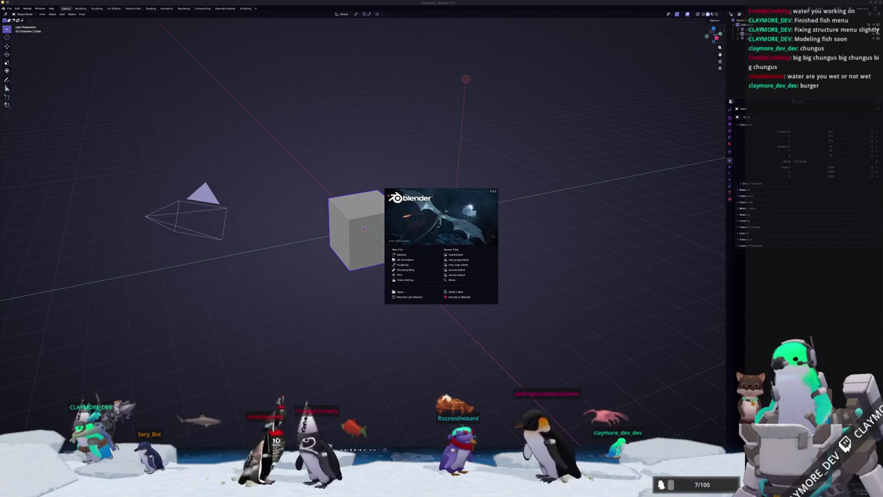
Bring the fish generator forward, randomize, and scroll through the whole 100-name list
mouse_move(882, 104)
mouse_down()
mouse_move(726, 102)
mouse_move(513, 69)
mouse_up()
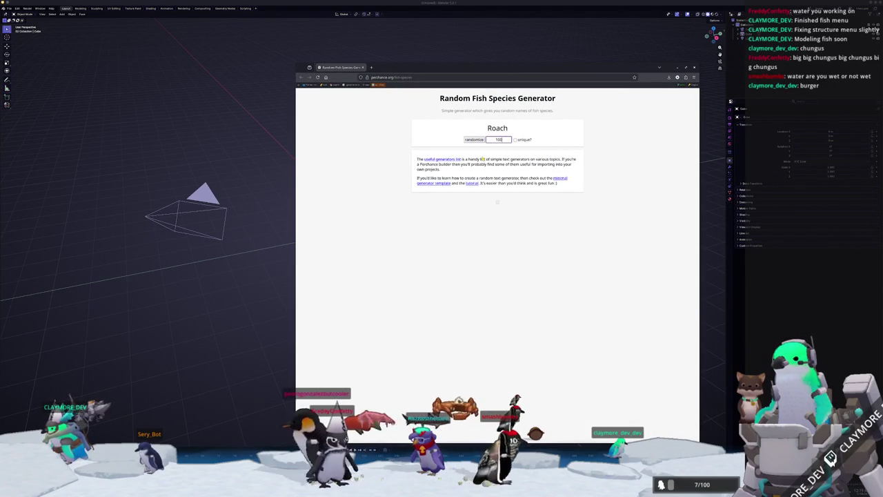
click(467, 139)
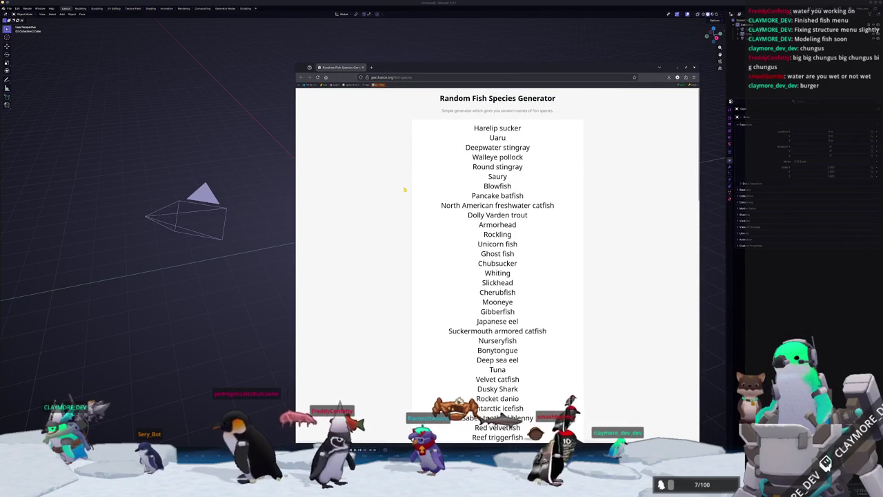
scroll(407, 214, down, 2)
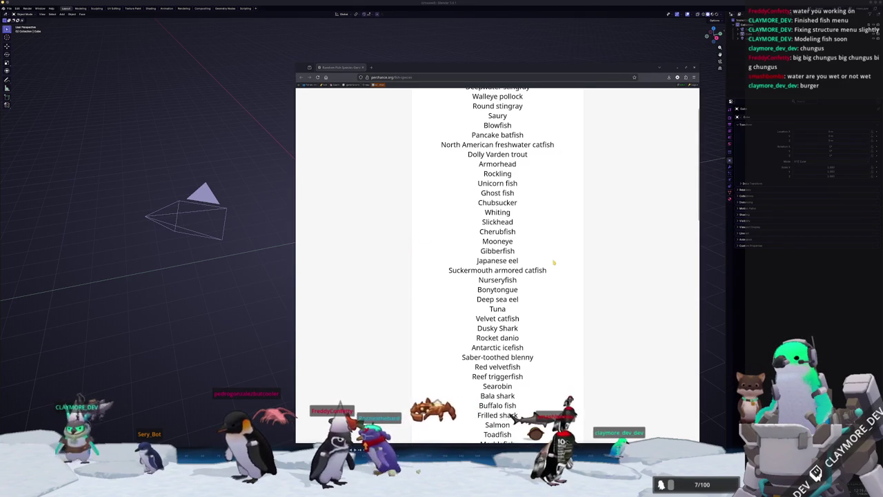
scroll(535, 252, down, 1)
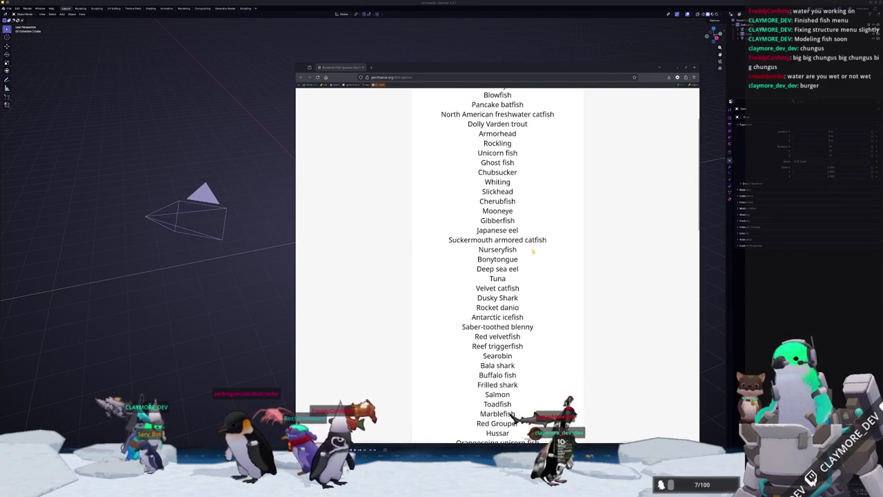
scroll(532, 250, down, 2)
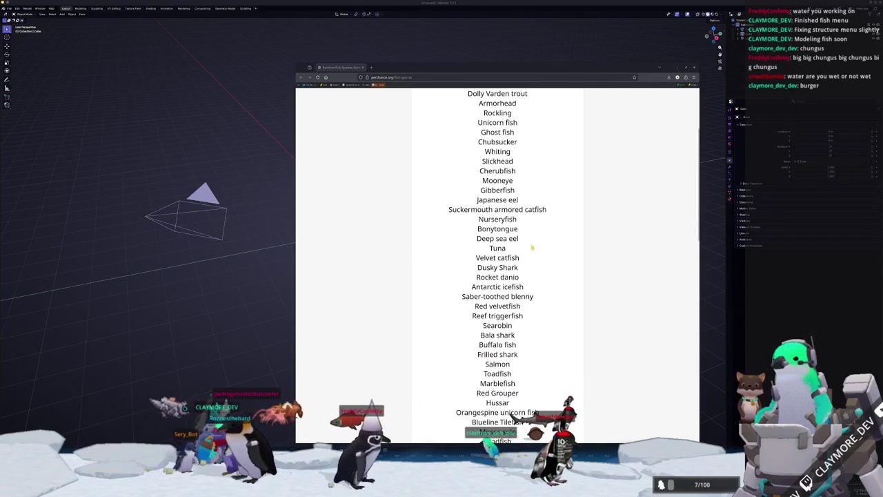
scroll(449, 294, down, 2)
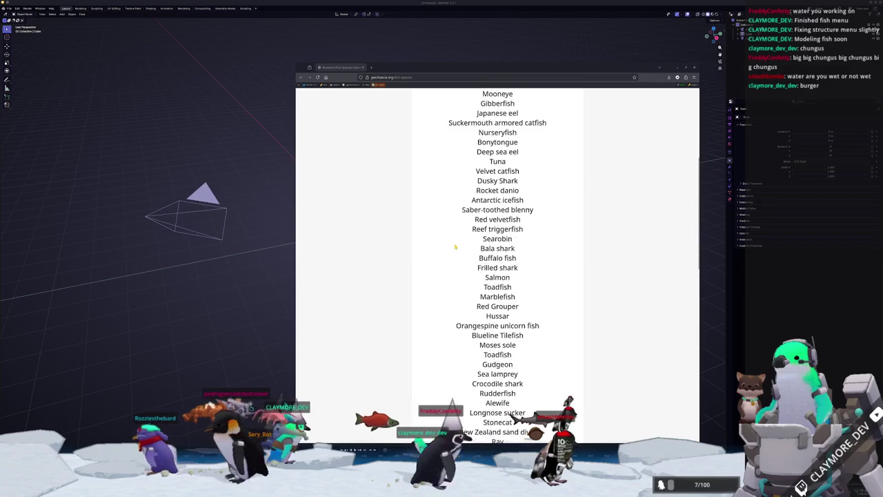
scroll(449, 293, down, 3)
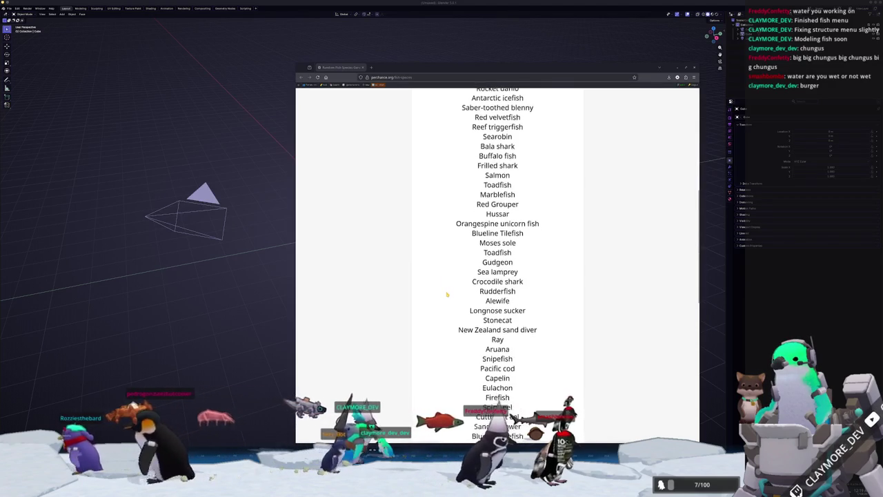
scroll(447, 294, down, 2)
scroll(447, 295, down, 4)
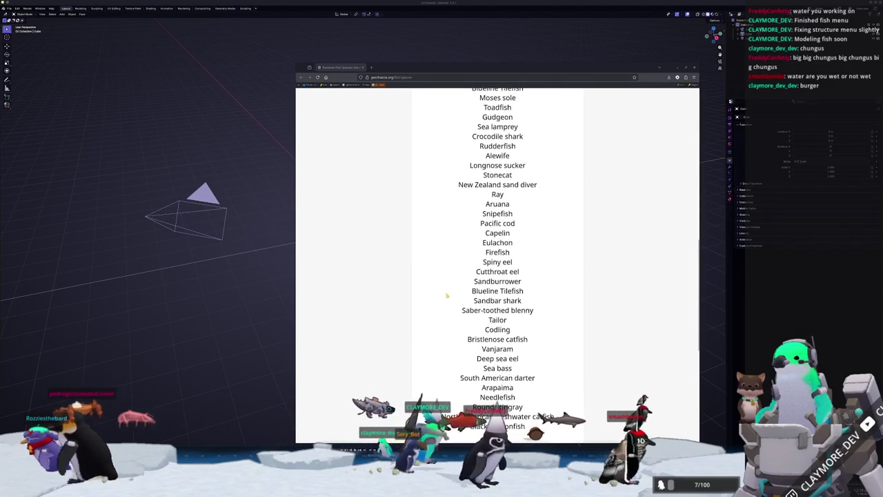
scroll(446, 296, down, 1)
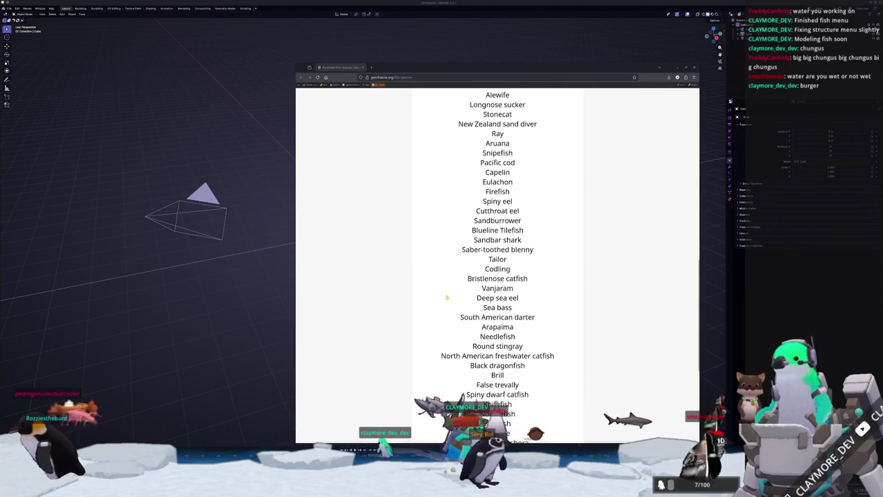
scroll(445, 298, down, 1)
scroll(428, 309, down, 1)
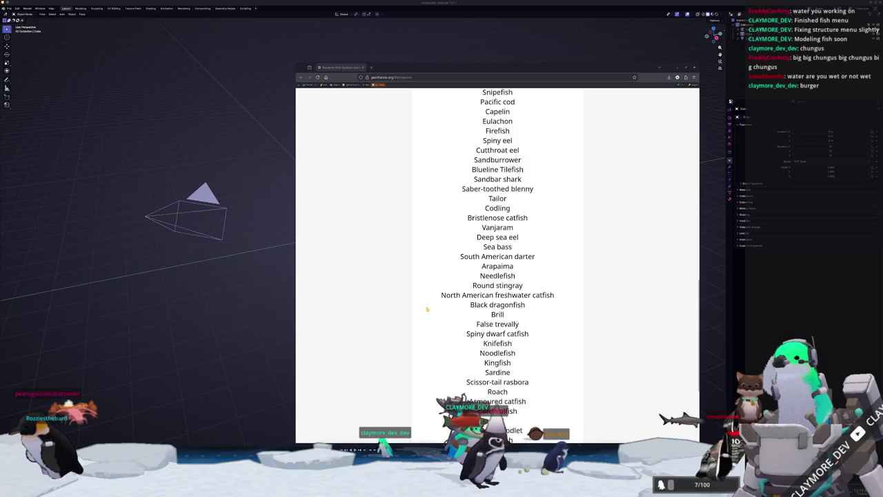
scroll(424, 311, down, 1)
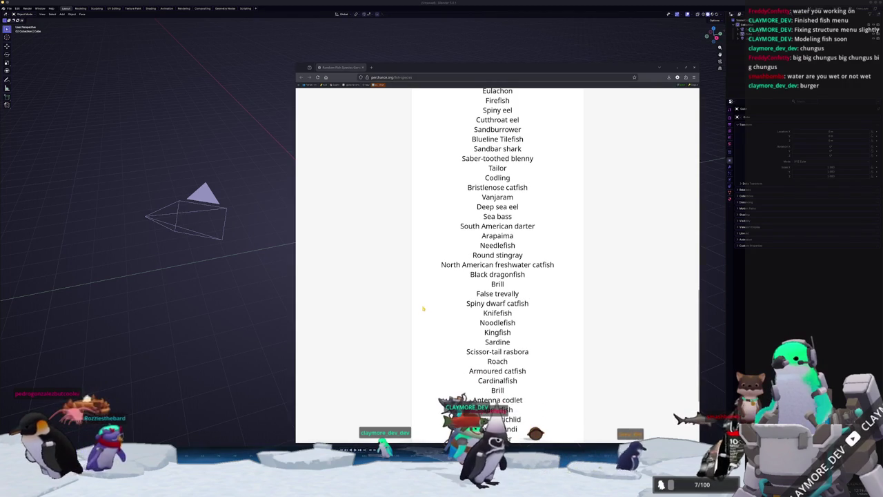
scroll(424, 309, down, 1)
scroll(423, 309, down, 1)
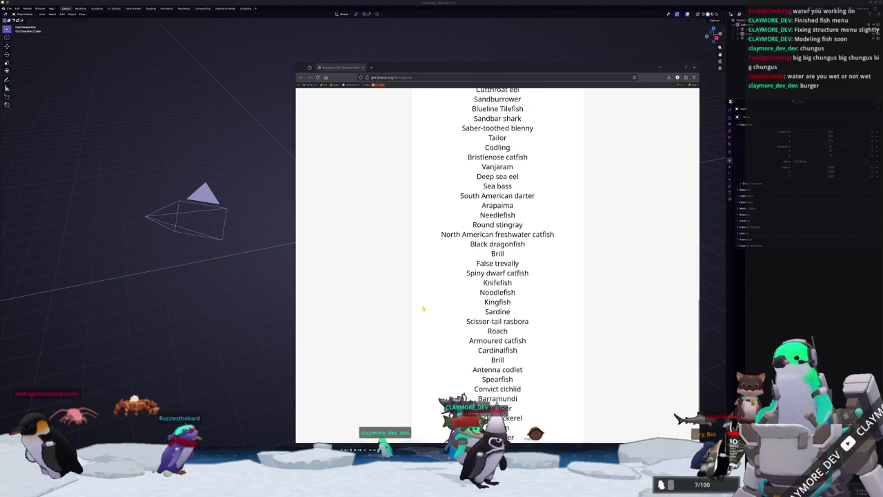
scroll(423, 308, down, 1)
scroll(423, 309, down, 2)
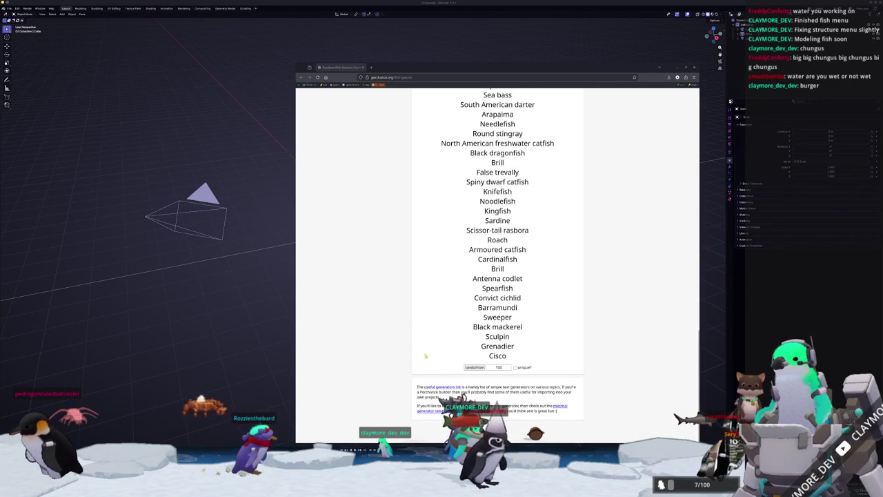
Randomize the fish list twice more and return to the top, starting at Mackerel shark
click(434, 339)
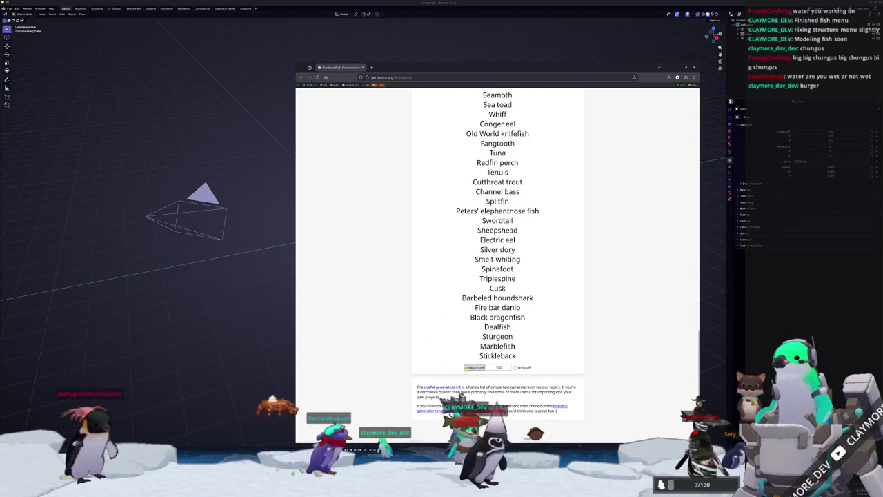
click(466, 368)
scroll(442, 348, up, 15)
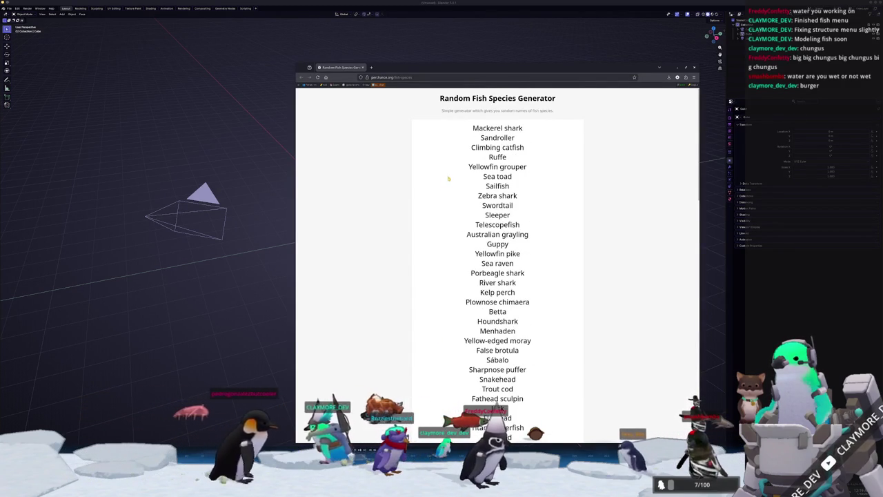
Search Google Images for Mackerel shark, then go back to the fish list
right_click(510, 128)
click(530, 160)
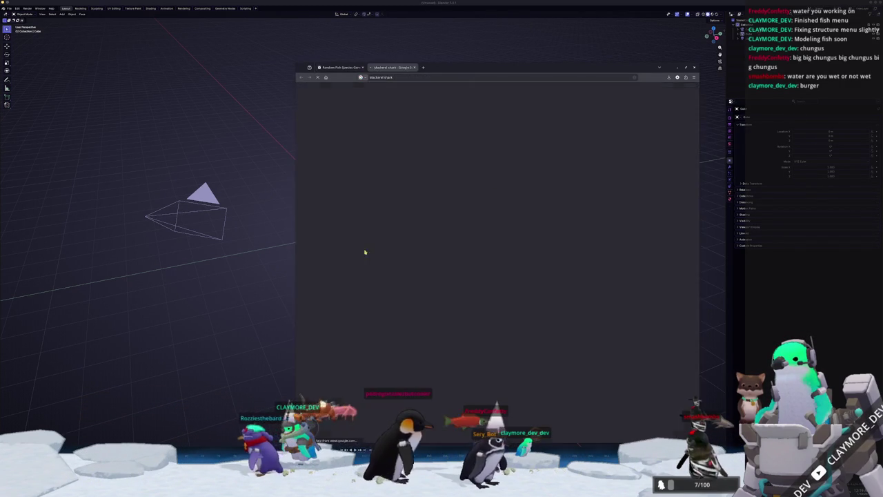
click(382, 109)
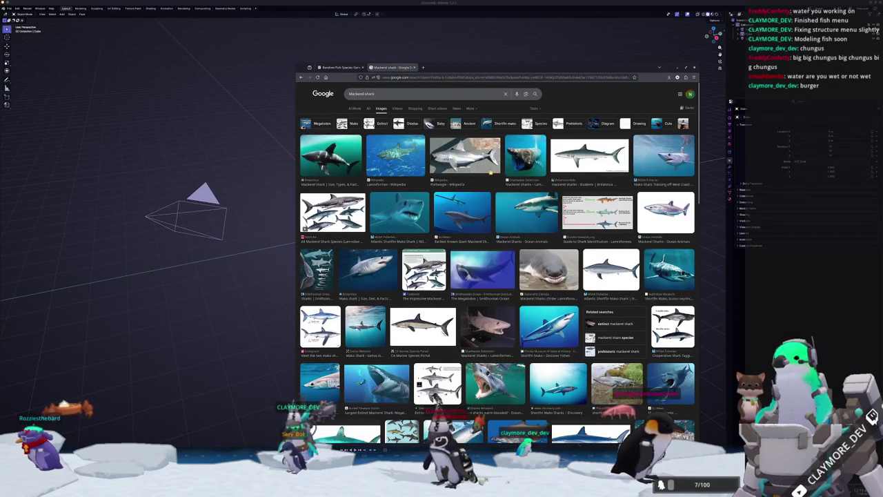
scroll(428, 180, down, 3)
scroll(362, 187, up, 3)
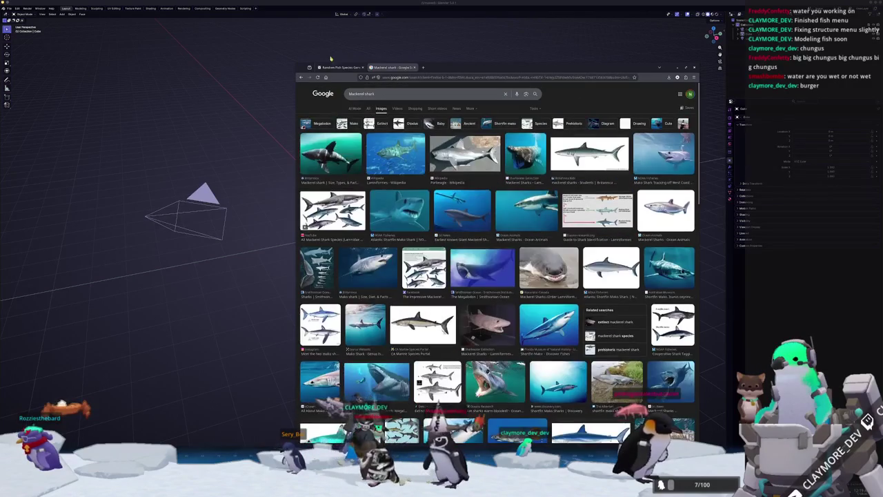
click(336, 67)
Select Houndshark in the fish list and search Google for it
scroll(438, 185, down, 1)
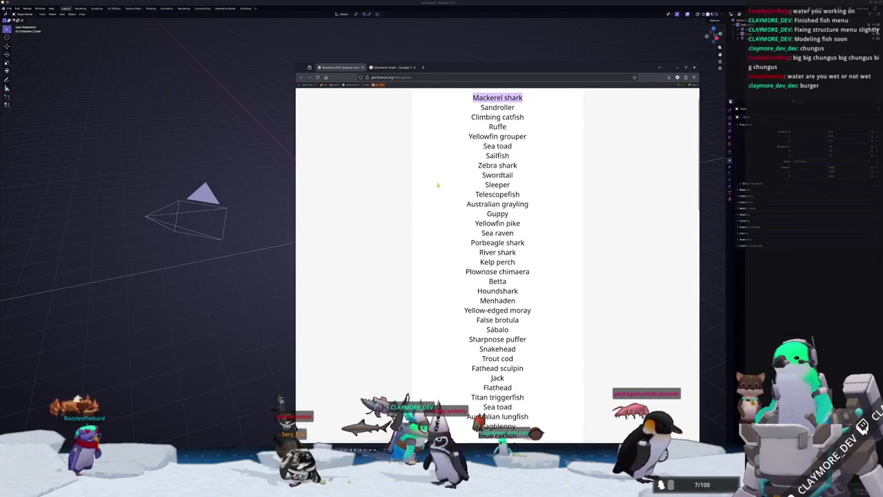
scroll(438, 171, down, 3)
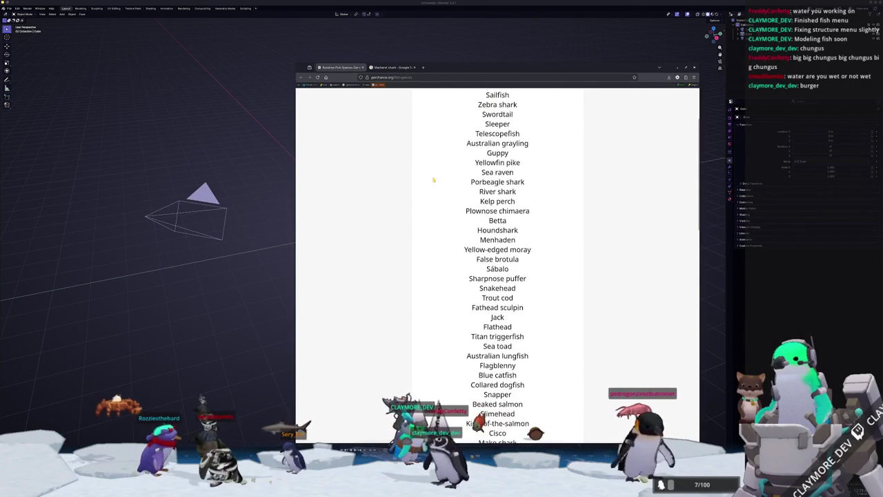
drag(476, 169, 517, 170)
right_click(517, 171)
click(525, 201)
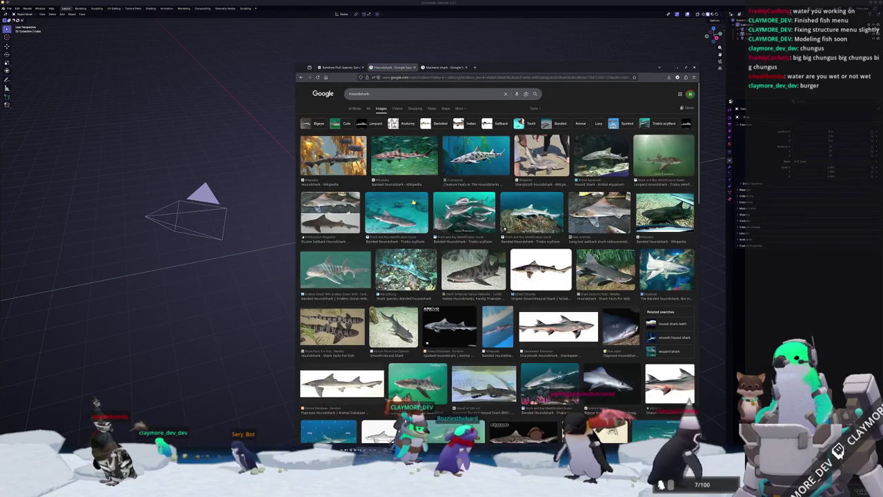
Preview several houndshark photos, ending on the Wikipedia kelp photo, then return to the game
click(408, 157)
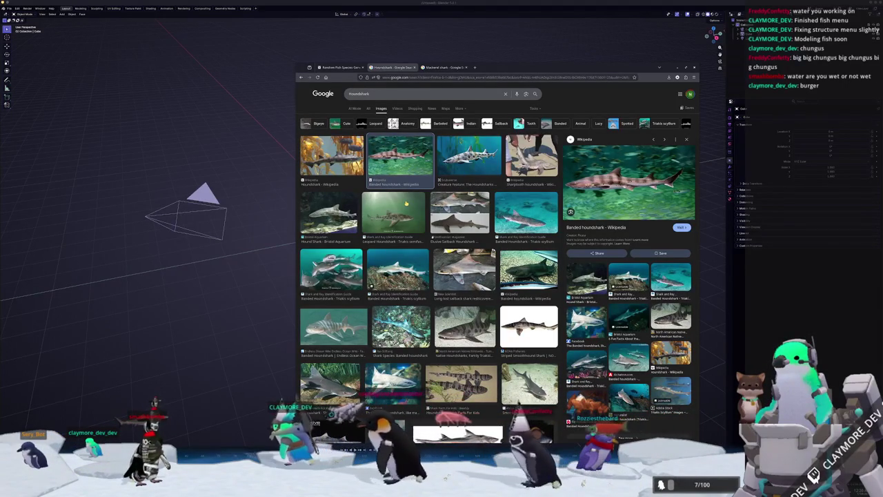
scroll(331, 271, down, 2)
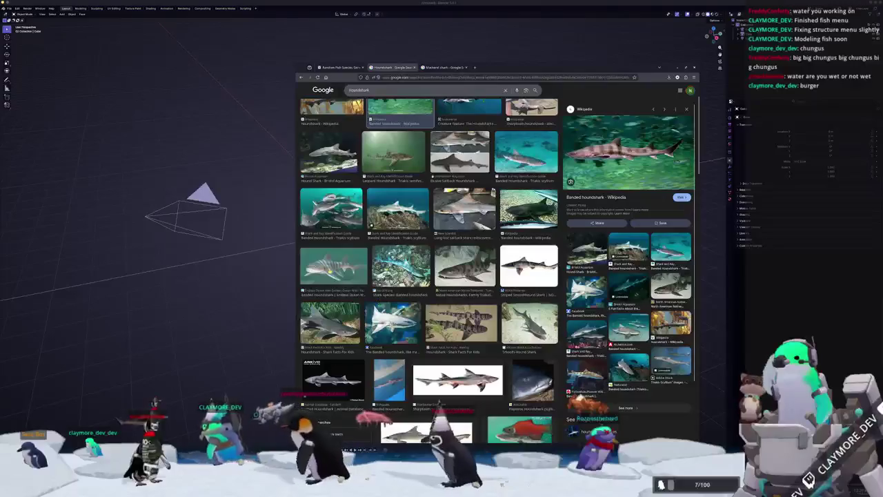
click(334, 266)
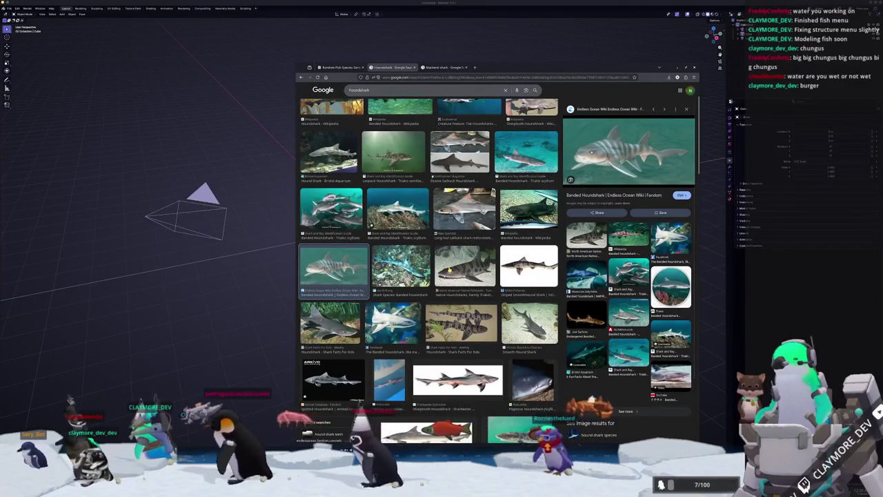
scroll(428, 276, up, 1)
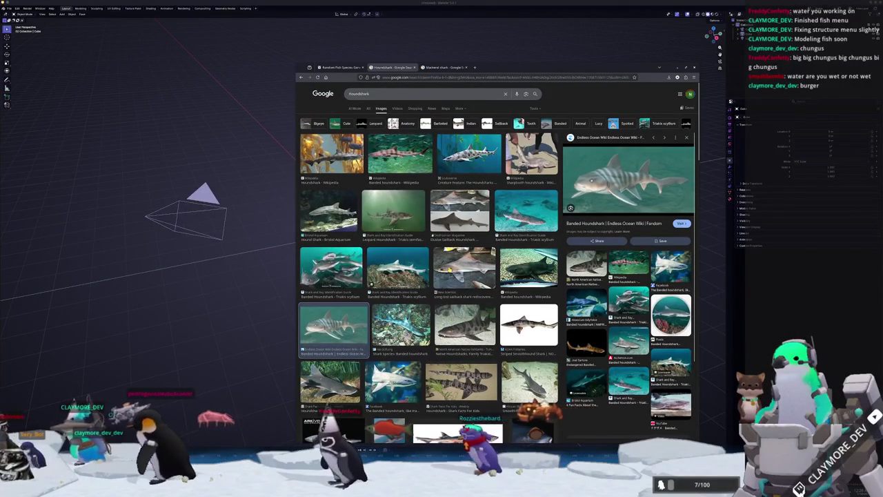
click(393, 162)
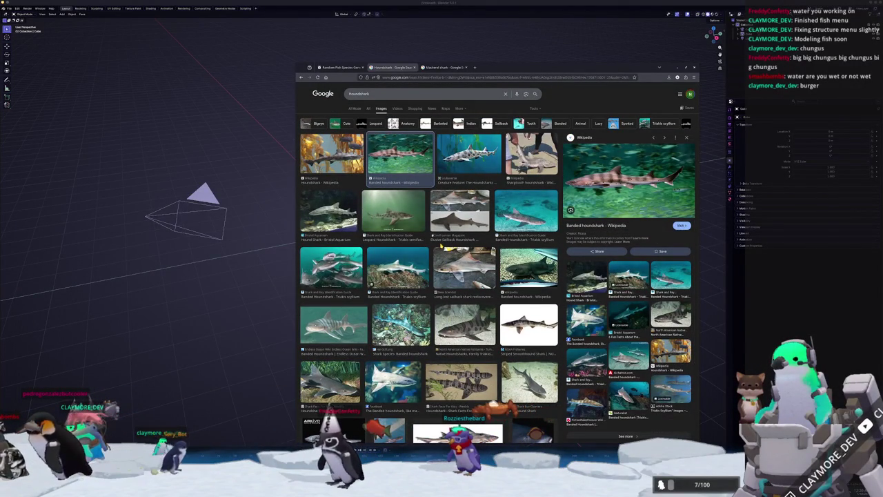
click(332, 153)
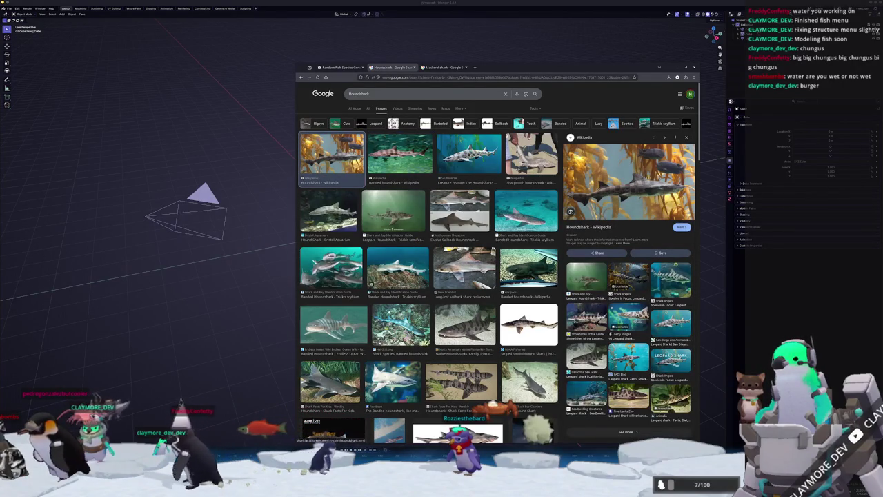
key(alt+Tab)
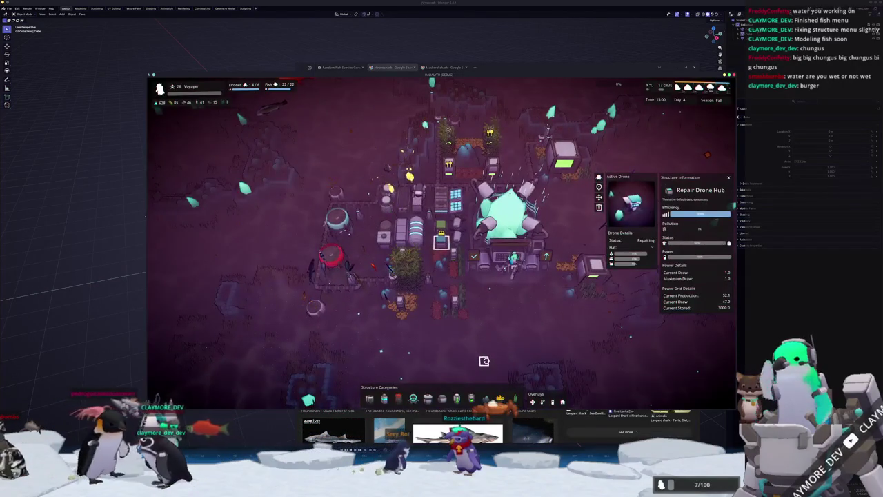
Close the Hadalith debug console and pan the view to the swimming leopard sharks
key(grave)
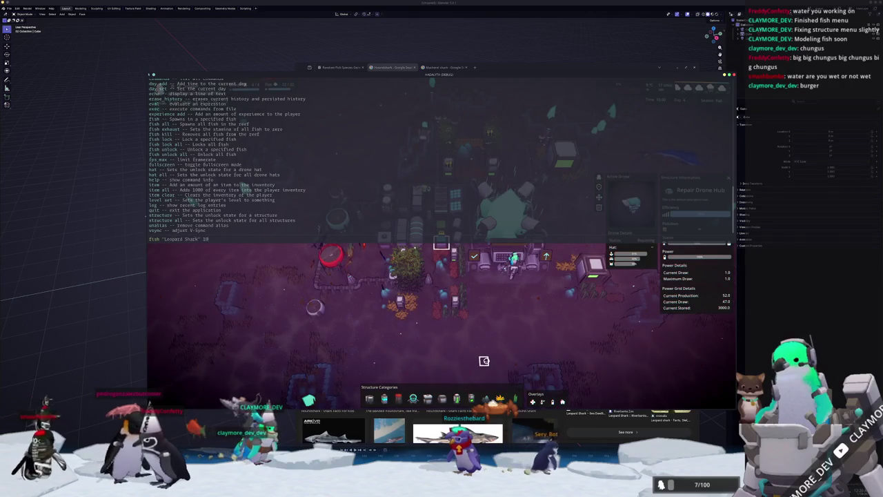
key(grave)
scroll(486, 360, down, 3)
key(d)
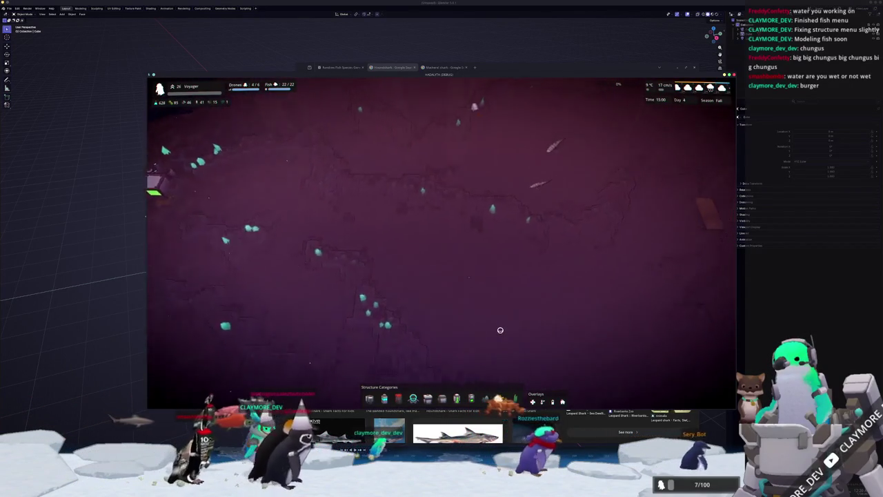
scroll(506, 321, up, 3)
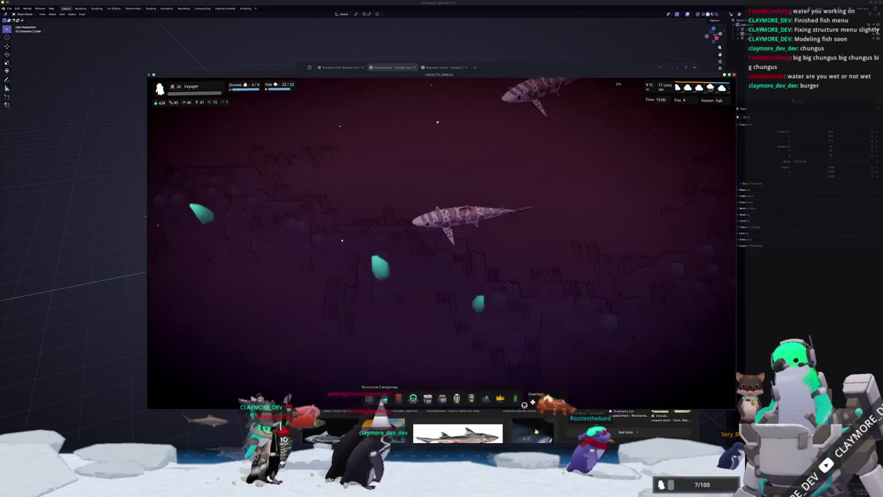
Bring the Houndshark image results back in front and scroll through them
click(561, 430)
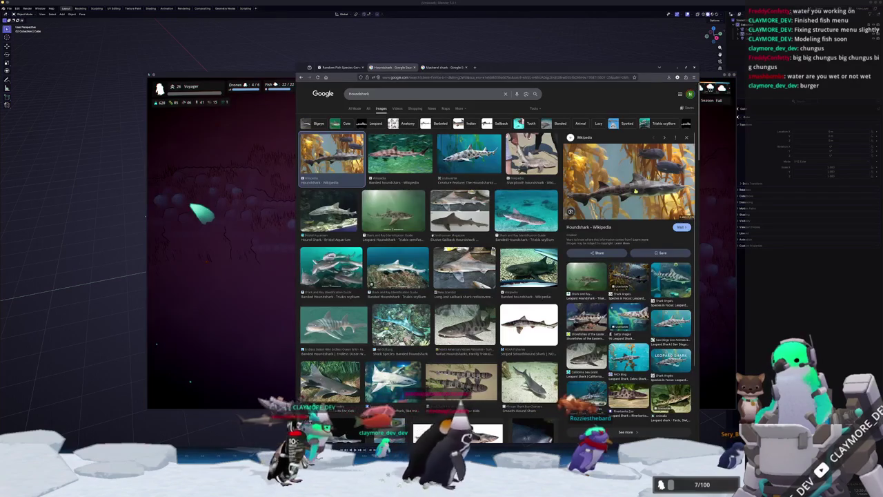
key(alt+Tab)
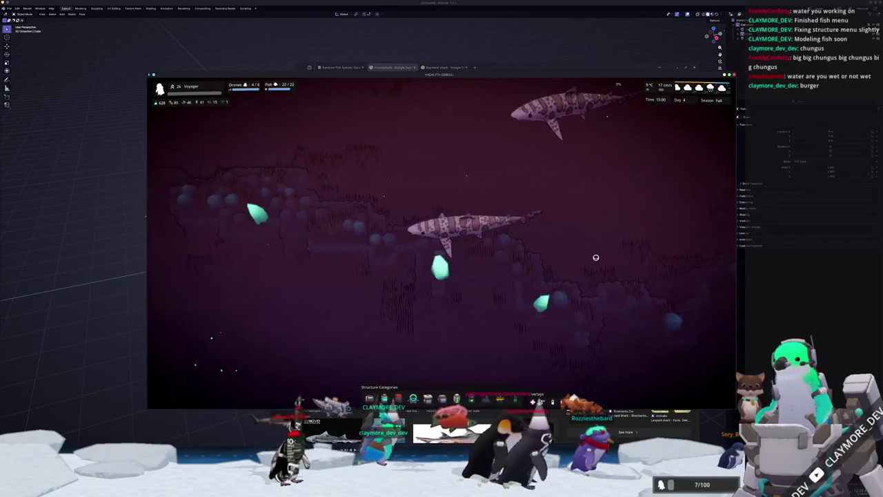
key(alt+Tab)
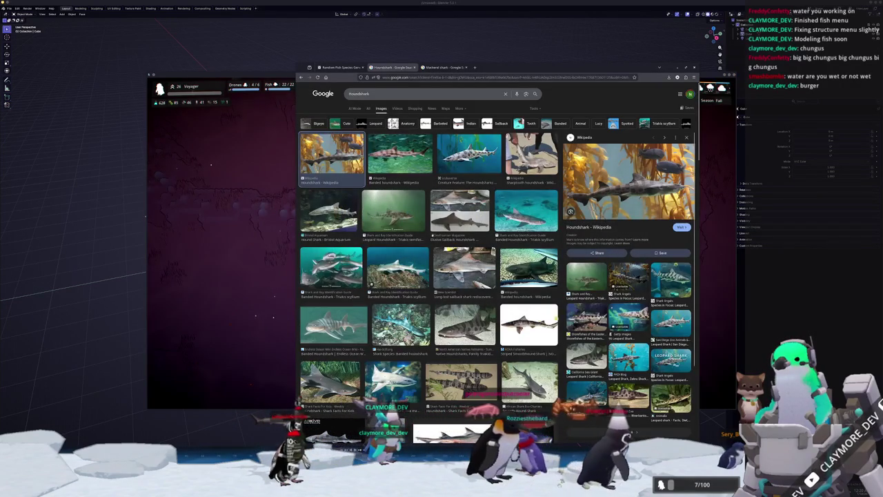
scroll(565, 316, down, 2)
scroll(459, 337, down, 4)
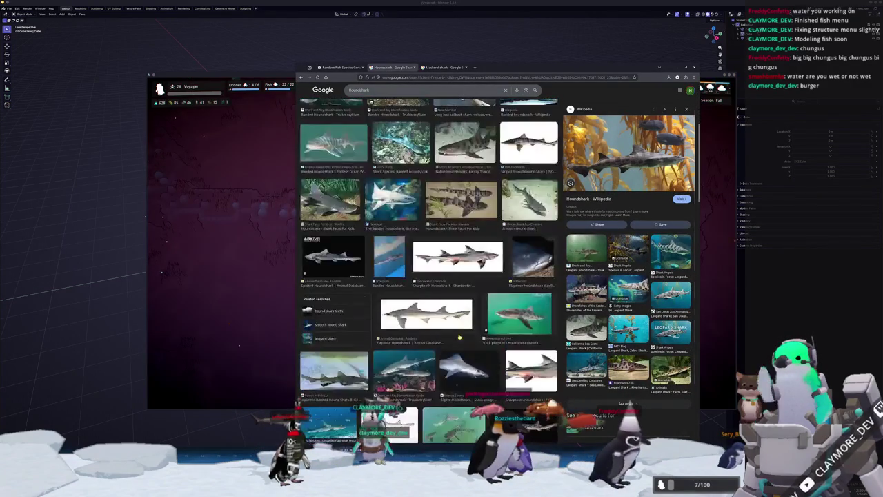
scroll(459, 337, up, 10)
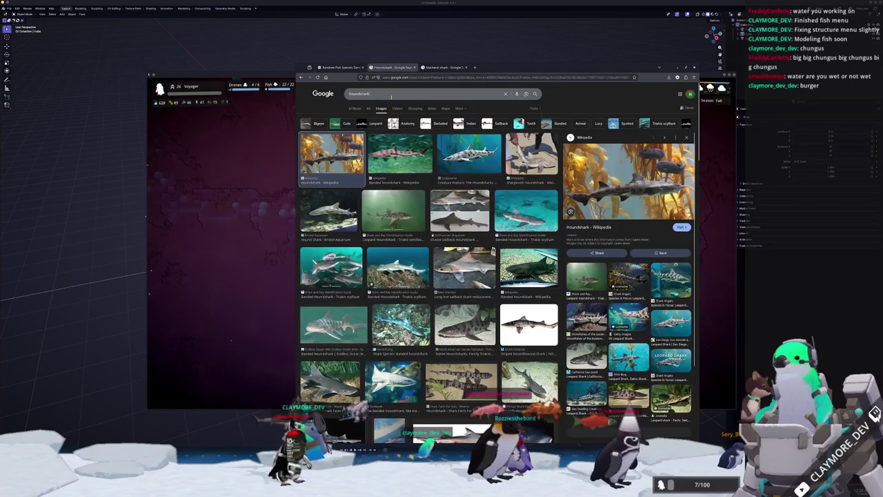
Search 'Houndshark is a leopard shark', open the Leopard shark Wikipedia article and highlight its definition
click(389, 97)
text(is a leopard shark)
key(Return)
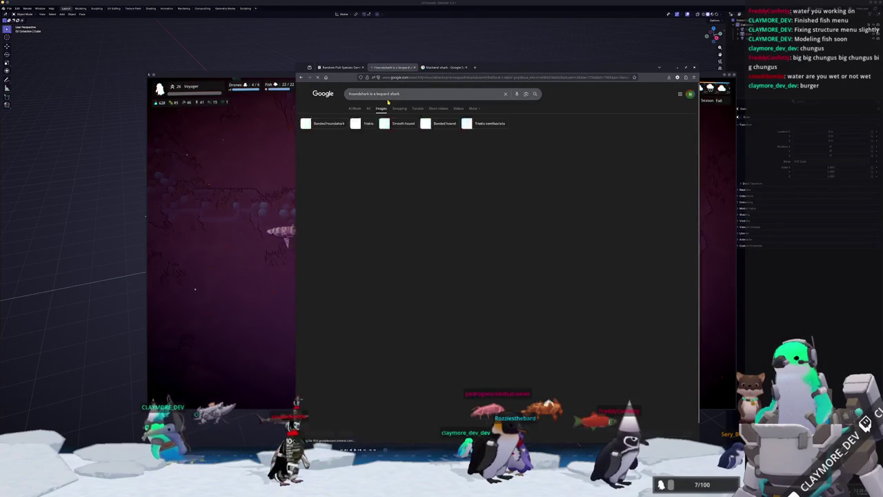
click(367, 108)
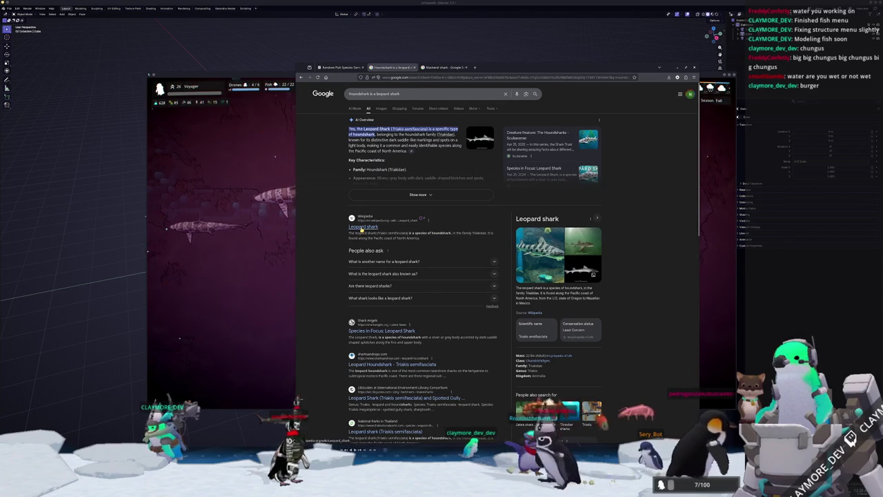
click(357, 227)
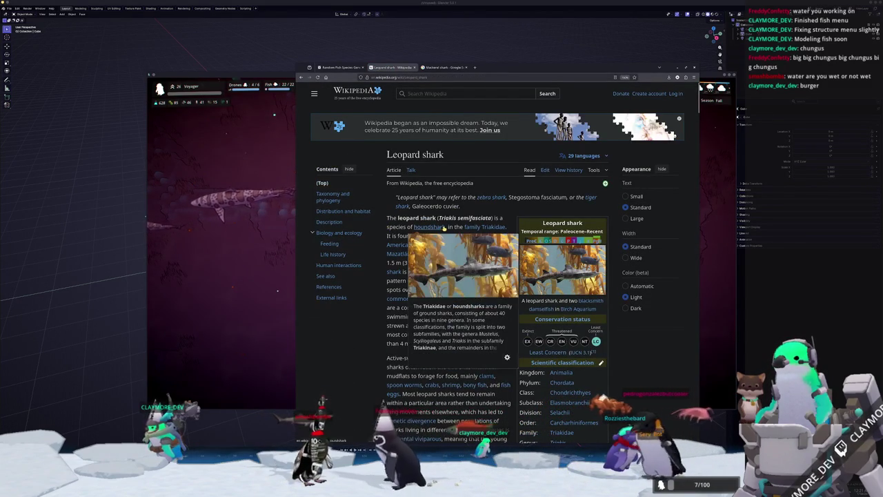
drag(447, 227, 388, 218)
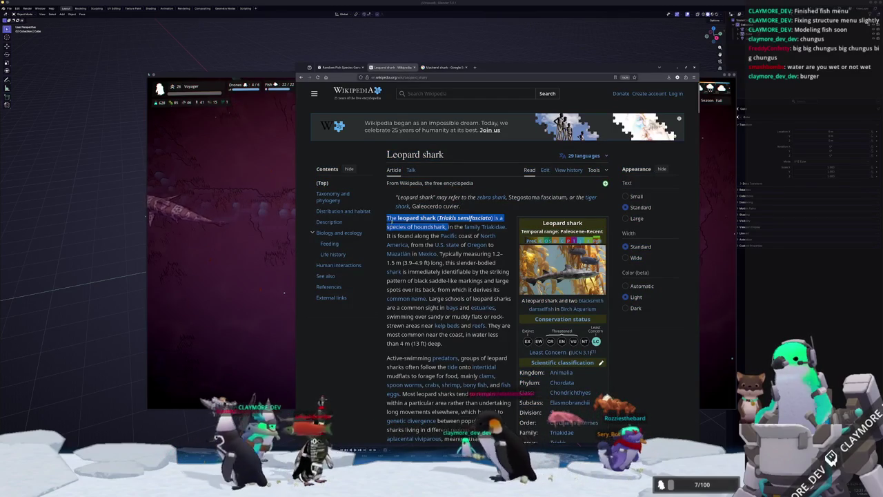
click(344, 69)
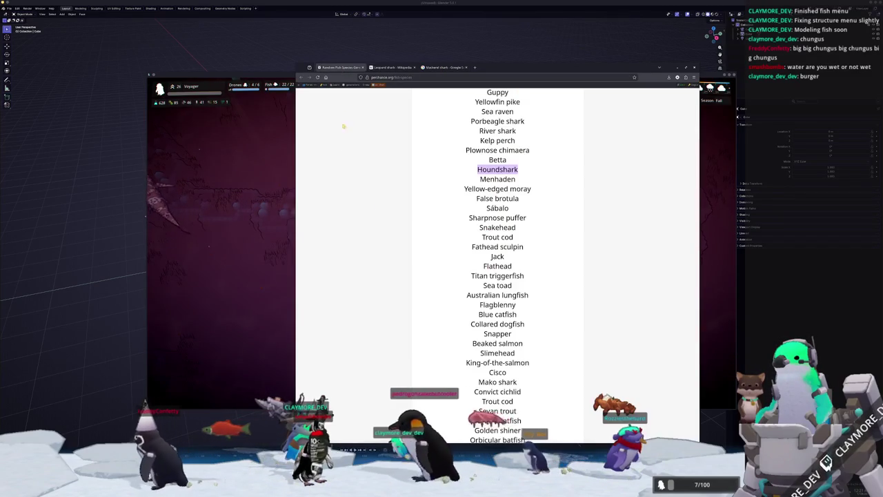
Pan and zoom around Hadalith to look over the fish in the water
click(262, 278)
key(d)
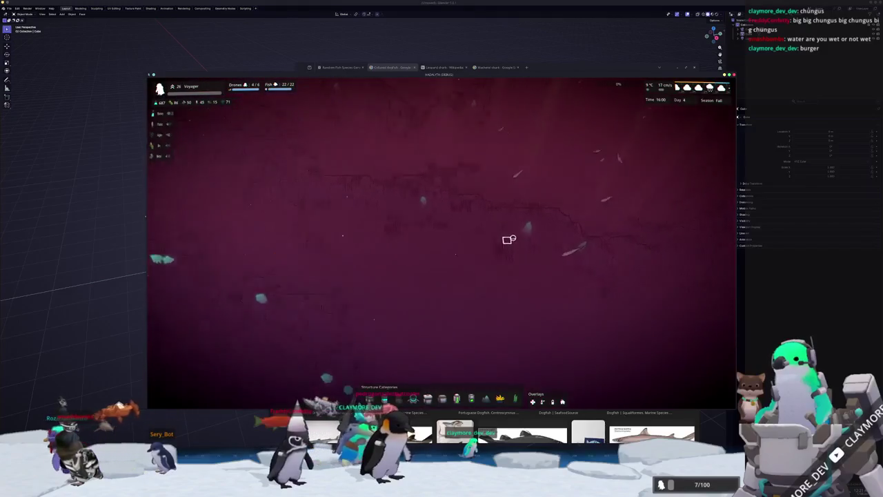
scroll(508, 239, up, 5)
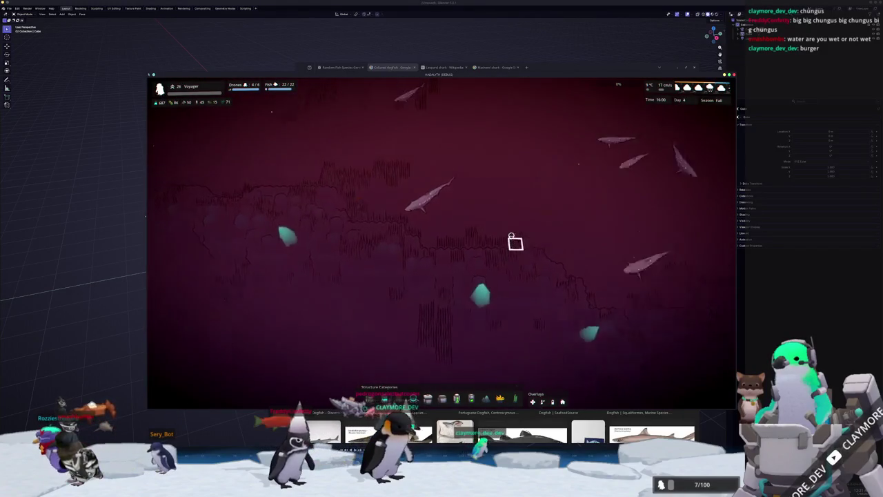
Select 'Beaked salmon' in the random fish list and search Google for it
key(alt+Tab)
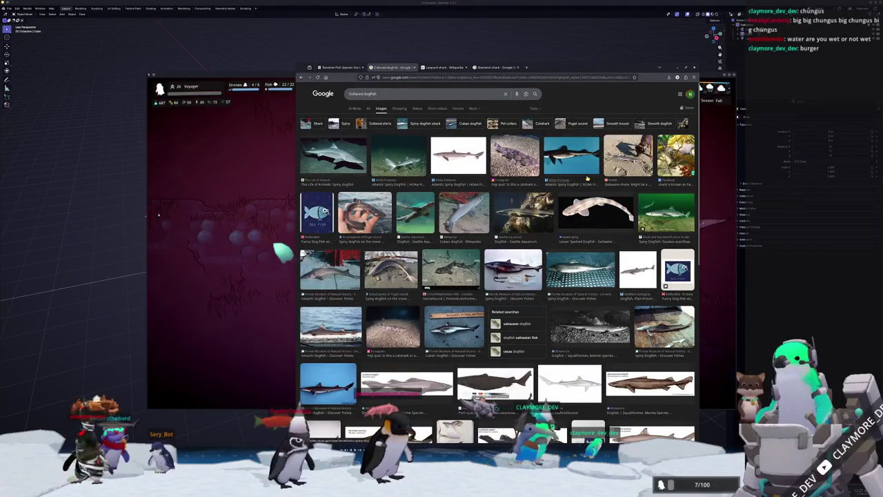
click(332, 67)
scroll(441, 240, down, 1)
click(473, 222)
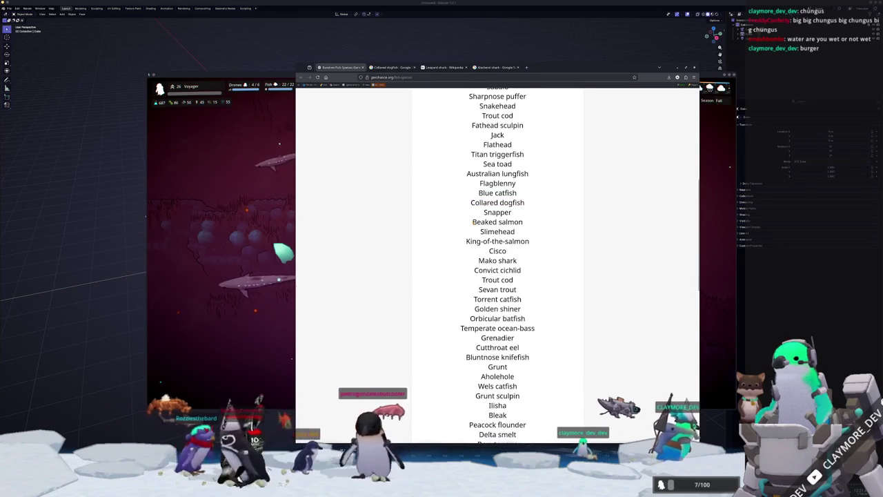
drag(473, 223, 523, 222)
right_click(519, 224)
click(542, 254)
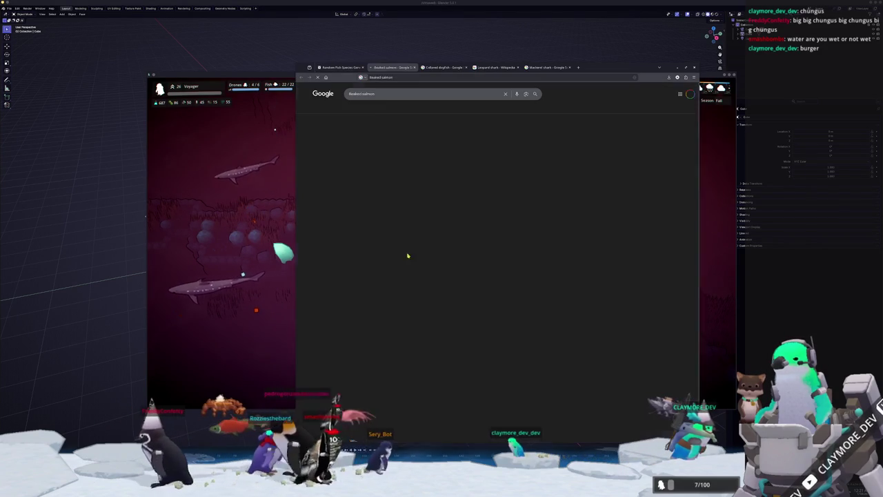
Show Beaked salmon image results and preview the first four thumbnails
click(383, 109)
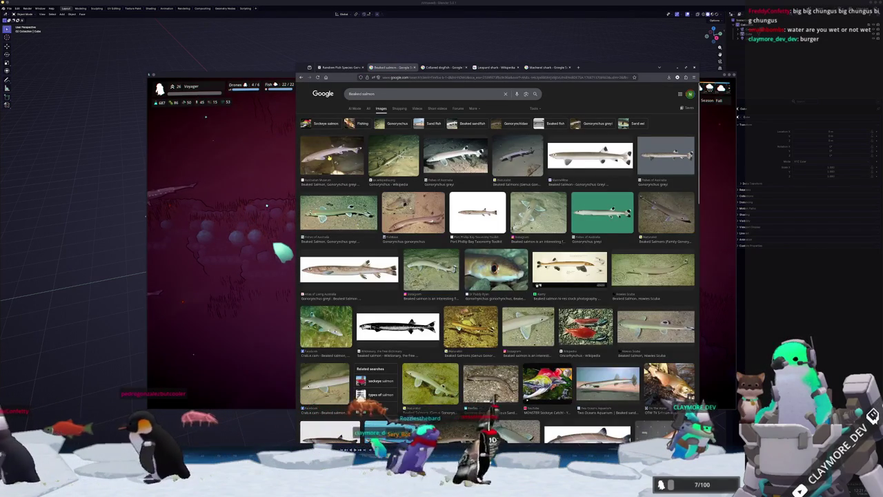
click(329, 158)
click(352, 216)
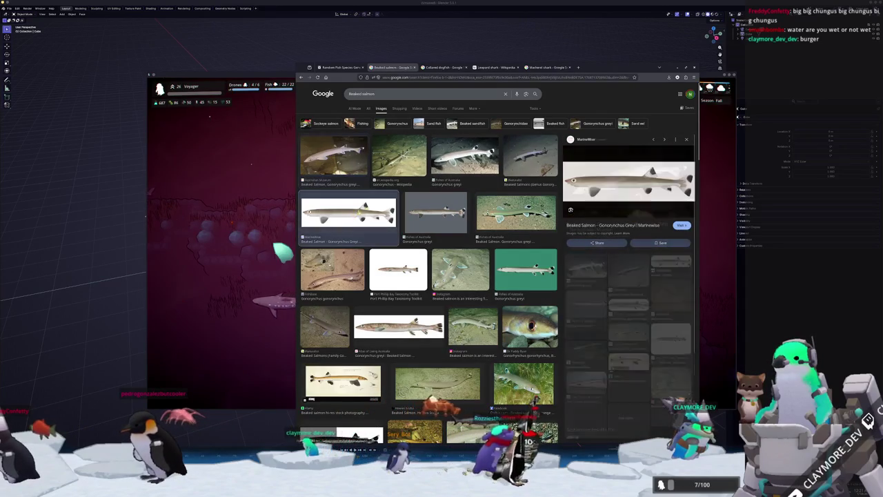
click(464, 158)
click(430, 218)
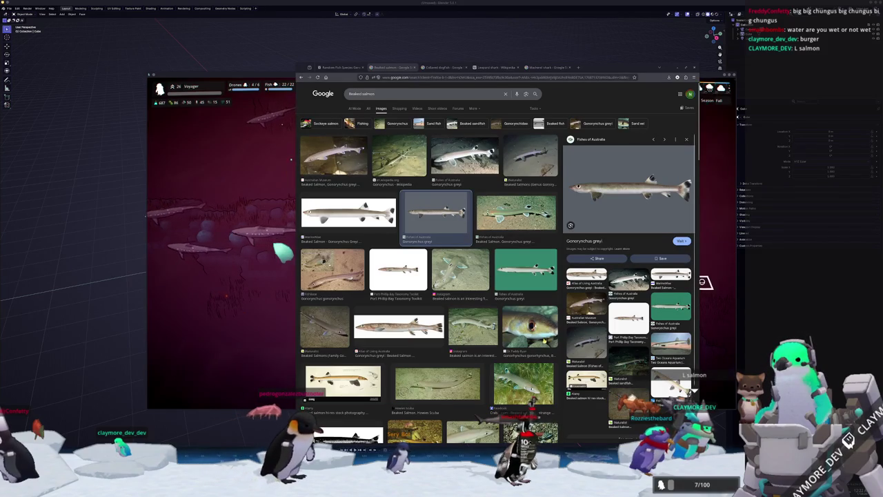
Preview the Port Phillip Bay, Marinewise and Australian Museum beaked salmon images and scroll the results
scroll(428, 263, down, 2)
scroll(442, 317, up, 2)
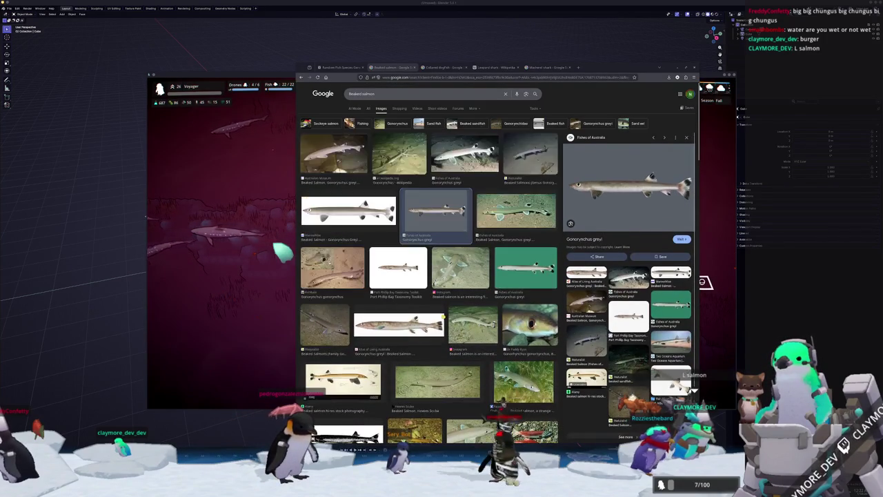
click(398, 272)
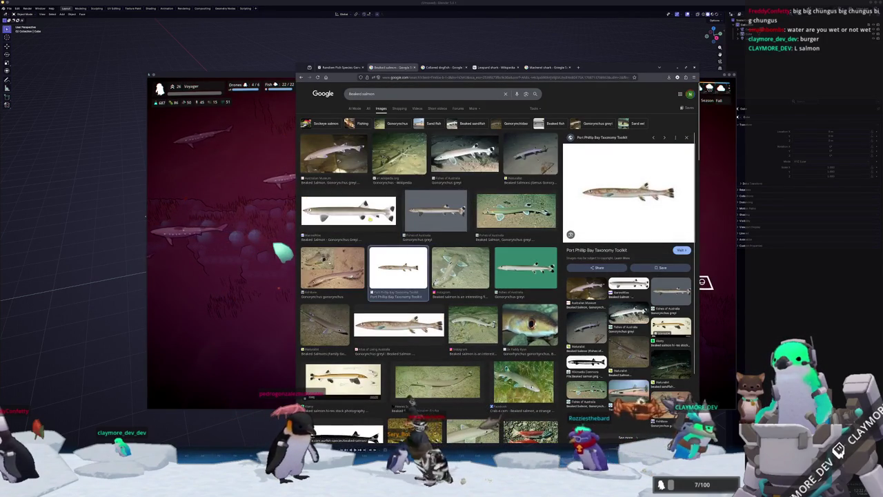
click(370, 218)
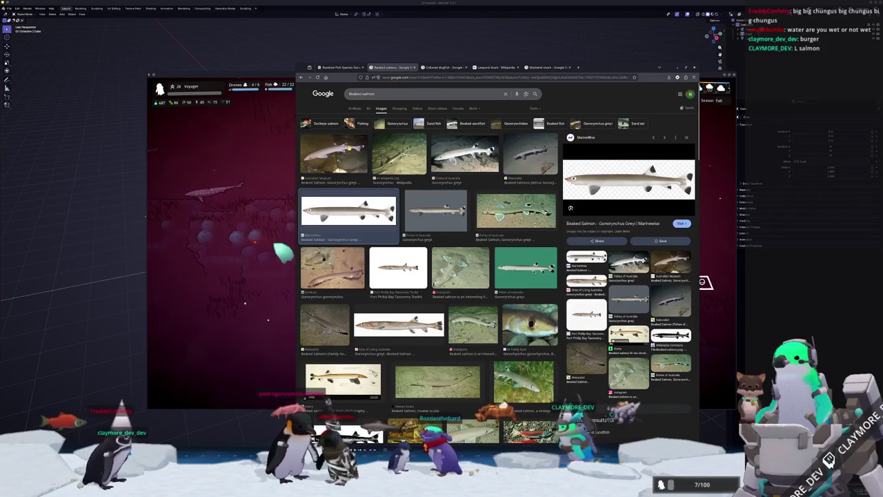
click(350, 147)
click(365, 202)
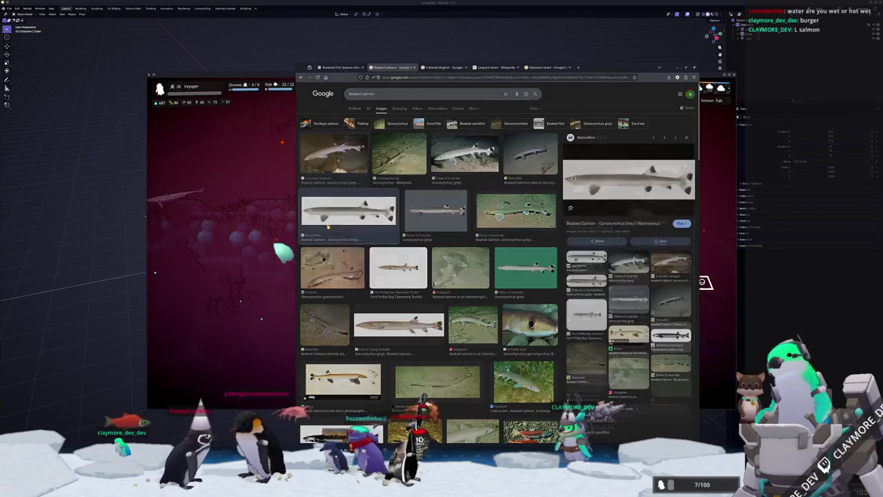
scroll(428, 276, down, 5)
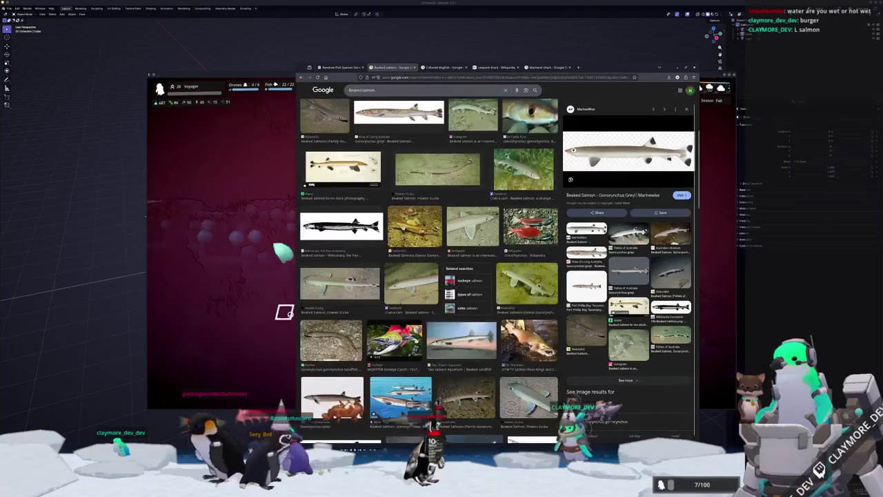
scroll(428, 276, down, 3)
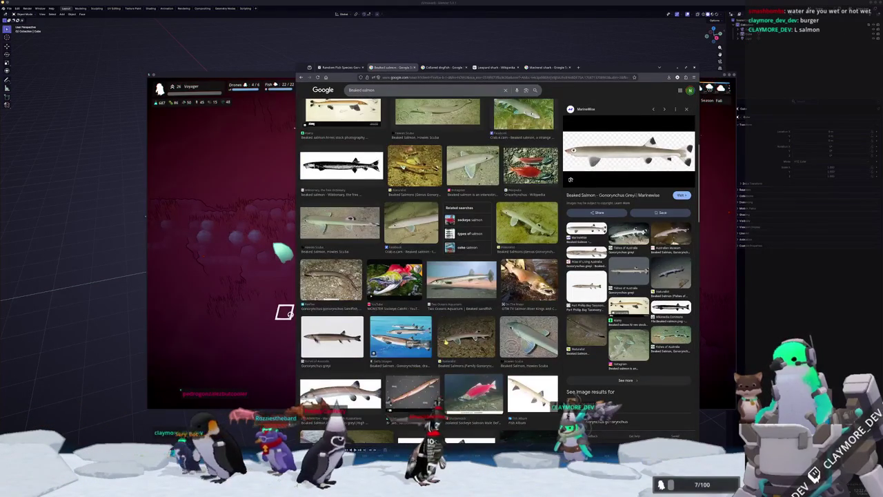
scroll(428, 276, down, 5)
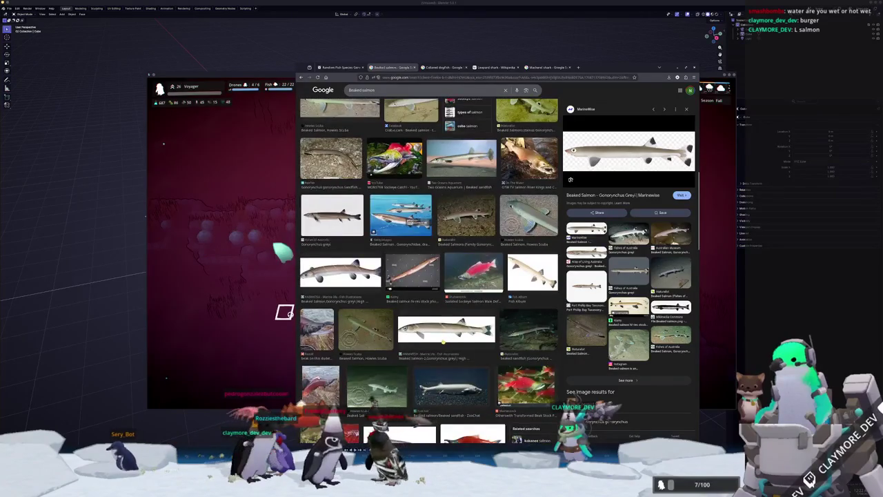
scroll(426, 343, up, 15)
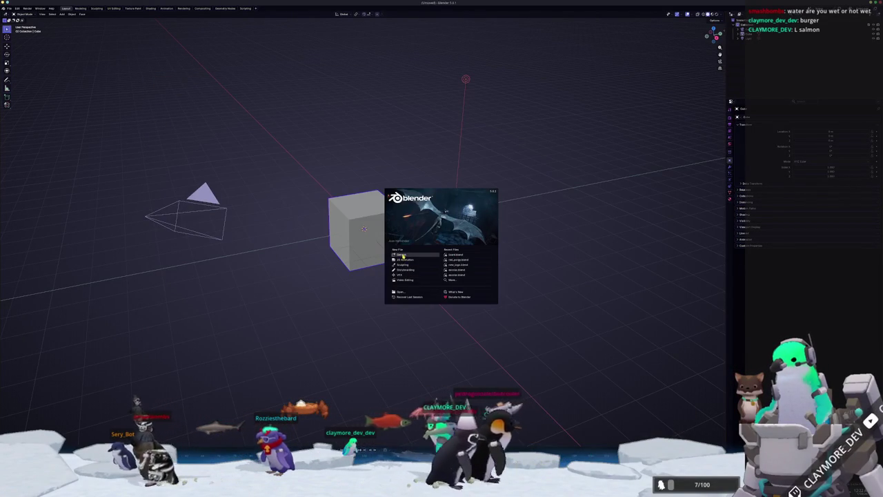
Start a new General scene and delete the default cube
click(403, 255)
key(x)
click(414, 264)
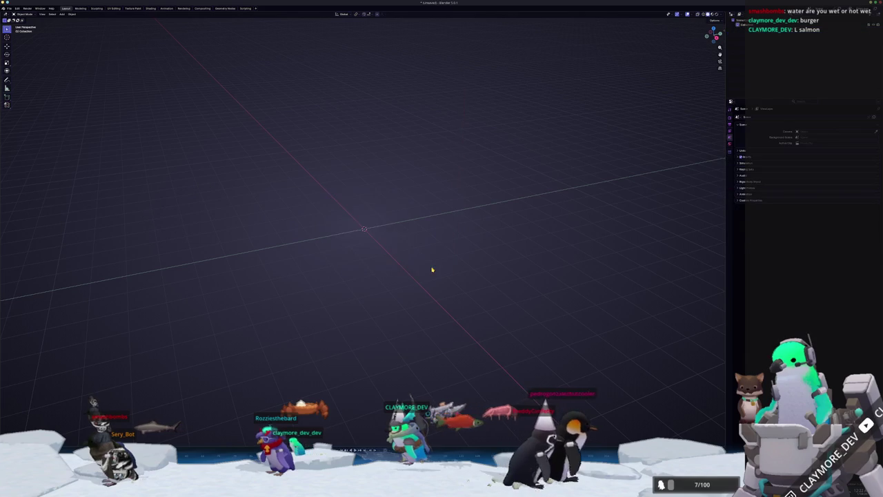
Save the scene as beaked_salmon.blend in a new godot/entities/fish/small/beaked_salmon folder
key(ctrl+o)
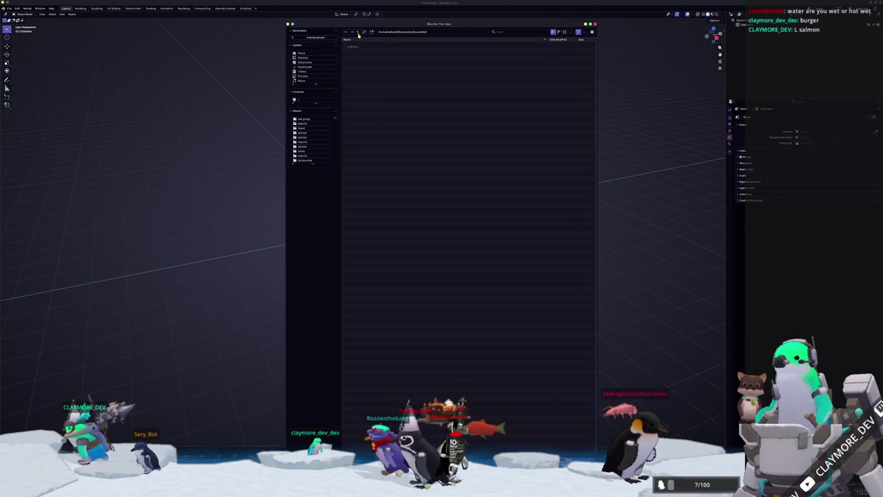
click(358, 33)
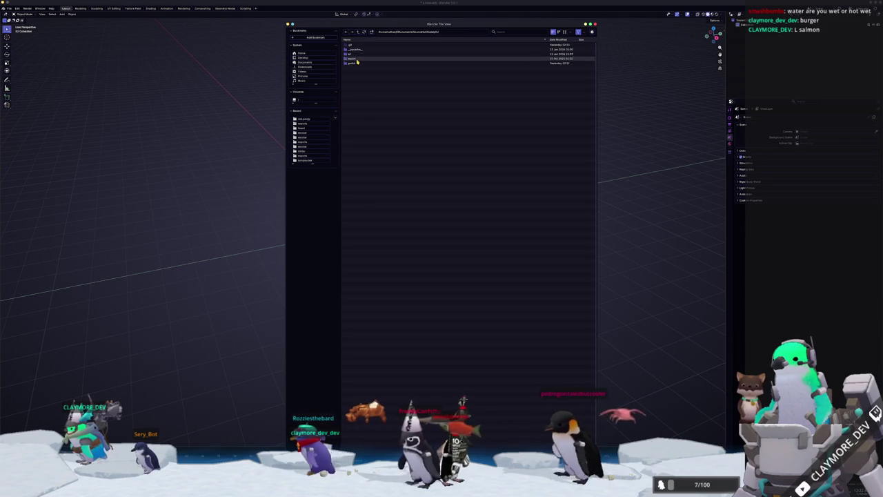
double_click(357, 63)
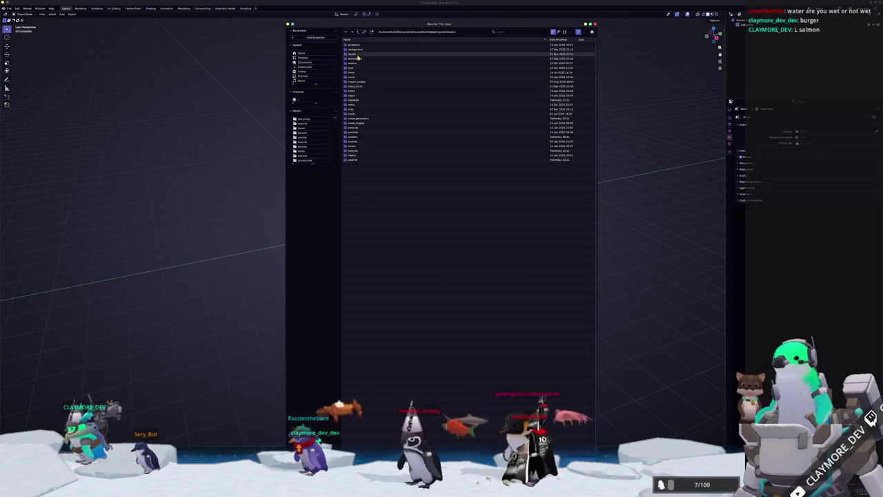
double_click(358, 59)
double_click(357, 52)
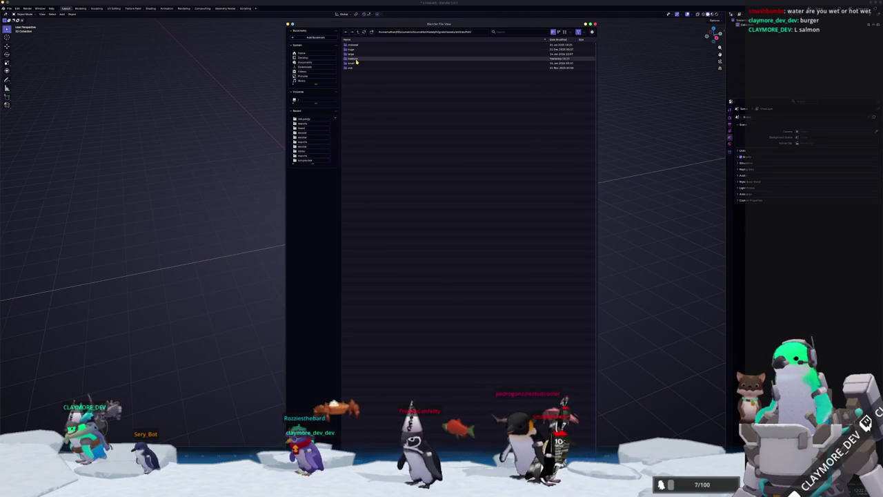
double_click(353, 60)
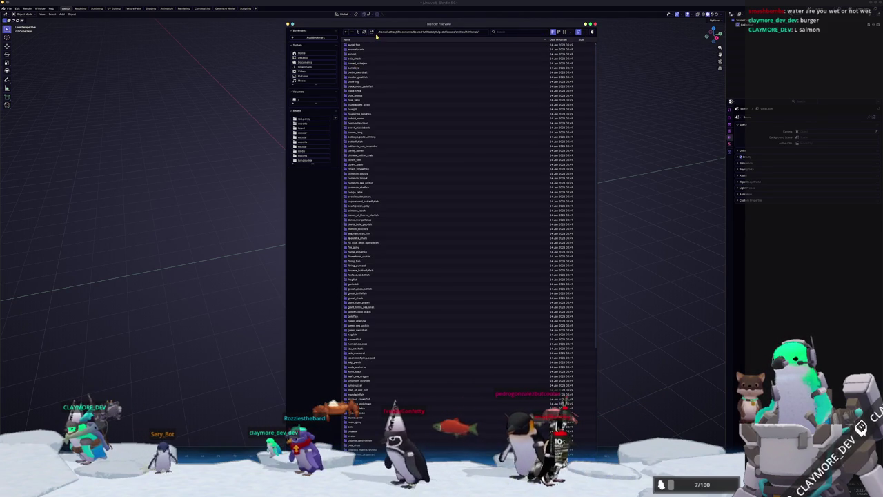
click(372, 32)
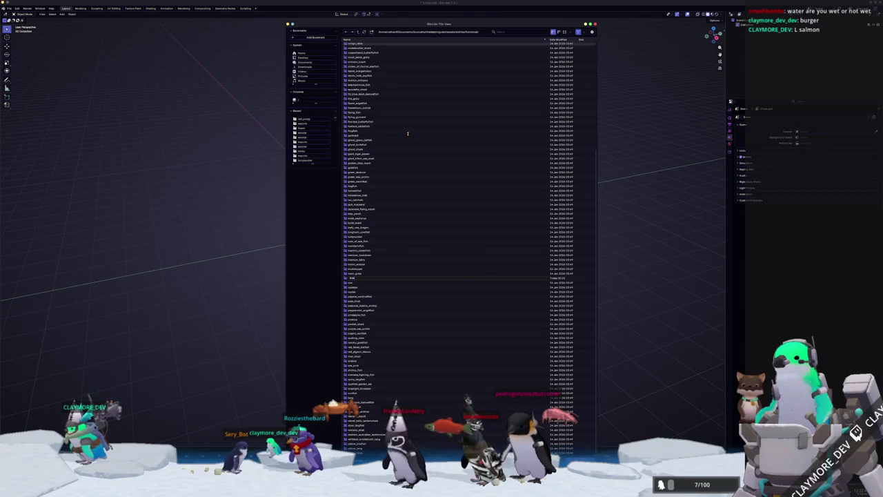
key(Return)
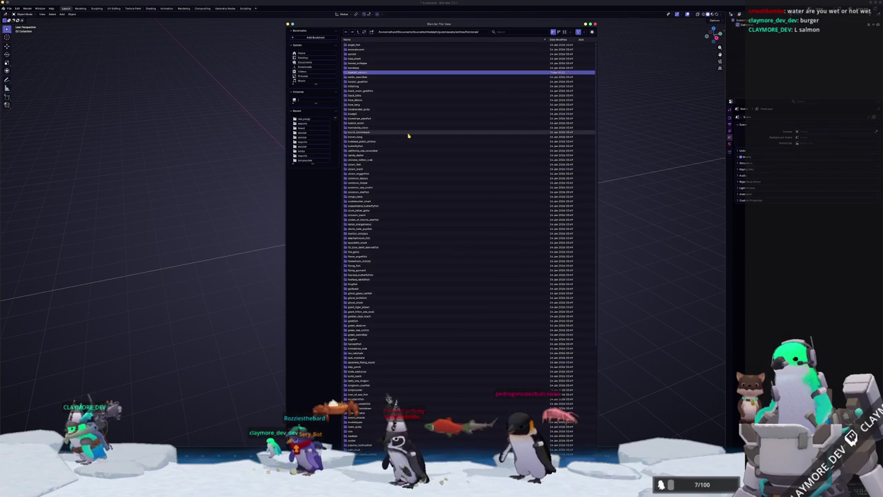
double_click(370, 73)
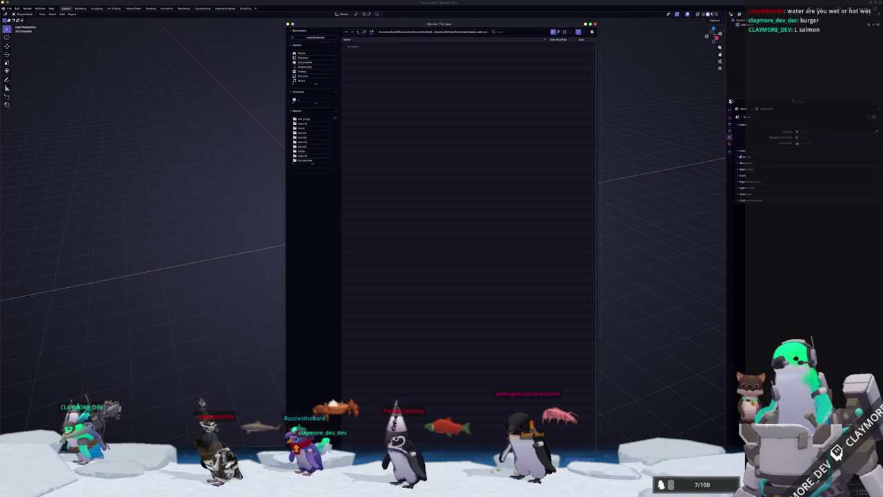
key(Return)
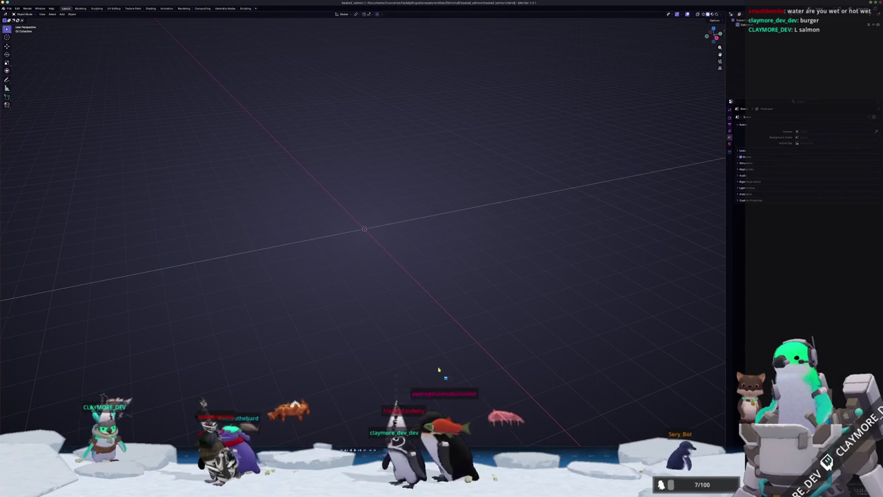
In Dolphin, browse to godot/assets/entities/fish/small/beaked_salmon
key(super+e)
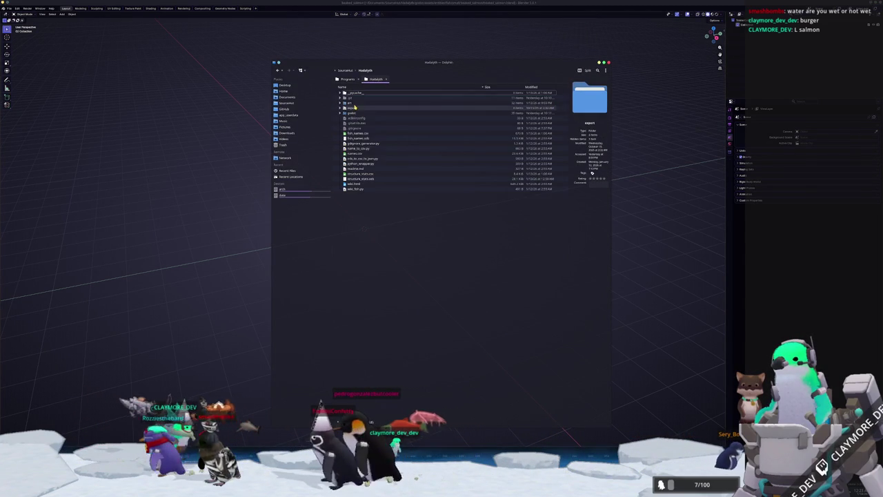
double_click(352, 113)
double_click(352, 112)
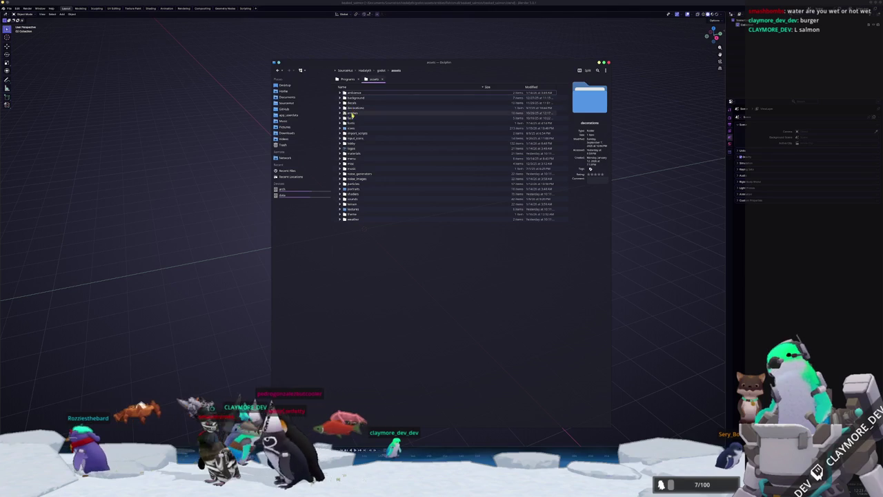
double_click(352, 112)
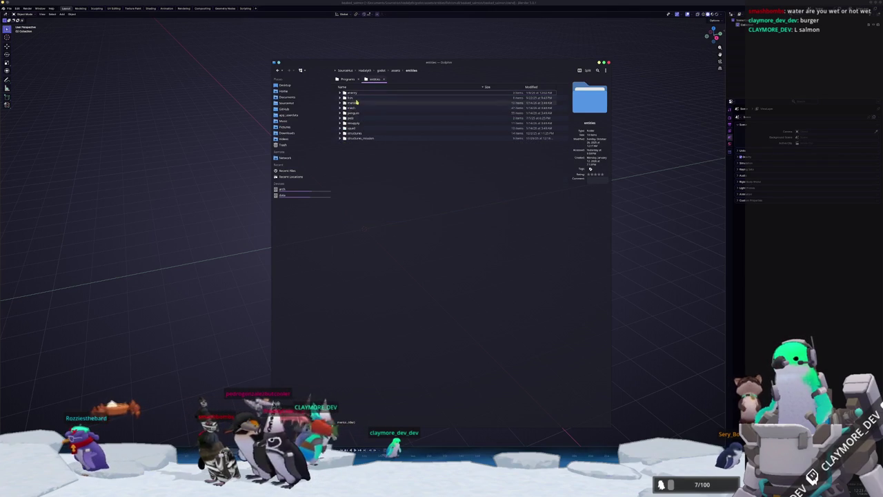
double_click(353, 113)
double_click(355, 112)
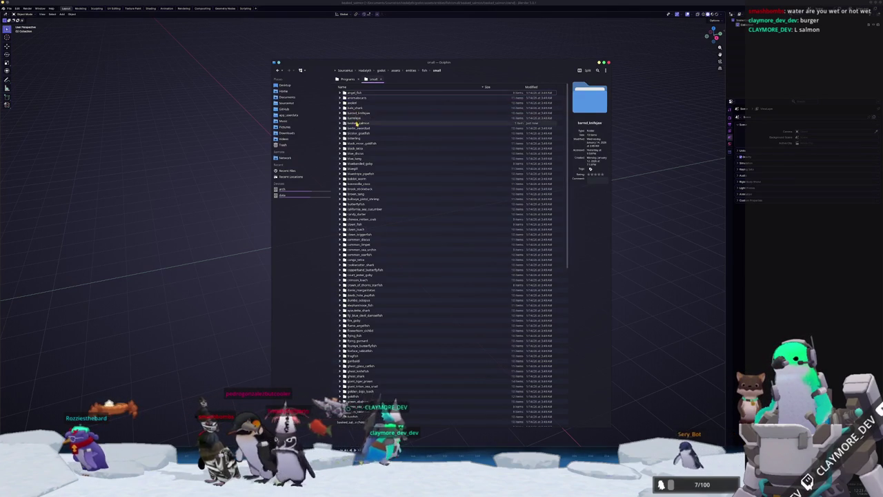
double_click(357, 123)
Create a references folder inside beaked_salmon and open it
right_click(357, 126)
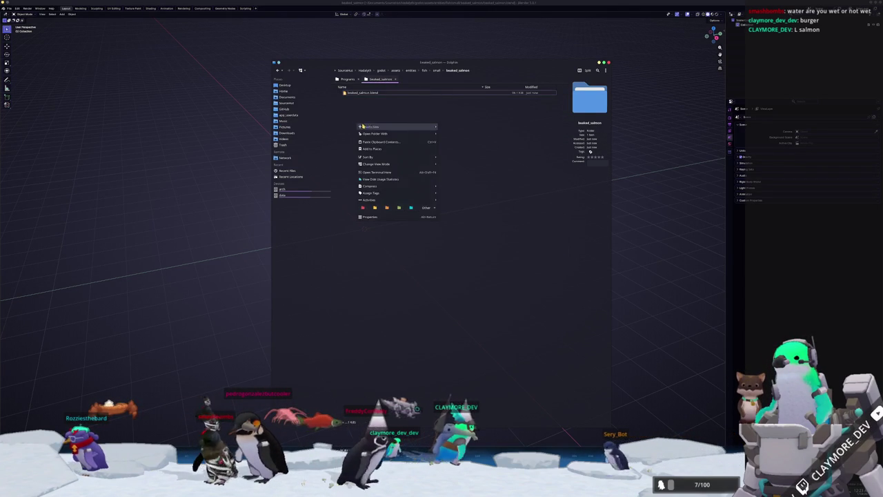
click(445, 128)
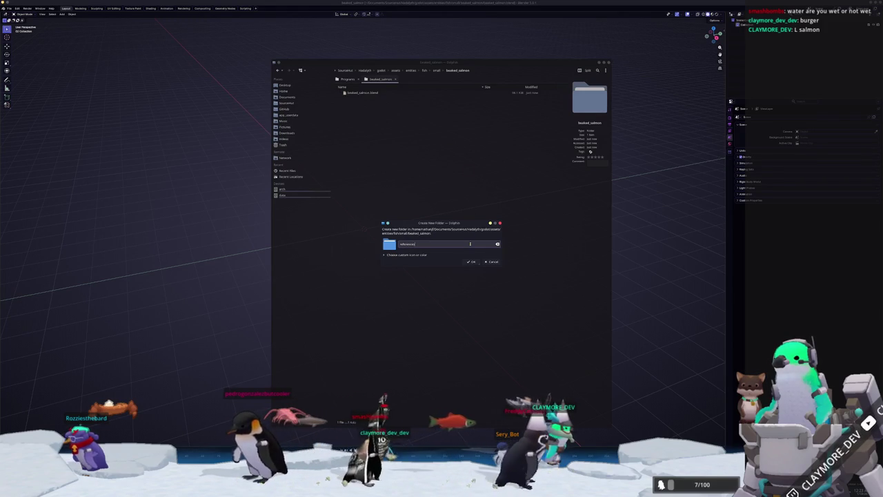
click(472, 261)
double_click(361, 95)
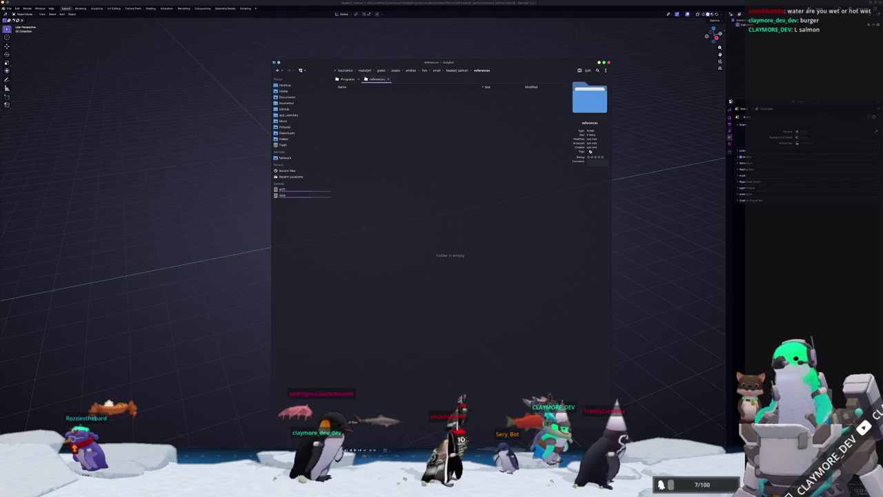
key(alt+Tab)
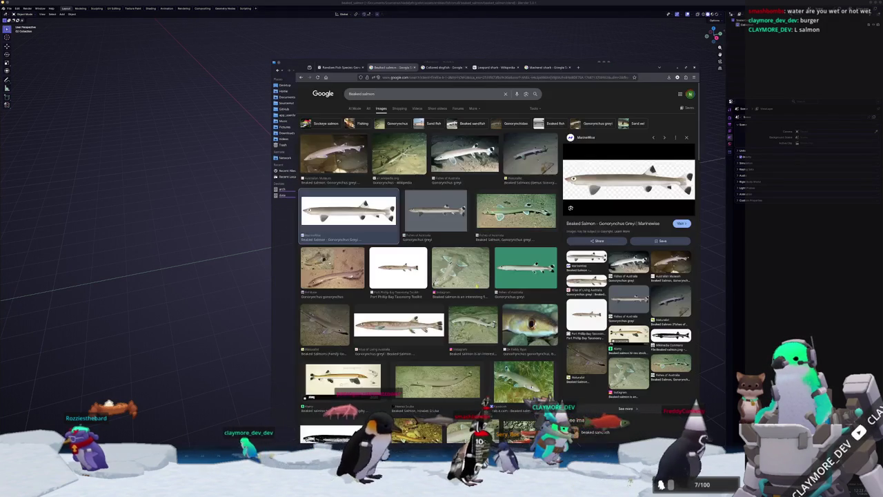
Save the Marinewise beaked salmon image into the references folder
drag(607, 67, 764, 96)
right_click(790, 214)
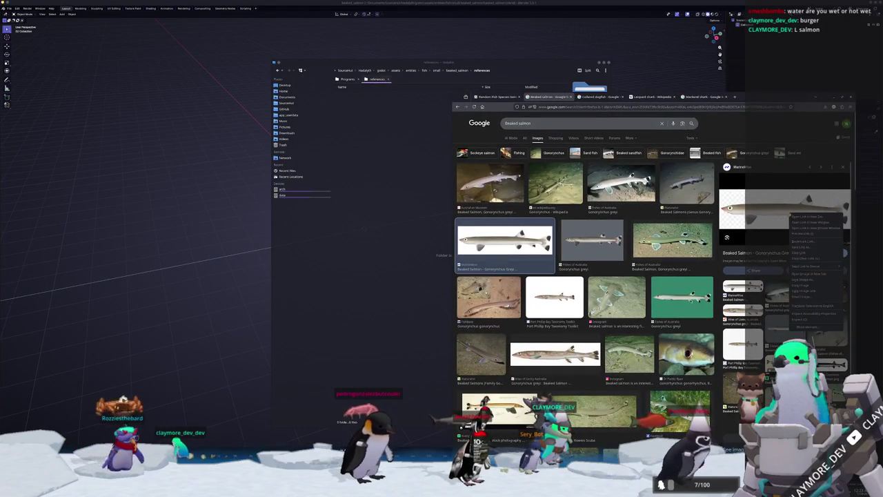
click(804, 216)
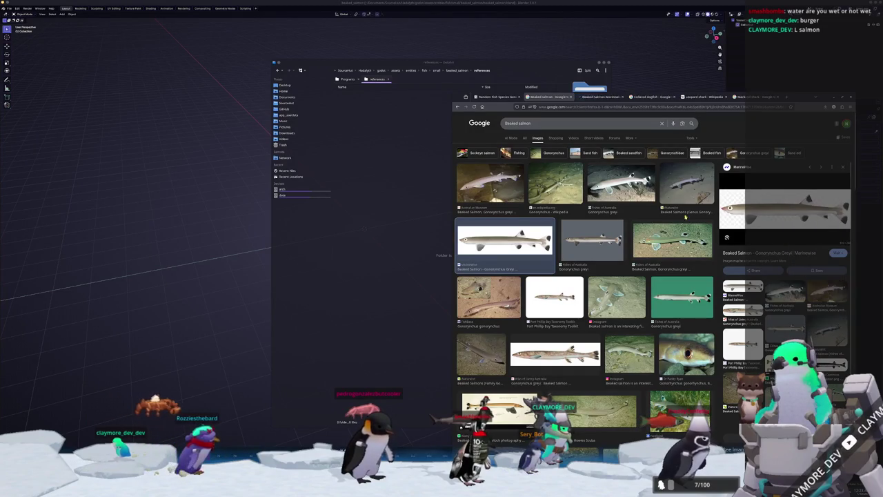
click(592, 99)
drag(642, 291, 385, 213)
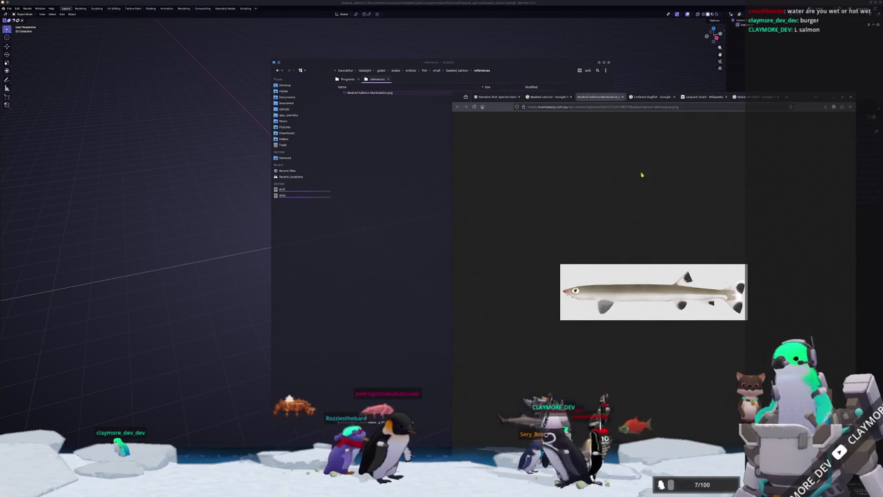
Copy the Australian Museum underwater photo into references and drop it into the Blender scene
click(559, 98)
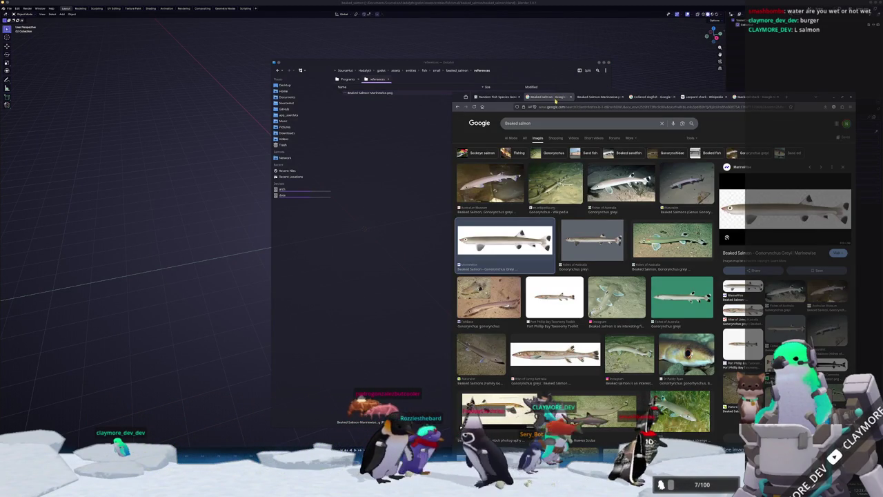
click(496, 189)
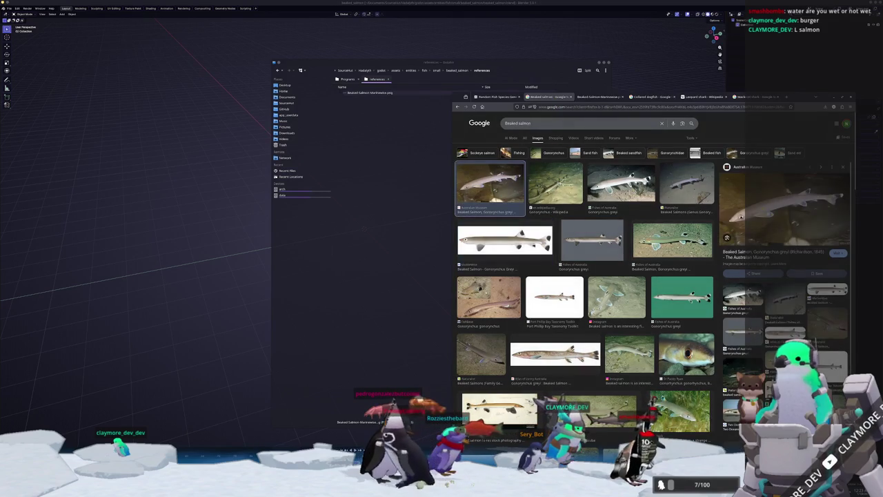
right_click(776, 217)
click(787, 276)
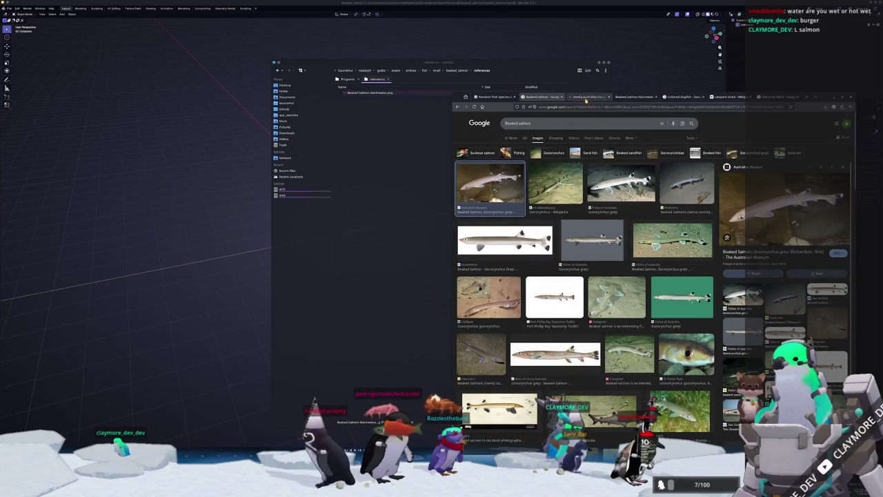
click(586, 97)
drag(651, 286, 411, 251)
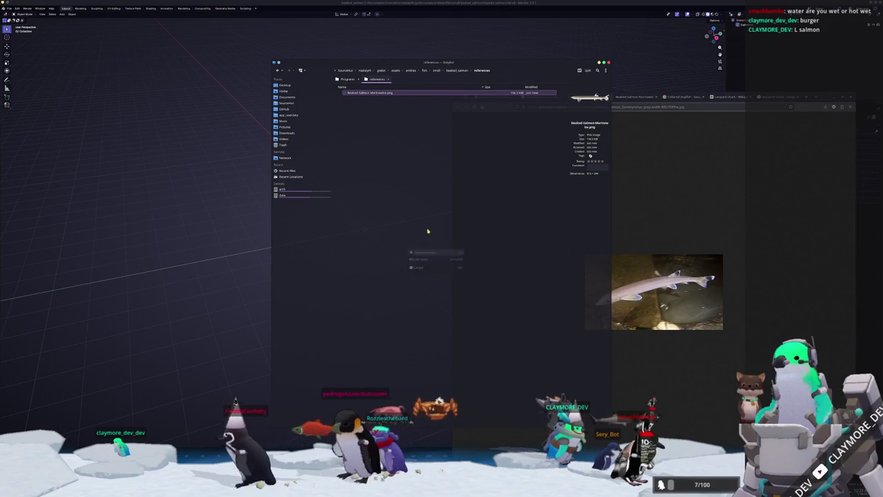
click(421, 253)
mouse_move(385, 93)
mouse_down()
mouse_move(221, 145)
mouse_move(273, 178)
mouse_up()
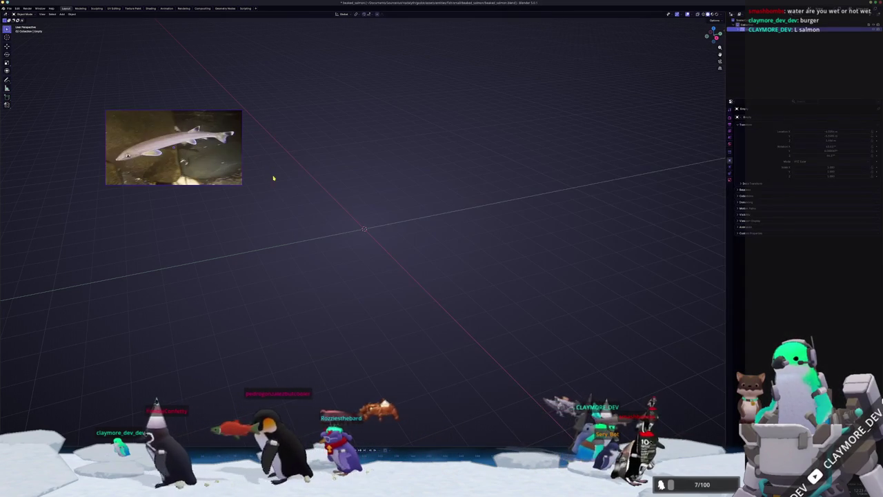
Add the Marinewise side-view picture to the Blender scene beside the underwater photo
key(alt+Tab)
mouse_move(375, 99)
mouse_down()
mouse_move(215, 232)
mouse_move(171, 238)
mouse_move(317, 150)
mouse_move(372, 148)
mouse_up()
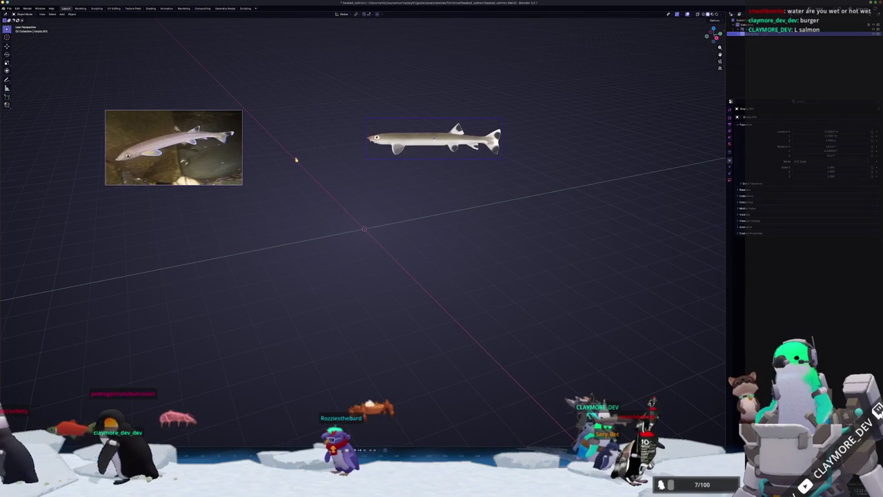
key(g)
click(423, 203)
scroll(414, 177, up, 1)
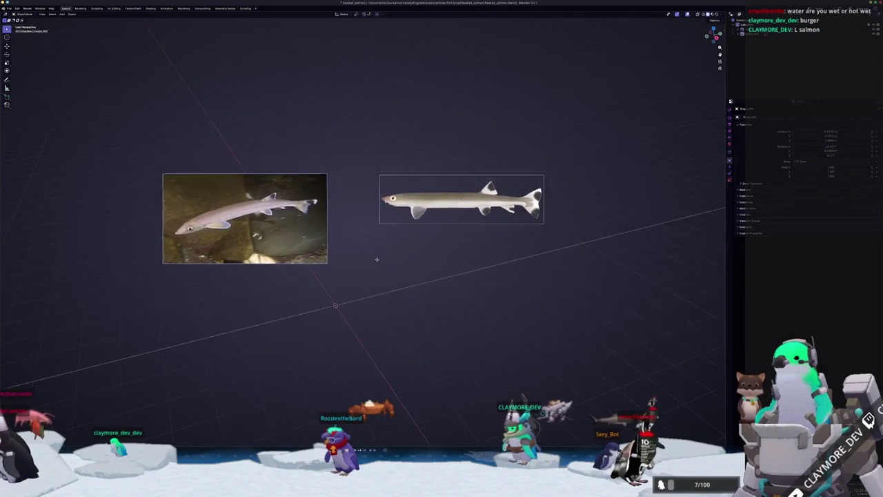
scroll(375, 254, up, 3)
scroll(373, 253, down, 2)
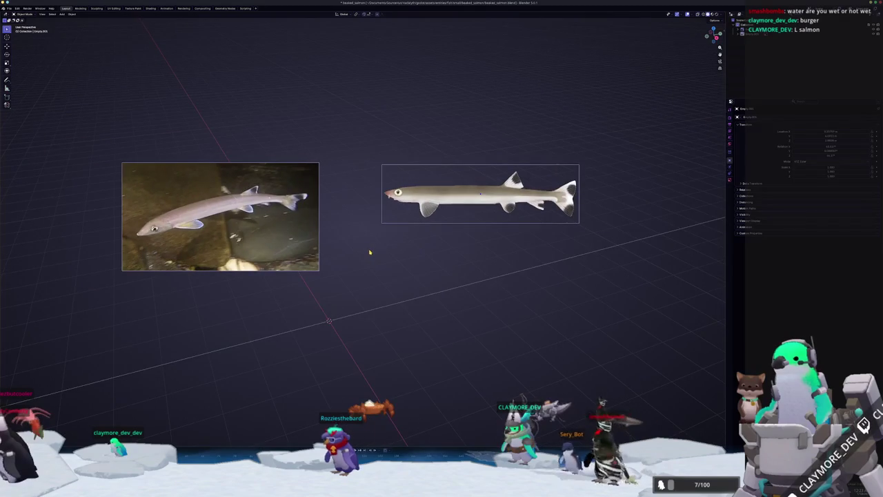
Open the lizard wizard character file from Open Recent and view it from below
click(9, 8)
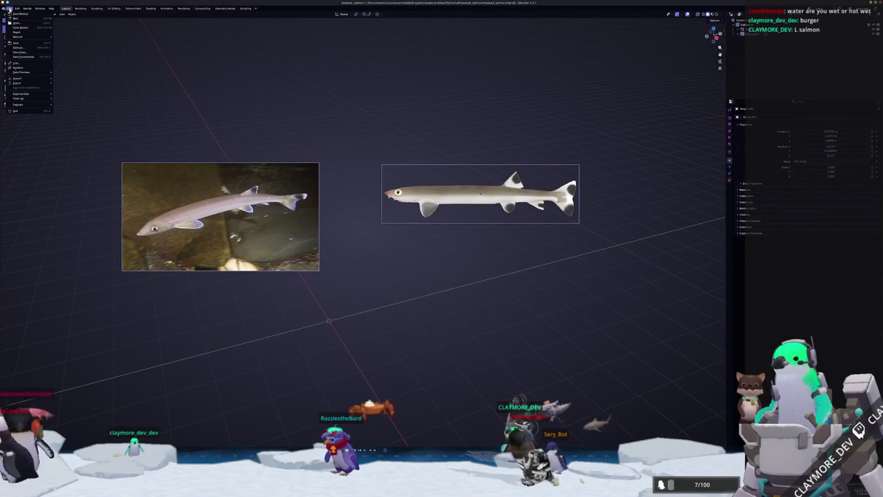
mouse_move(22, 27)
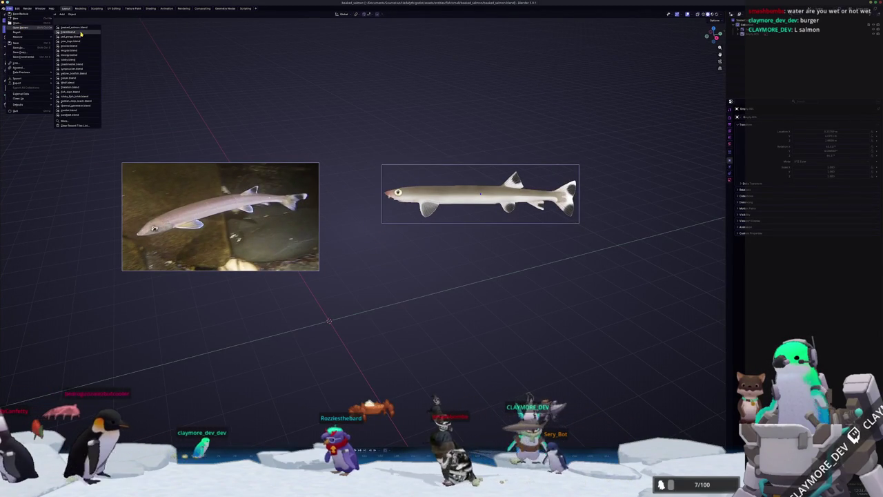
click(78, 41)
mouse_move(327, 285)
mouse_down()
mouse_move(334, 179)
mouse_move(386, 138)
mouse_up()
Enter Edit Mode on the lizard body in X-ray, show the sketch reference, and duplicate the leg faces
key(Tab)
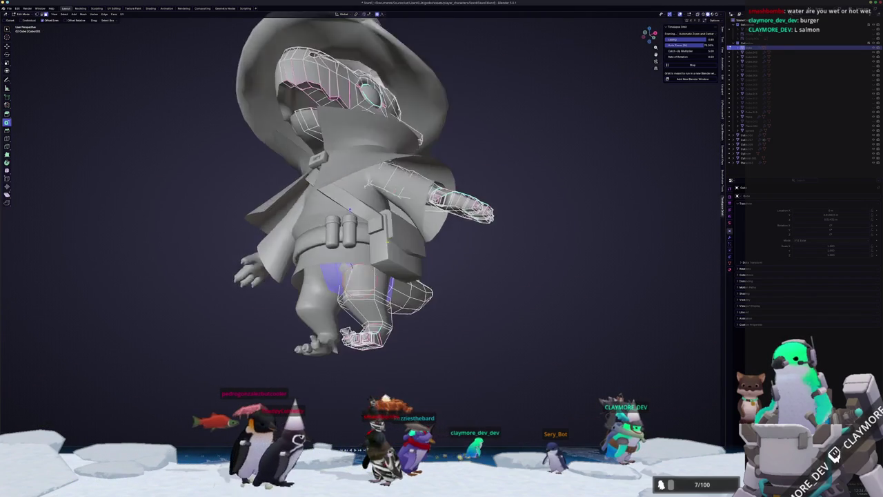
key(alt+z)
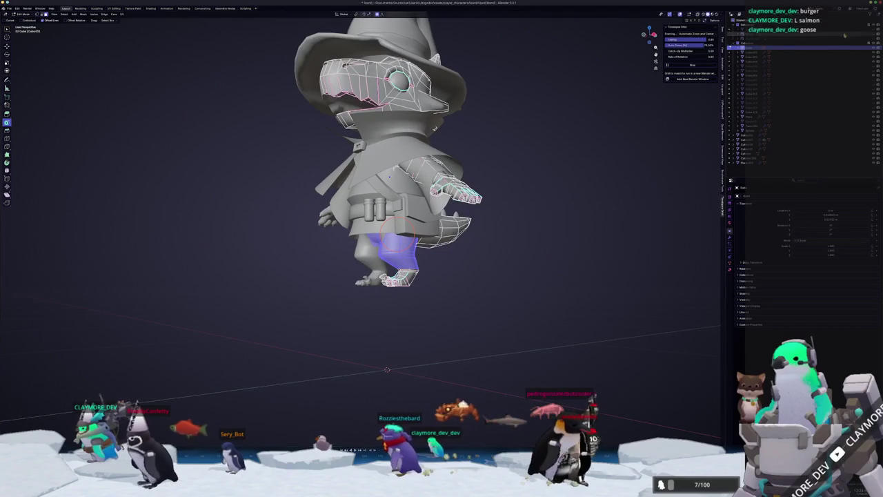
click(872, 35)
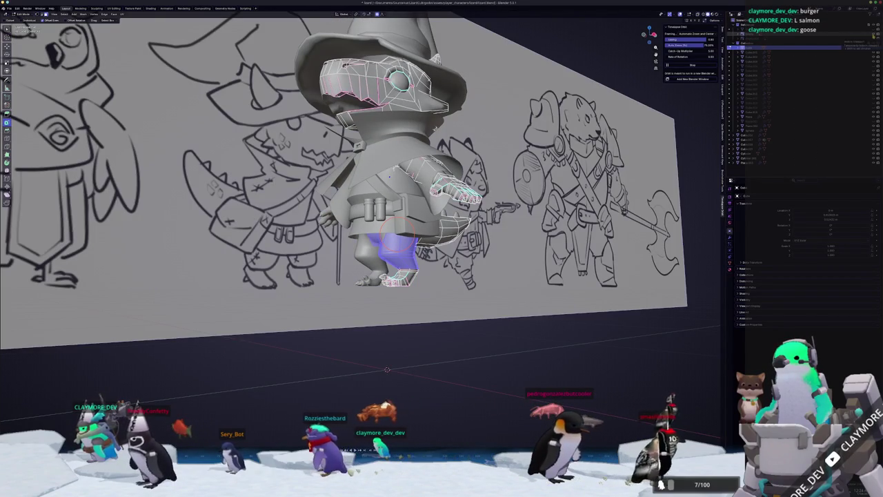
key(shift+d)
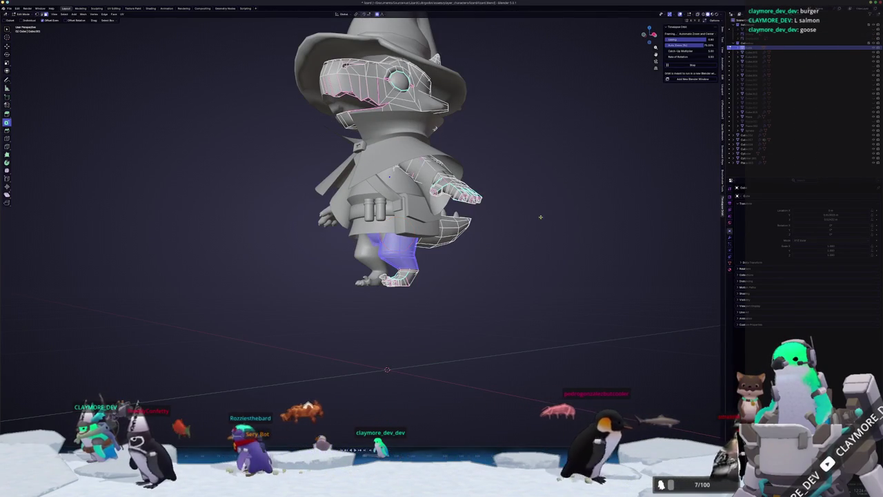
Keep the duplicated leg faces in place and separate them into a new shorts object
right_click(563, 237)
right_click(564, 237)
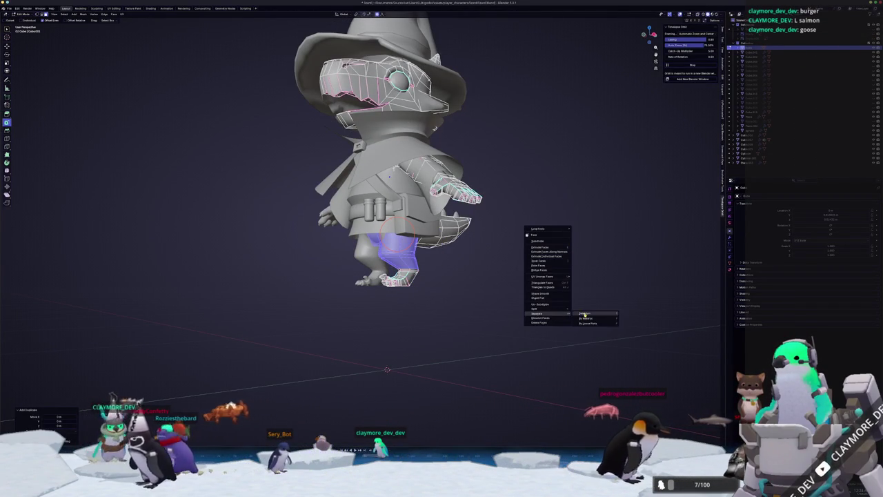
click(582, 314)
key(Tab)
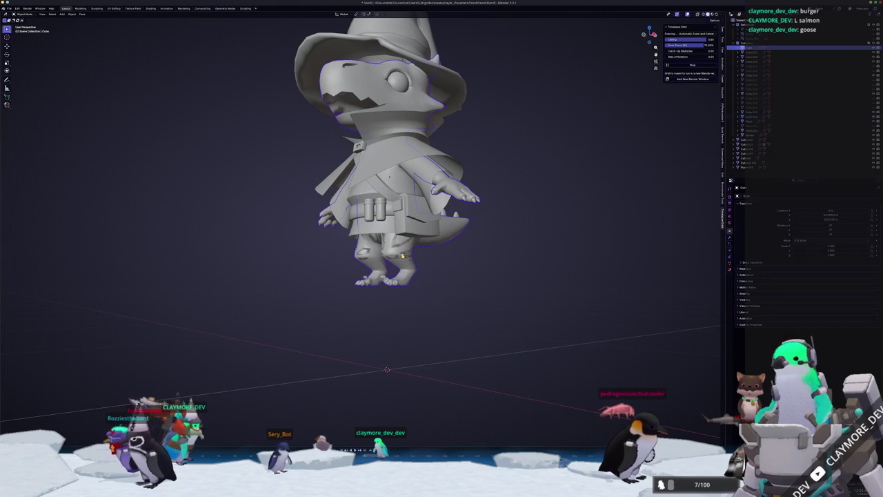
key(g)
key(x)
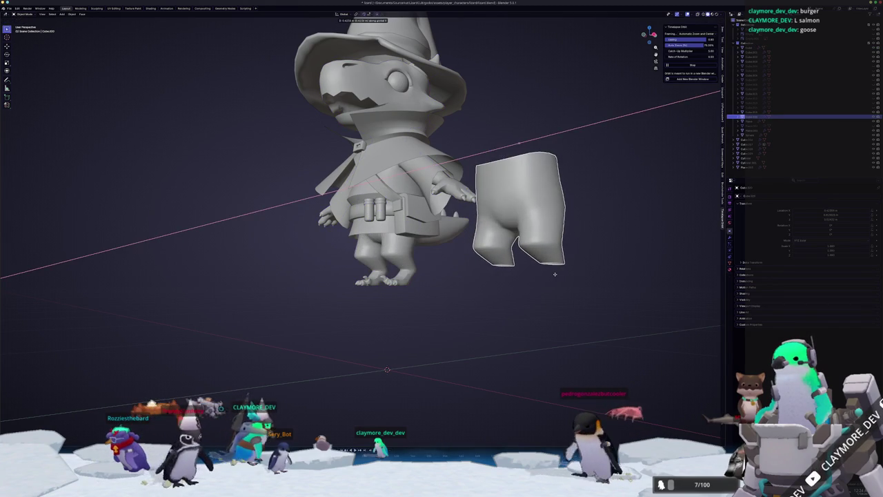
right_click(555, 274)
Fatten all the shorts' faces outward and scale them to sit over the legs
key(Tab)
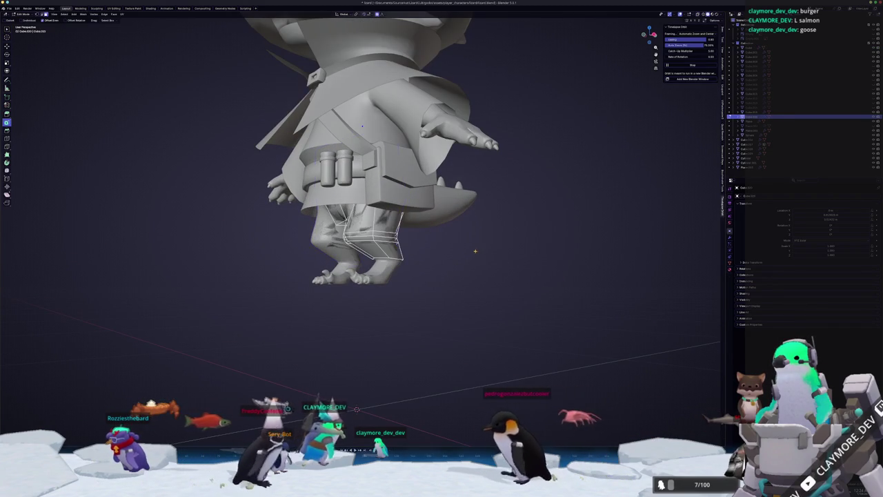
key(a)
scroll(468, 251, up, 2)
key(alt+s)
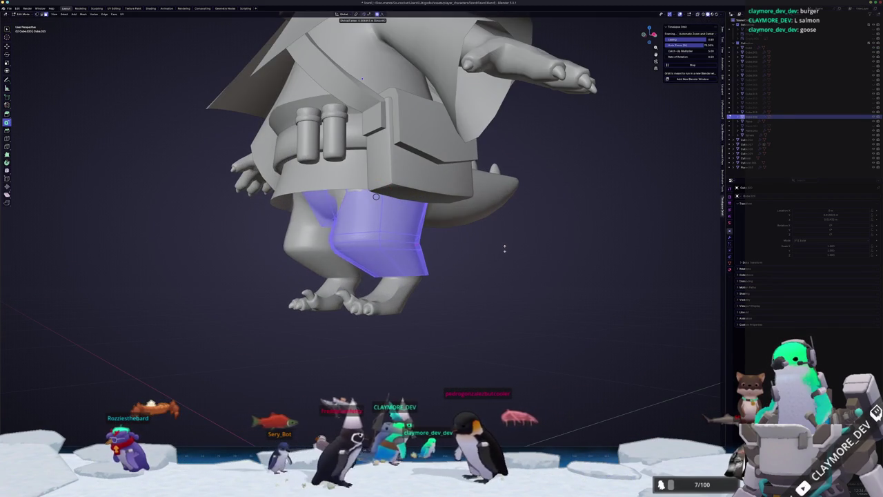
click(443, 270)
mouse_move(420, 276)
mouse_down()
mouse_move(469, 258)
mouse_move(397, 275)
mouse_move(448, 250)
mouse_up()
click(466, 255)
key(Tab)
Edge-slide a loop along the shorts to adjust their length
key(Tab)
drag(333, 214, 336, 343)
key(g)
key(g)
click(359, 247)
mouse_move(359, 246)
mouse_down()
mouse_move(356, 261)
mouse_move(349, 200)
mouse_up()
key(Tab)
key(Tab)
Fatten the shorts' waistband faces, then preview the shorts with their modifiers shown
click(343, 163)
drag(318, 166, 389, 176)
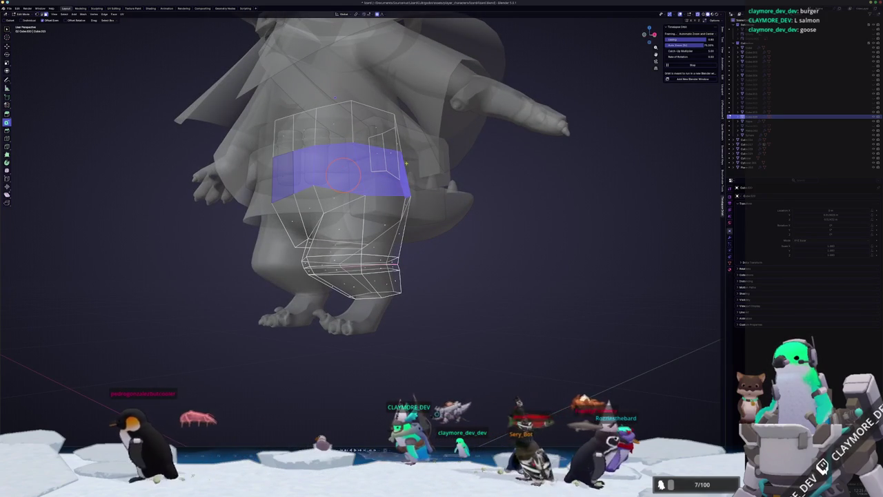
key(alt+z)
mouse_move(350, 153)
mouse_down()
mouse_move(383, 141)
mouse_move(301, 172)
mouse_up()
click(381, 141)
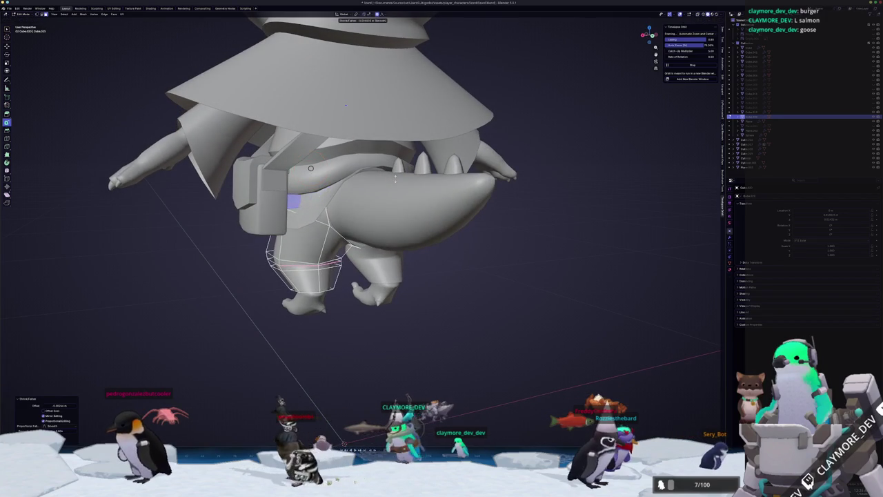
mouse_move(345, 105)
mouse_down()
mouse_move(361, 147)
mouse_move(363, 229)
mouse_up()
key(Tab)
click(730, 237)
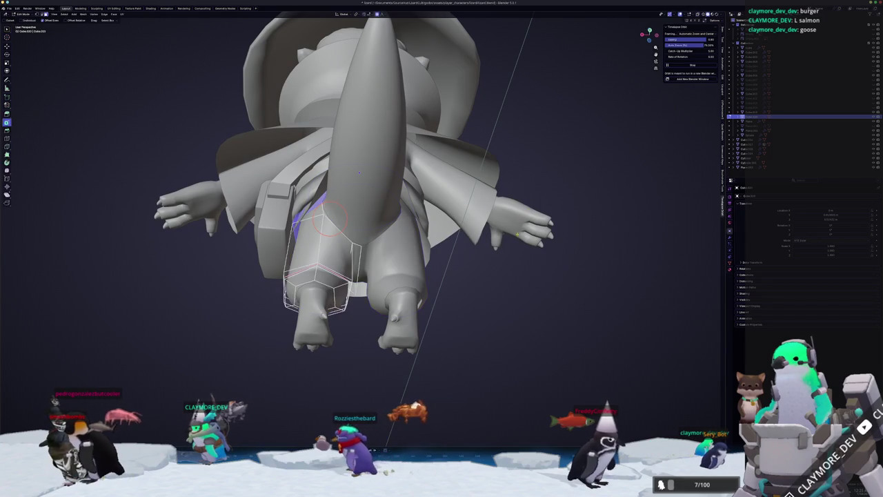
In right side view, scale and move the shorts' leg vertices to reshape the leg
scroll(422, 226, up, 3)
drag(421, 226, 481, 208)
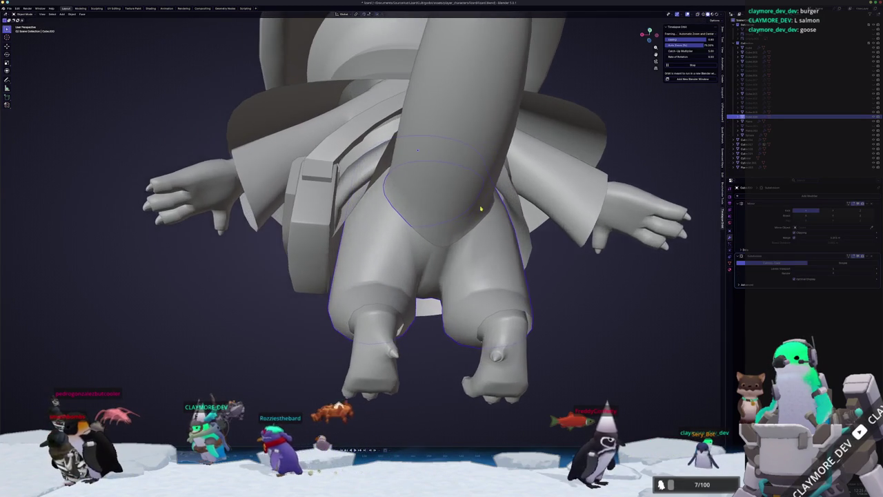
key(Tab)
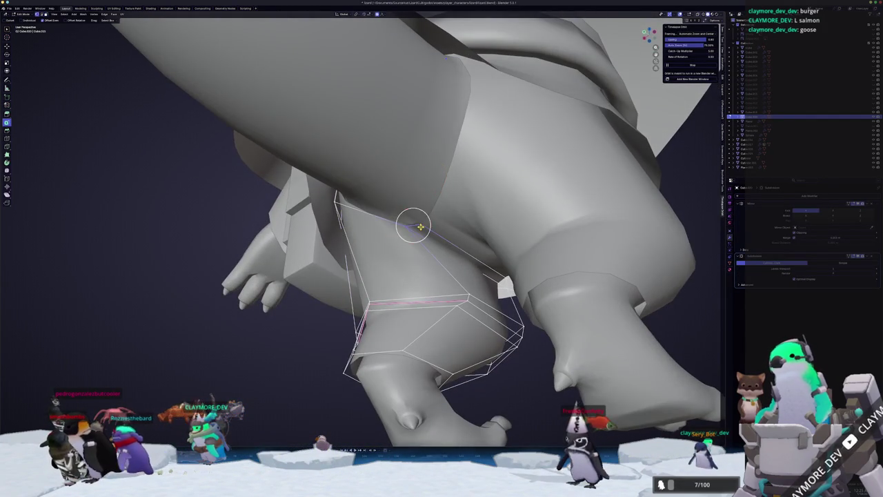
drag(420, 227, 432, 211)
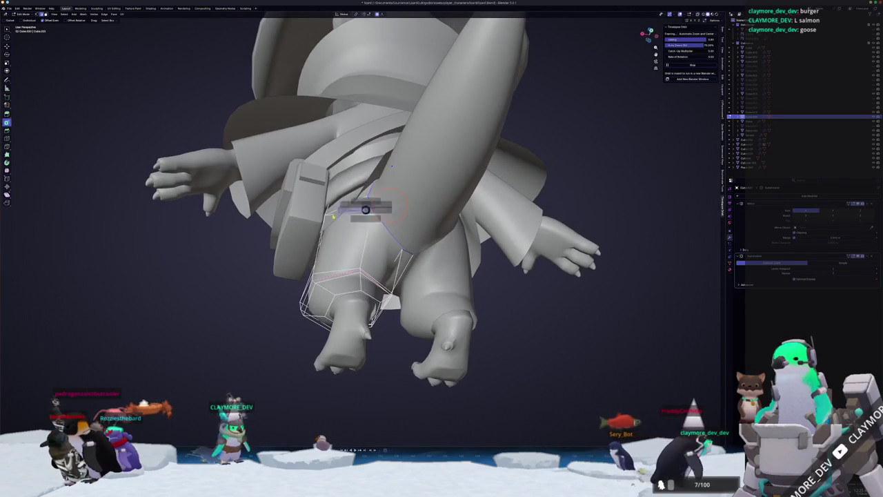
key(Tab)
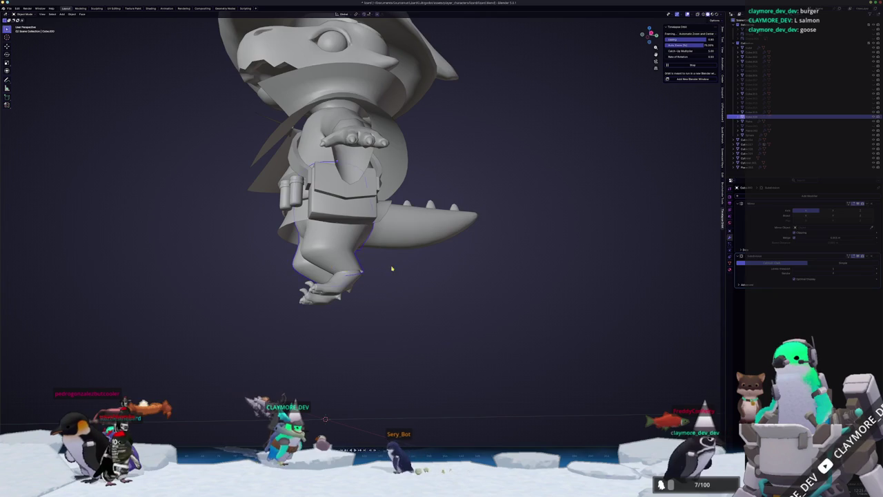
key(Tab)
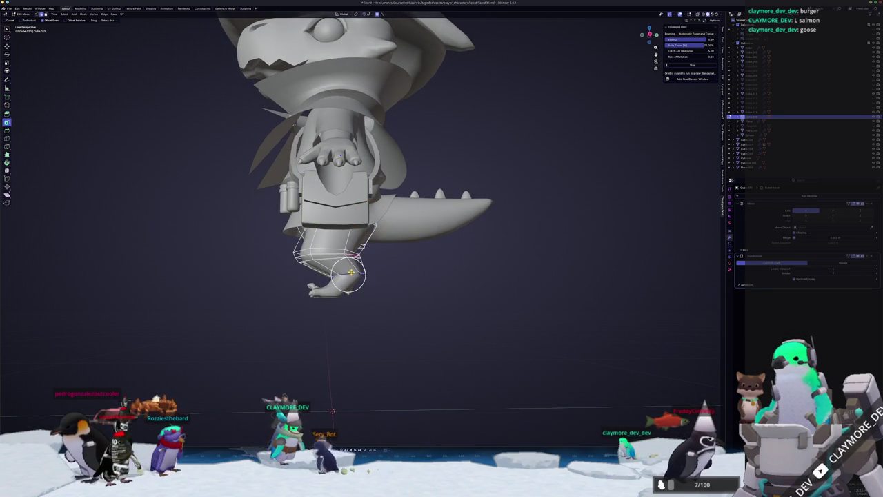
key(KP_3)
click(393, 255)
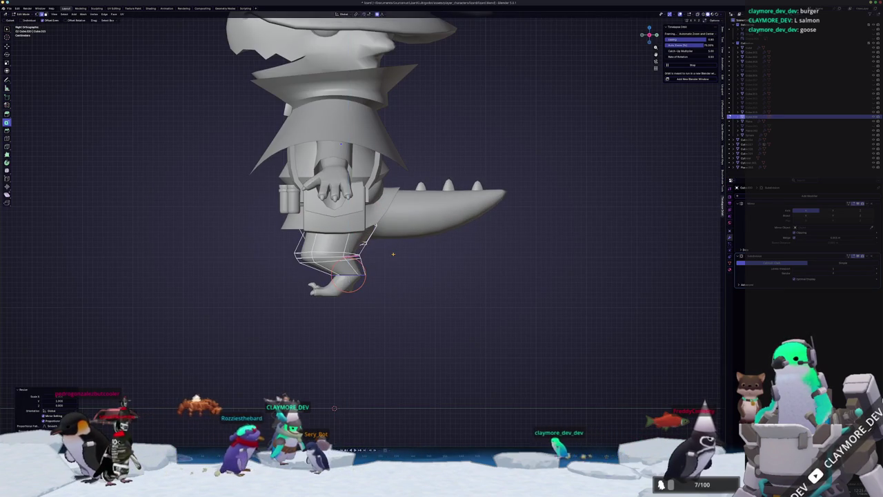
key(r)
key(g)
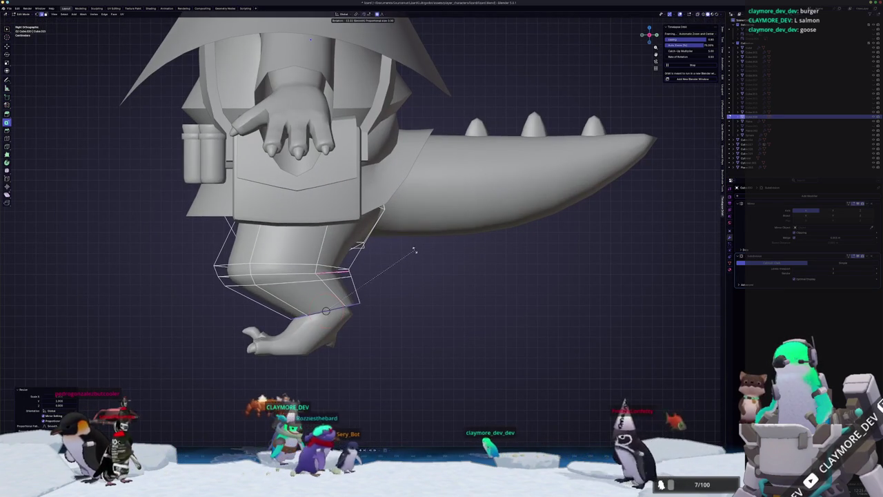
click(412, 269)
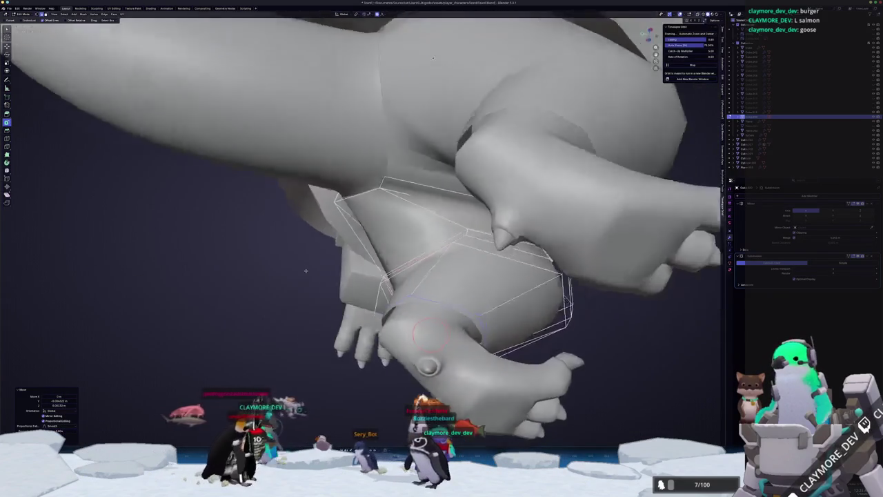
key(Tab)
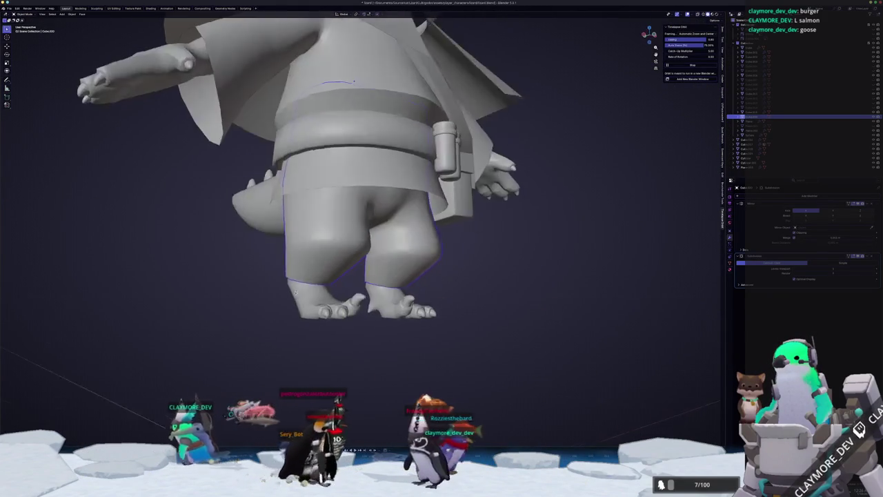
Inset and fatten the shorts leg faces, then pick a vertex on the hip mesh
key(Tab)
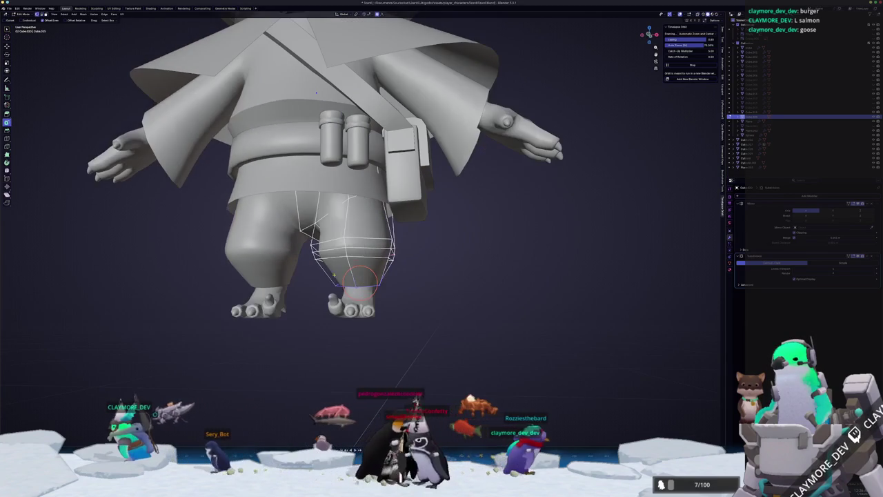
key(i)
click(354, 284)
click(349, 199)
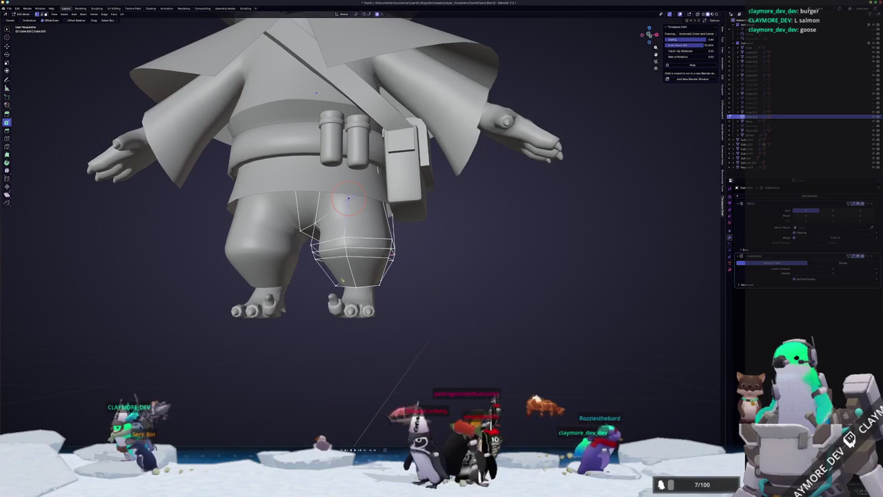
key(Tab)
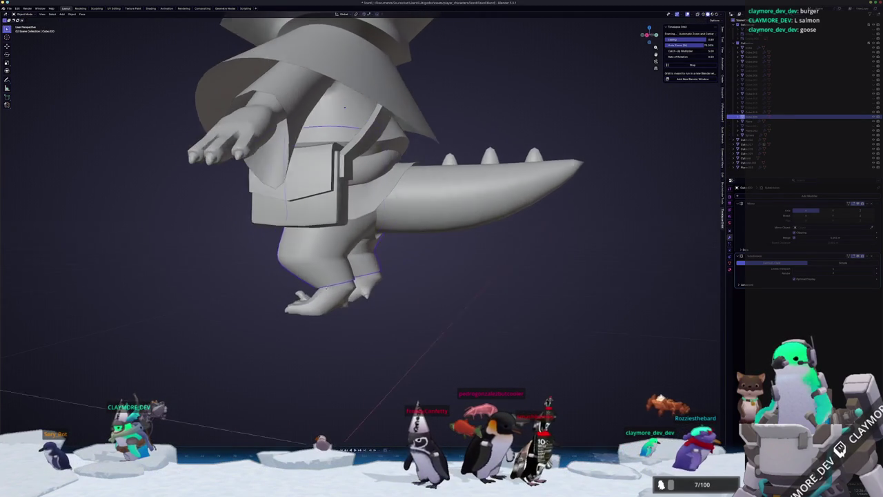
key(Tab)
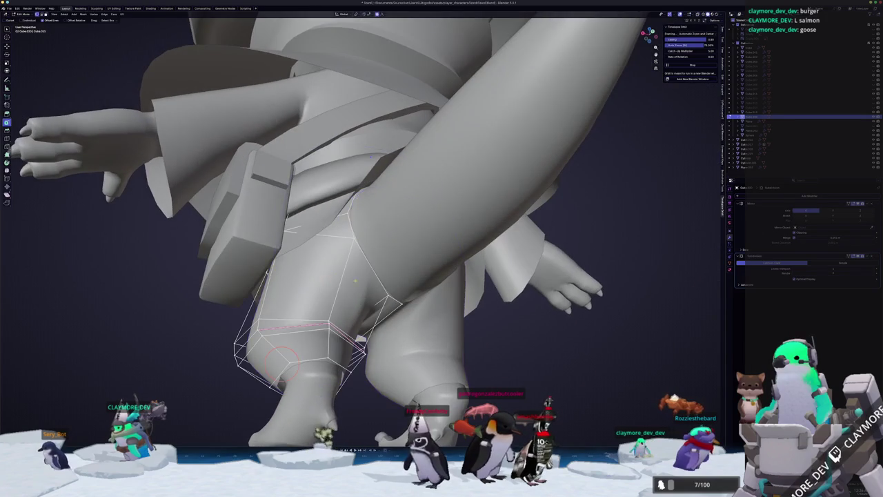
key(alt+z)
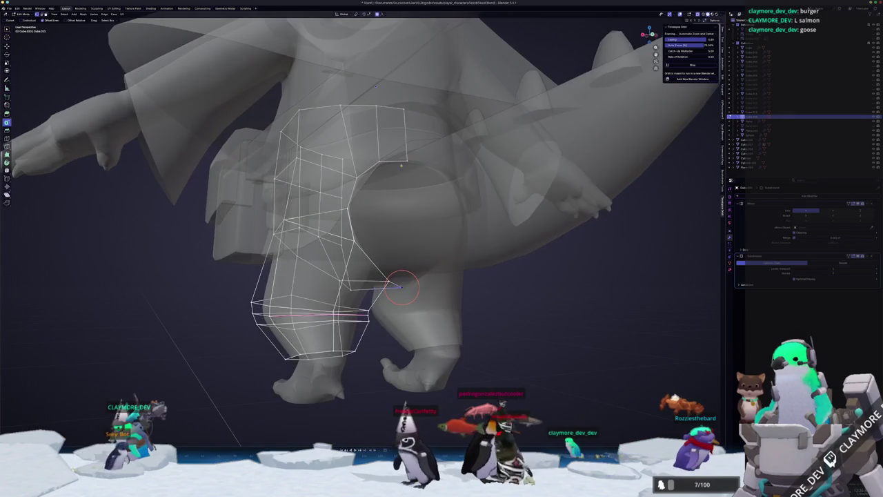
key(alt+z)
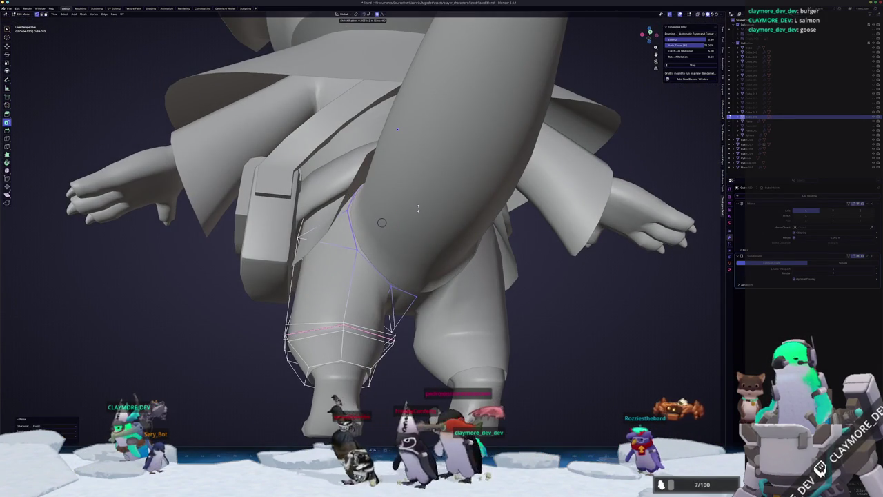
click(418, 207)
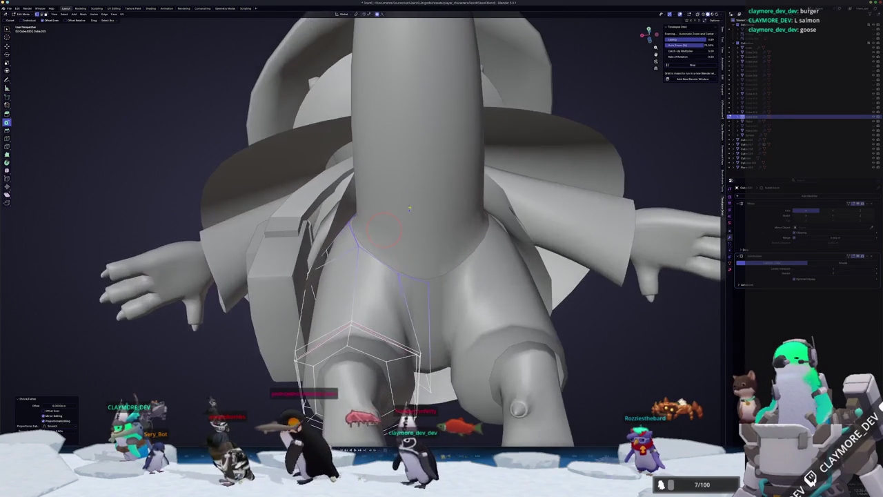
click(428, 283)
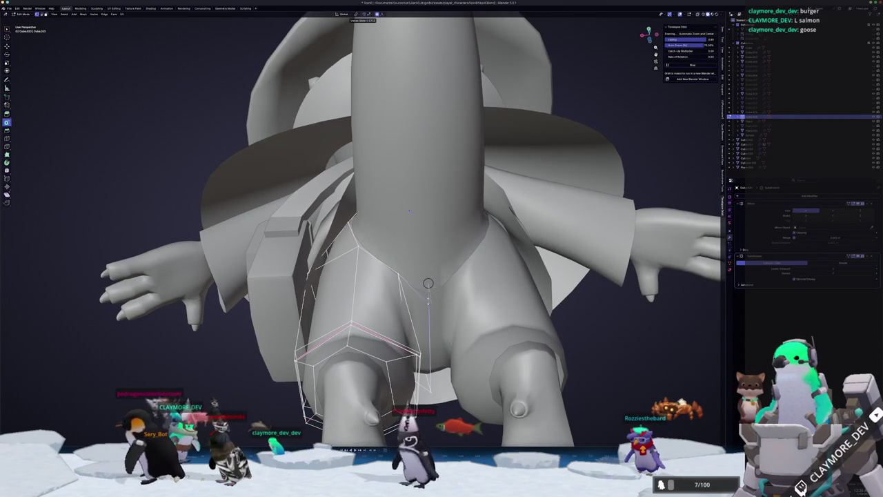
key(Tab)
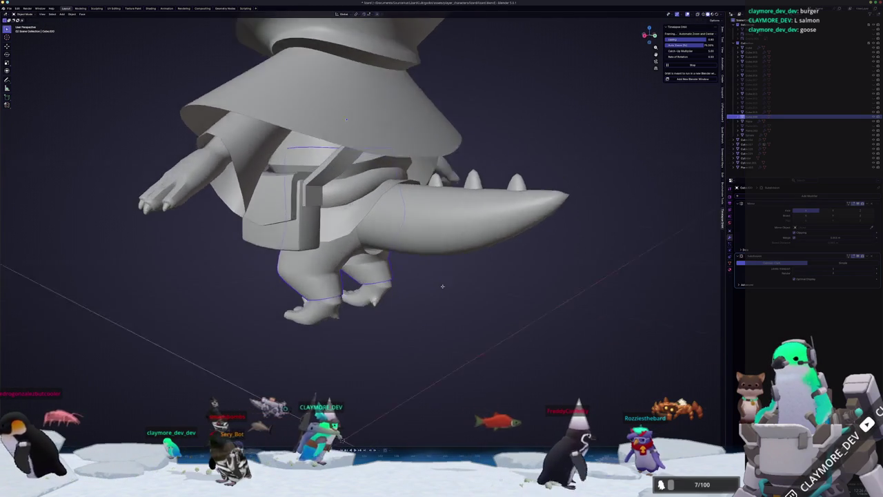
key(Tab)
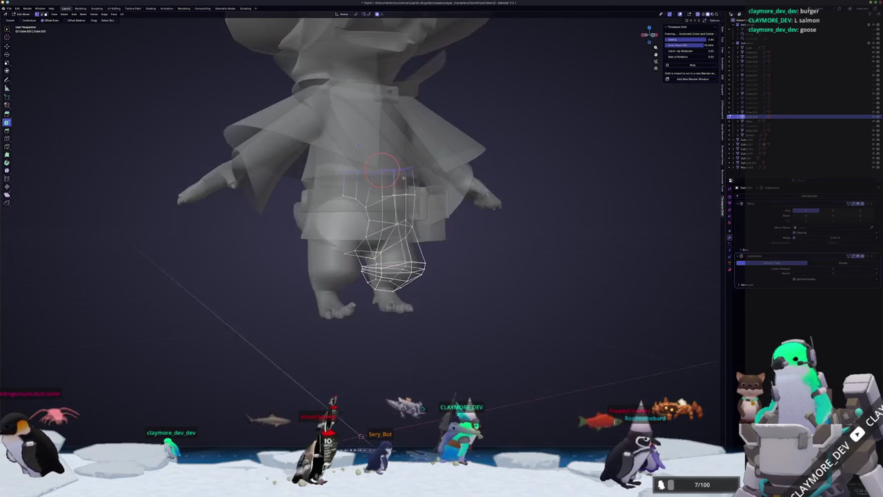
Confirm the slid hip loop, scale the selection, and shift hip vertices along X
click(441, 186)
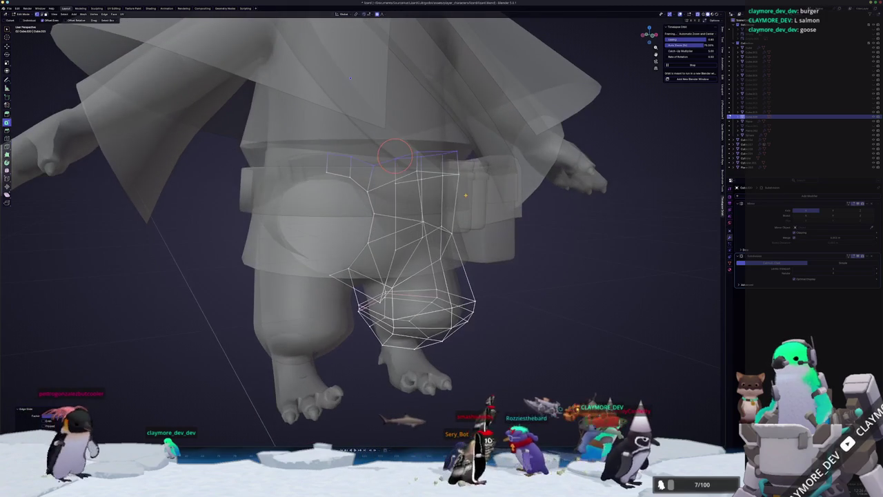
key(s)
key(Return)
key(alt+z)
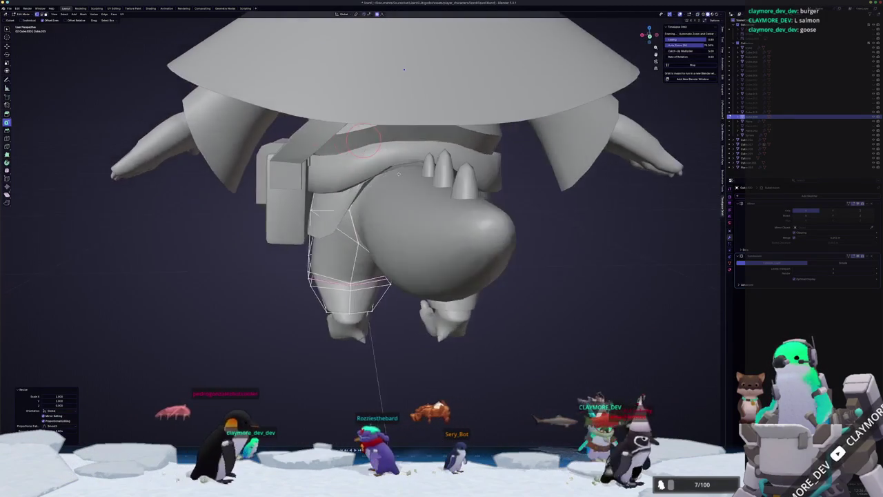
key(Tab)
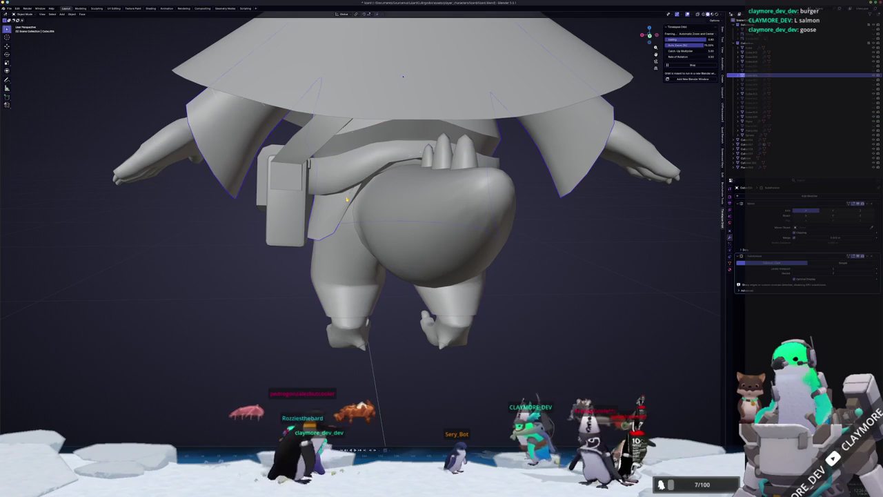
key(Tab)
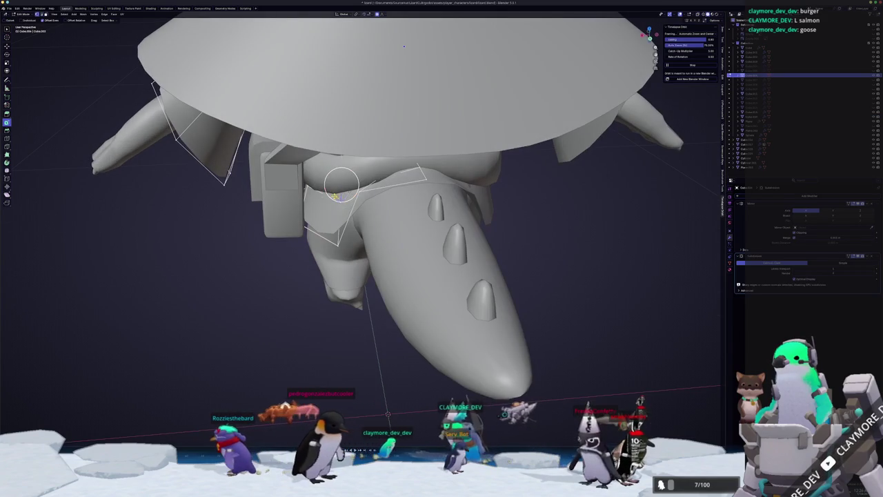
key(g)
key(x)
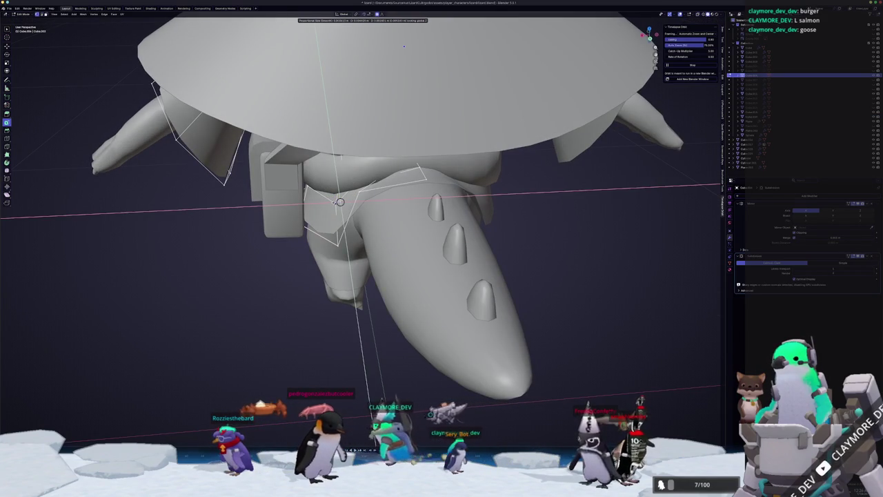
key(Escape)
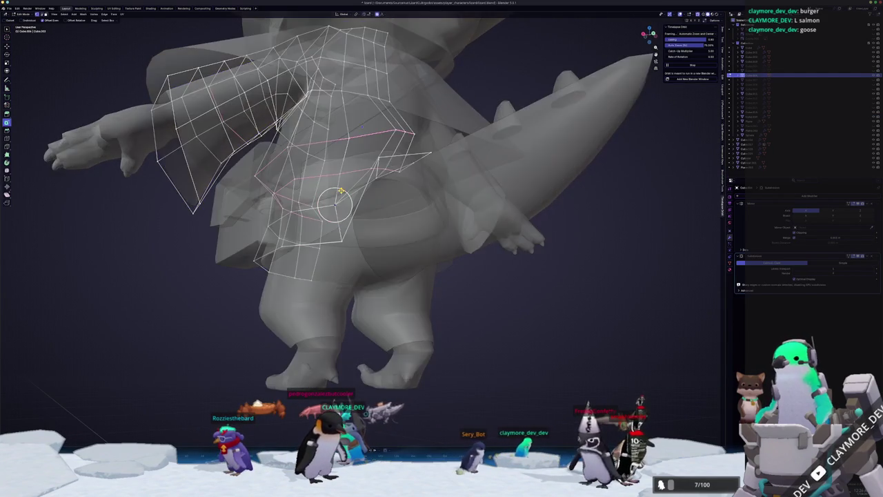
Edge-slide a hip loop into place and dissolve the unneeded edges
key(g)
key(x)
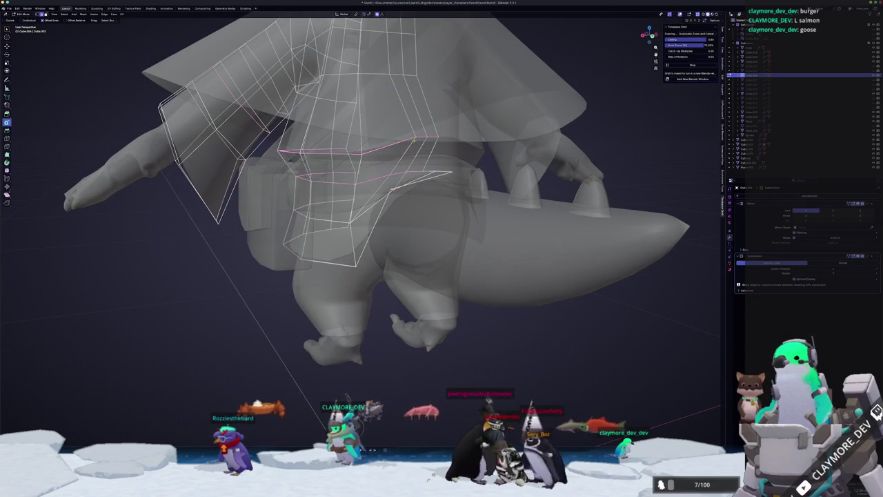
key(g)
click(394, 120)
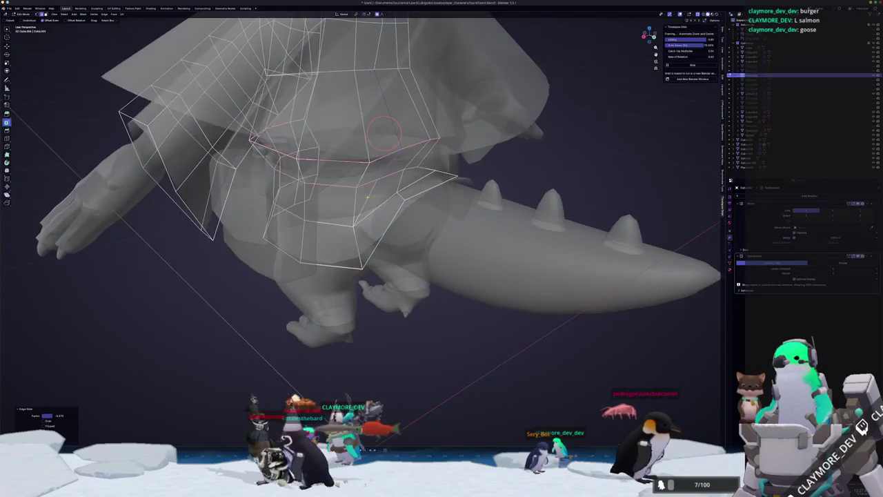
key(x)
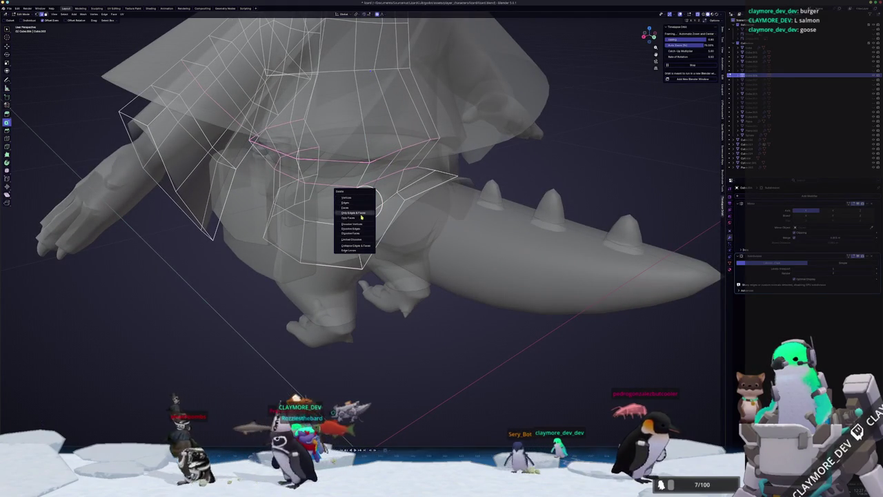
click(352, 229)
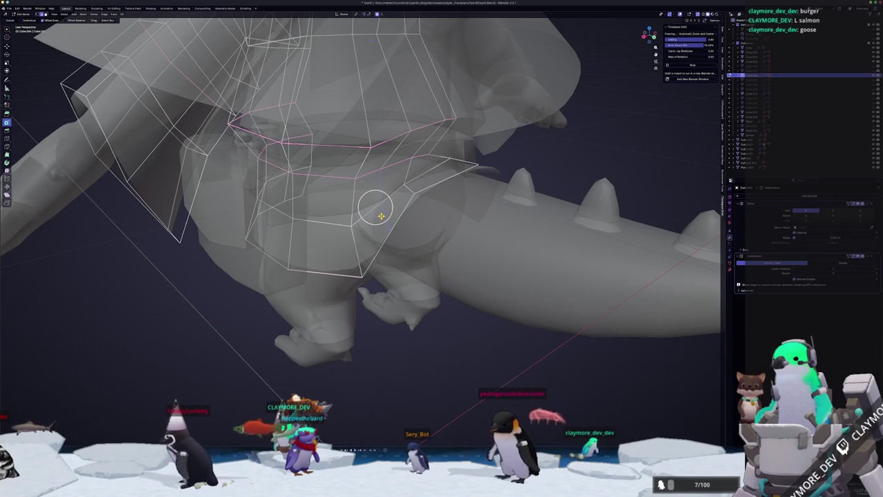
click(450, 158)
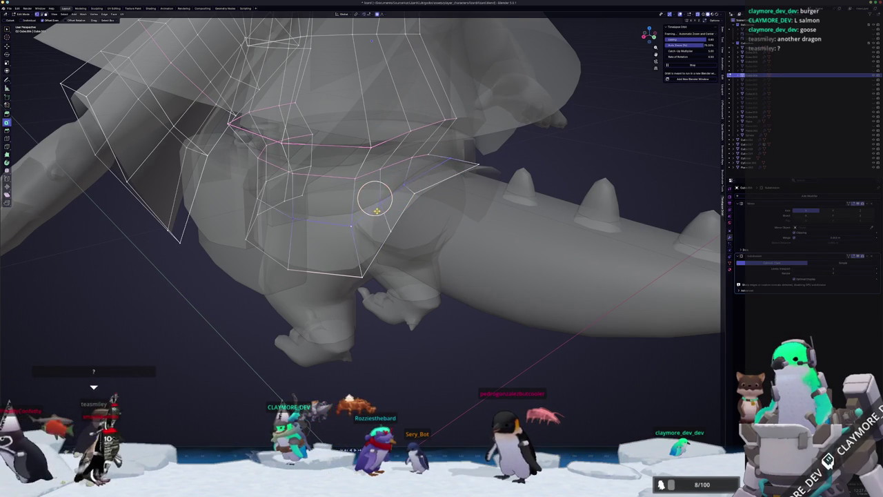
key(Tab)
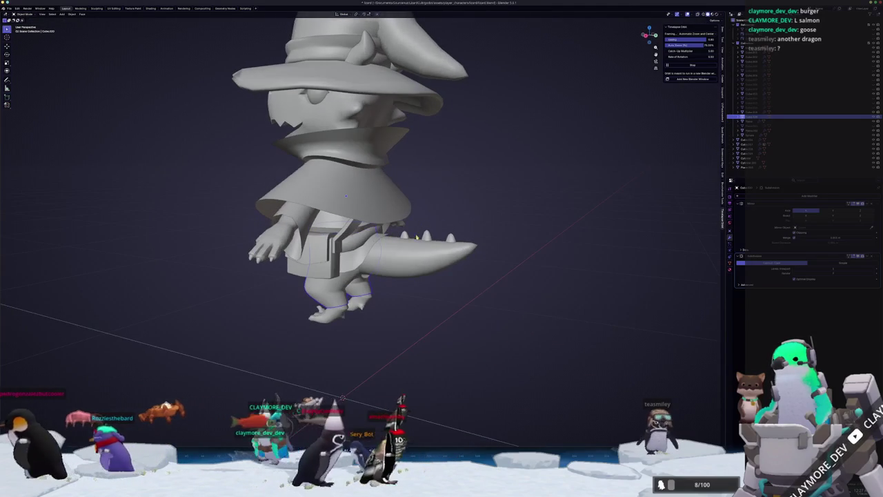
Duplicate the small triangular tooth and place the copy on the lizard's snout
click(752, 57)
key(KP_1)
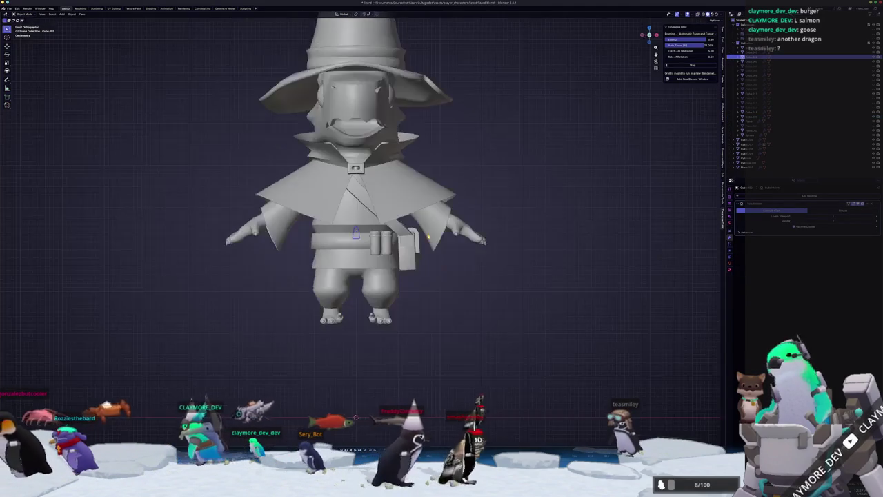
key(KP_3)
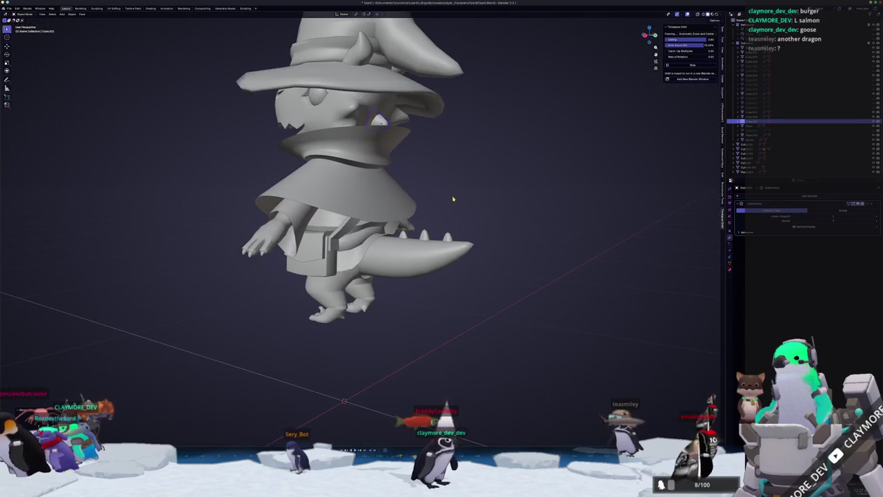
key(KP_3)
scroll(476, 99, up, 3)
click(467, 105)
scroll(468, 106, up, 3)
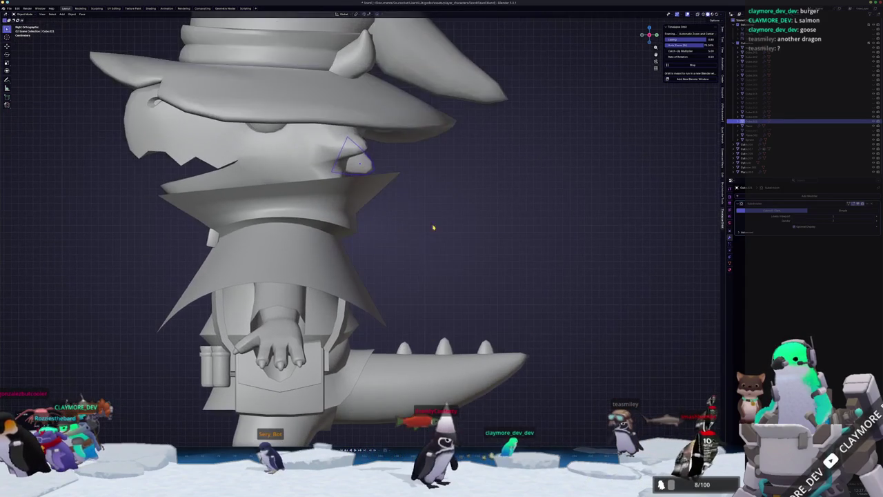
key(shift+d)
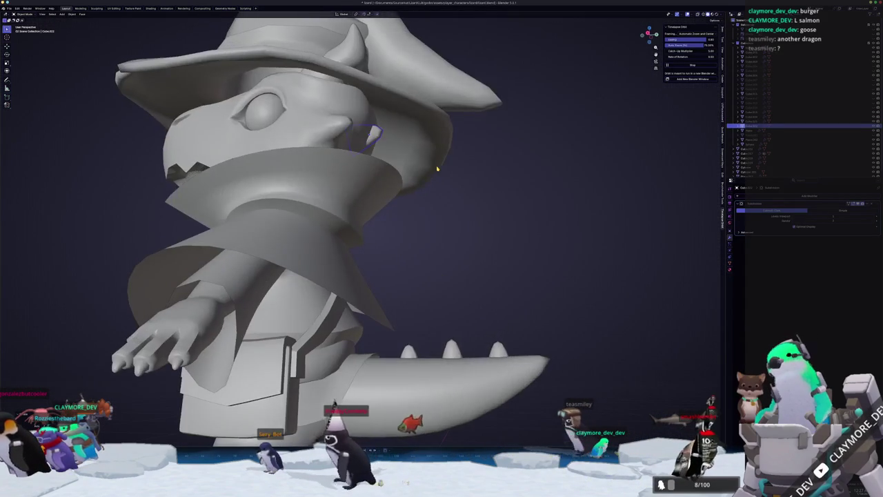
key(z)
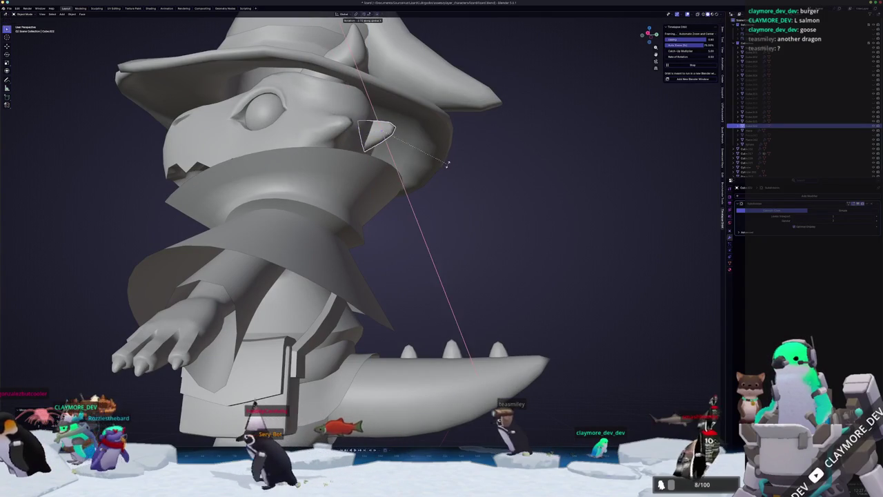
click(383, 193)
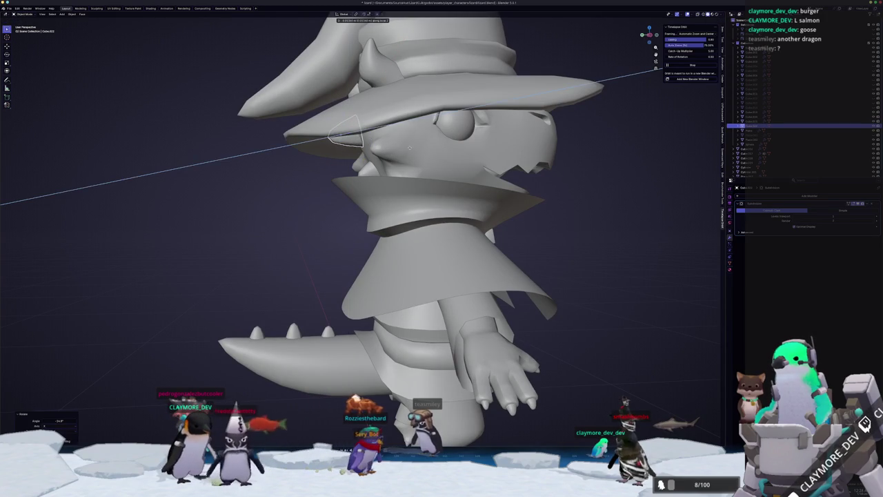
Hide both parts of the hat to expose the head, and select the body strap
click(422, 144)
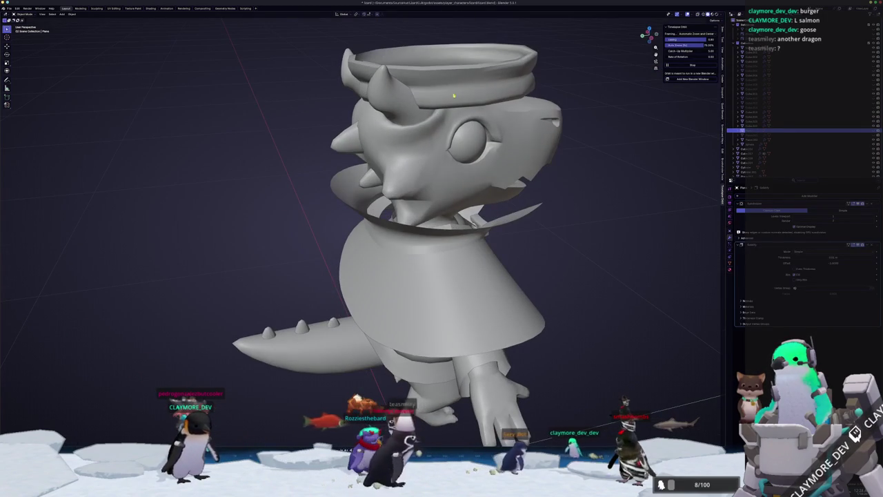
click(423, 144)
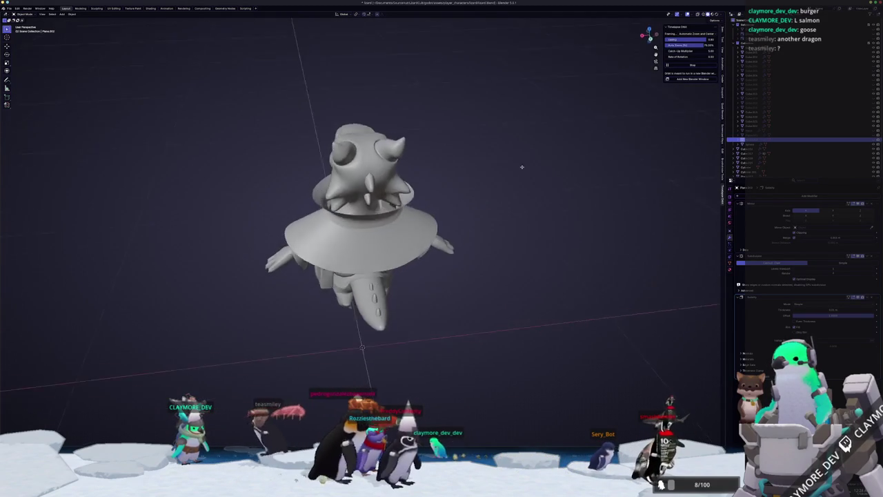
scroll(349, 205, up, 5)
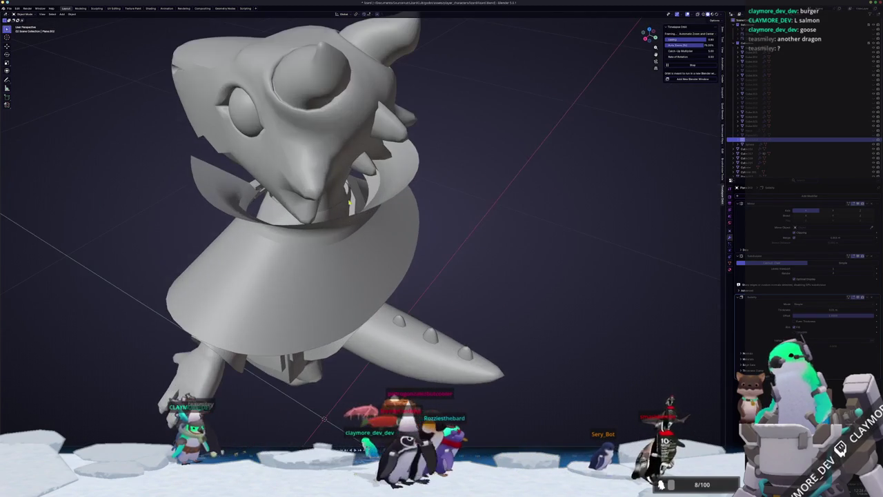
click(354, 202)
key(Tab)
Select faces on the strap in X-ray and inspect them around the head and collar
key(alt+z)
scroll(355, 198, up, 2)
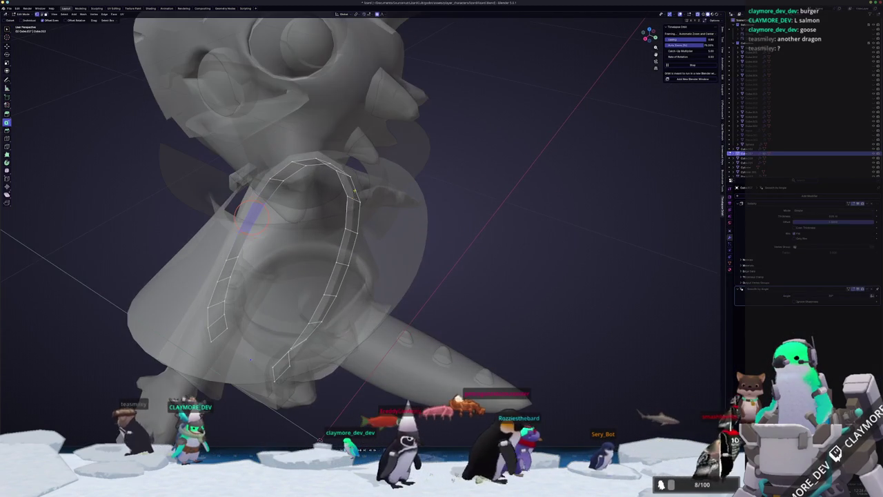
click(354, 198)
key(Tab)
key(alt+z)
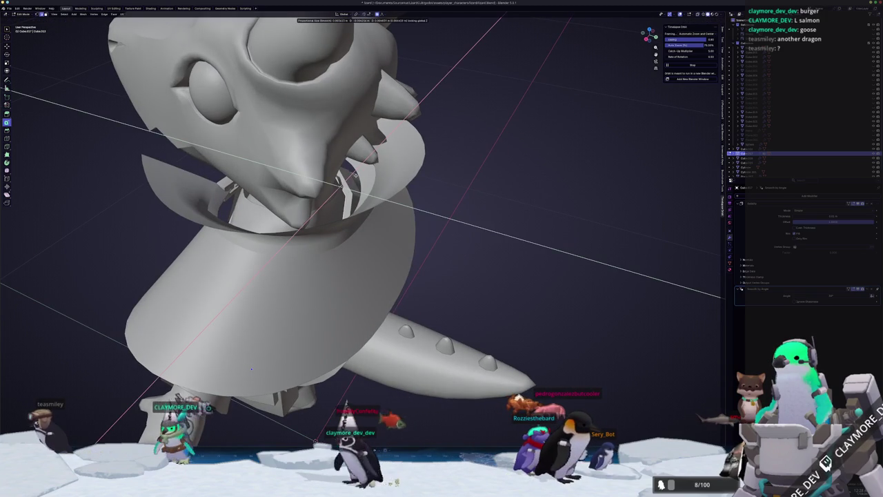
key(Tab)
key(alt+z)
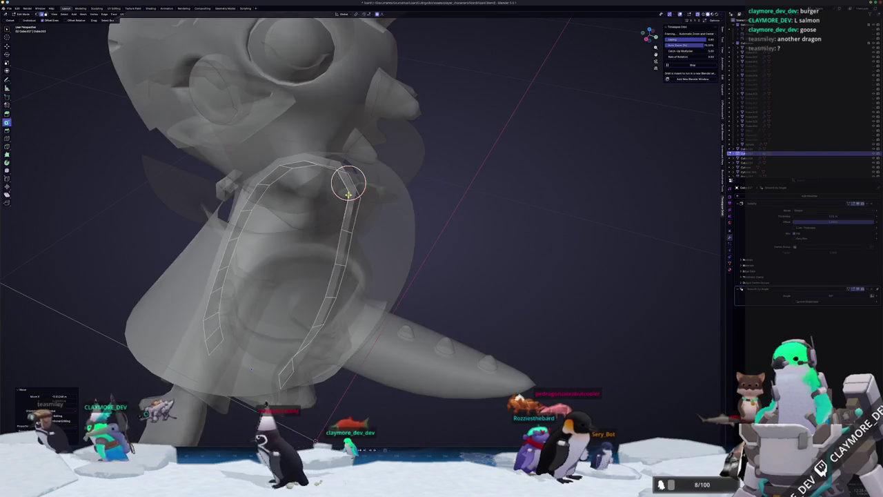
click(356, 186)
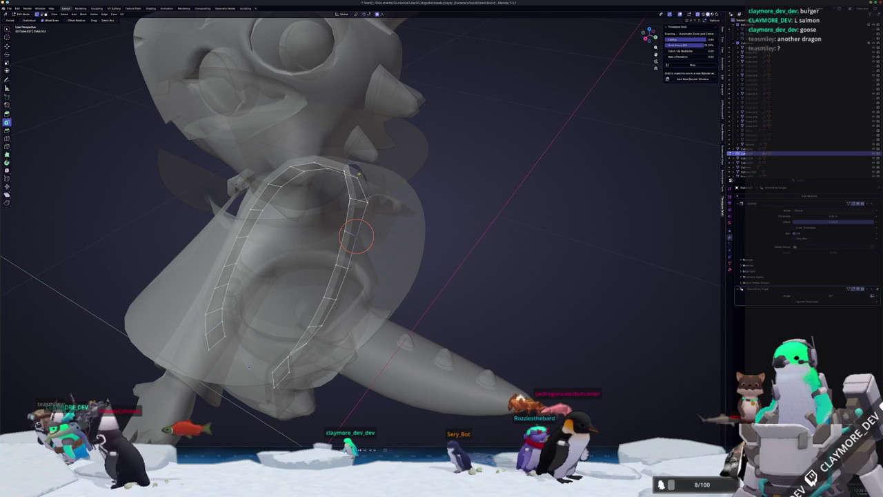
key(Tab)
key(alt+z)
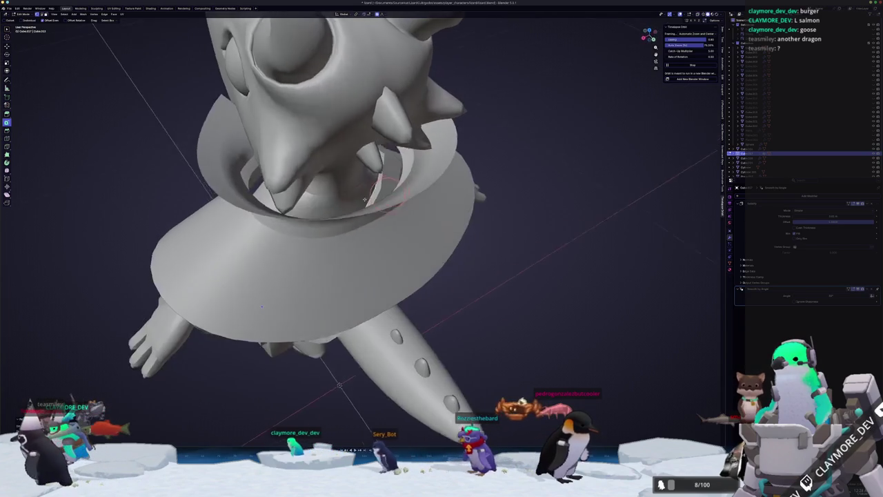
scroll(324, 180, down, 5)
drag(324, 179, 370, 238)
scroll(345, 207, up, 5)
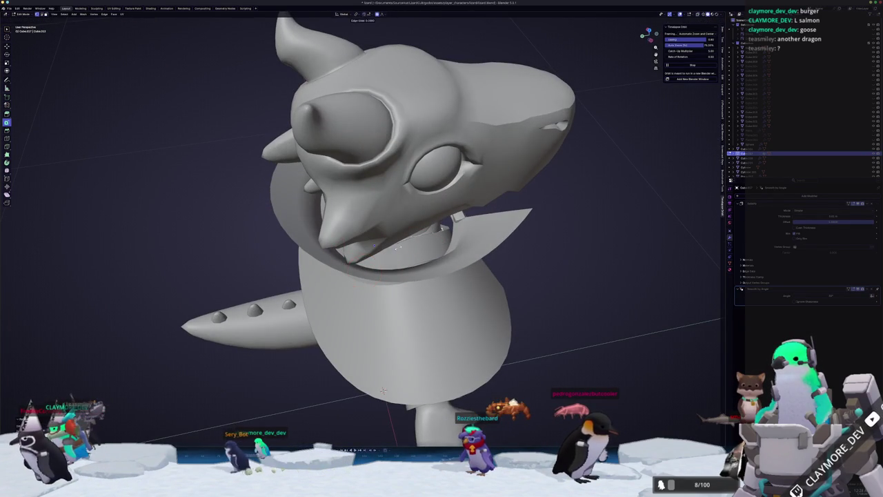
Move the strap's upper vertices toward the shoulder with proportional editing
key(alt+z)
mouse_move(383, 392)
mouse_down()
mouse_move(442, 214)
mouse_move(414, 207)
mouse_move(384, 215)
mouse_up()
key(g)
click(450, 199)
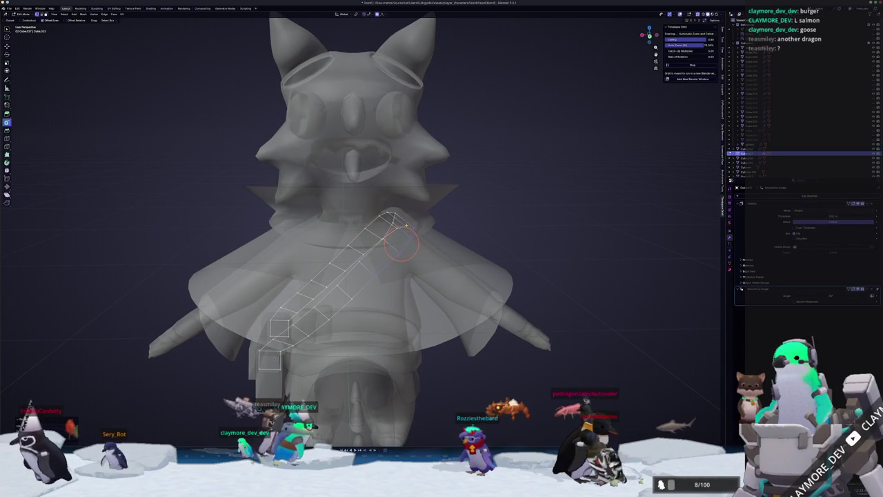
key(Tab)
key(alt+z)
mouse_move(407, 225)
mouse_down()
mouse_move(381, 226)
mouse_move(392, 233)
mouse_move(421, 223)
mouse_up()
scroll(382, 225, up, 2)
scroll(392, 233, down, 3)
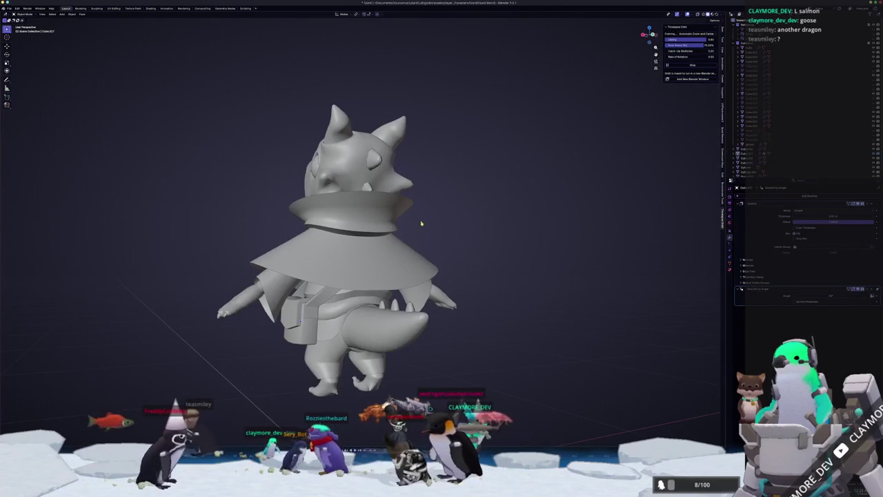
Unhide the witch hat, and hide the stray brim piece and the reference sketch plane
click(815, 130)
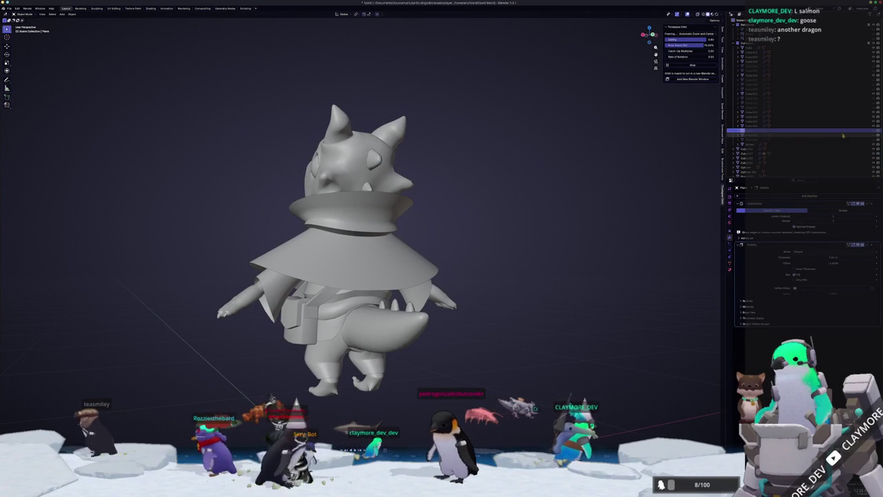
click(875, 131)
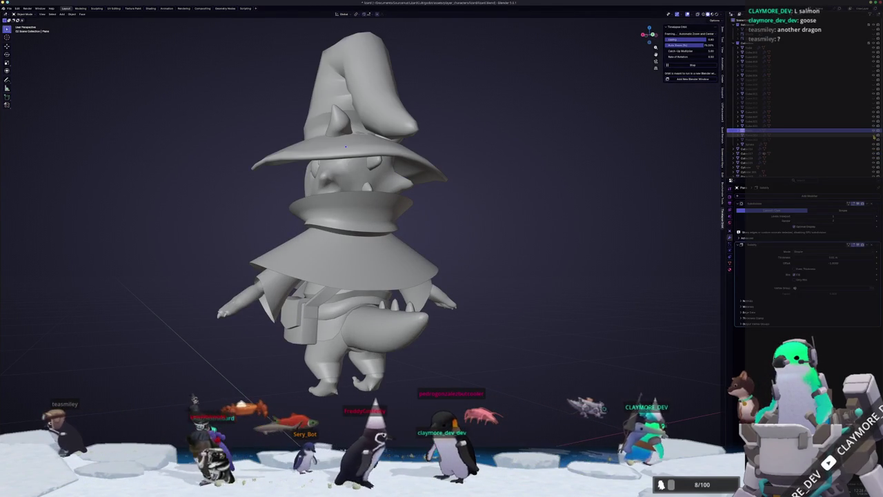
click(874, 136)
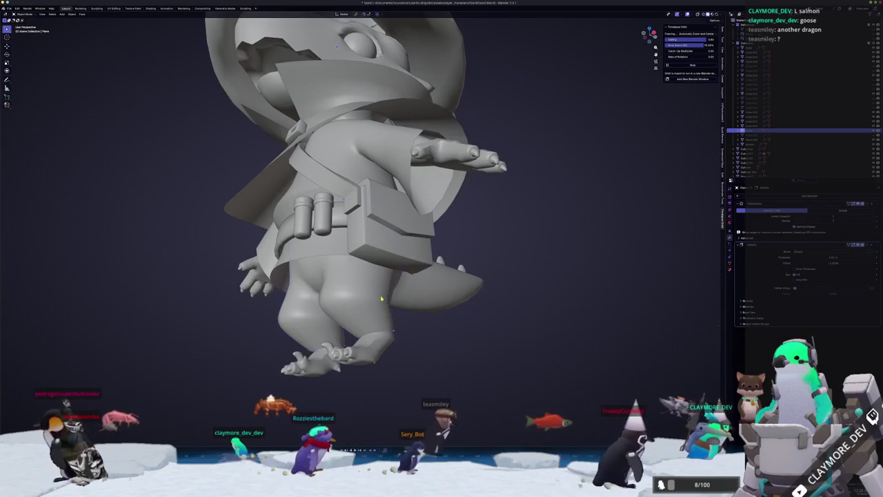
click(381, 298)
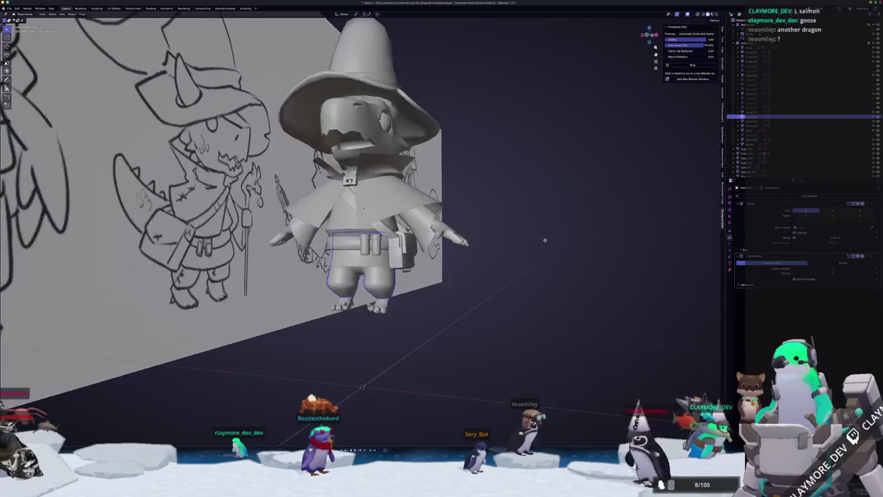
click(337, 330)
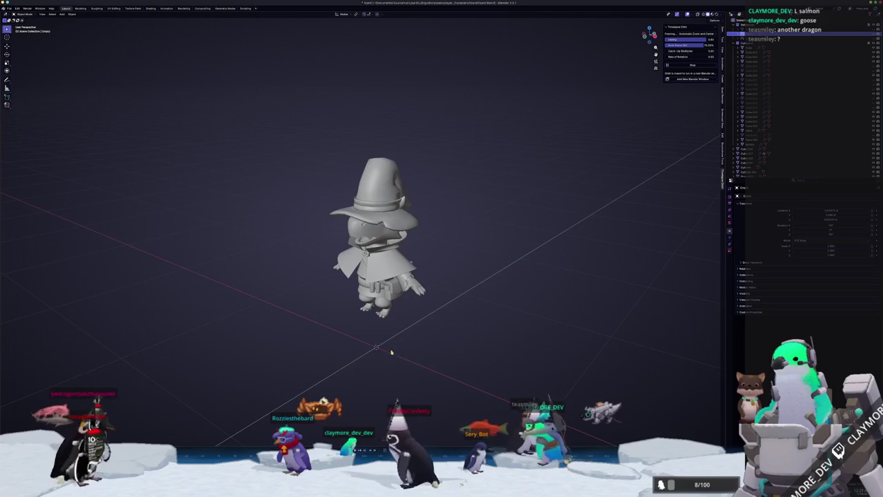
key(shift+a)
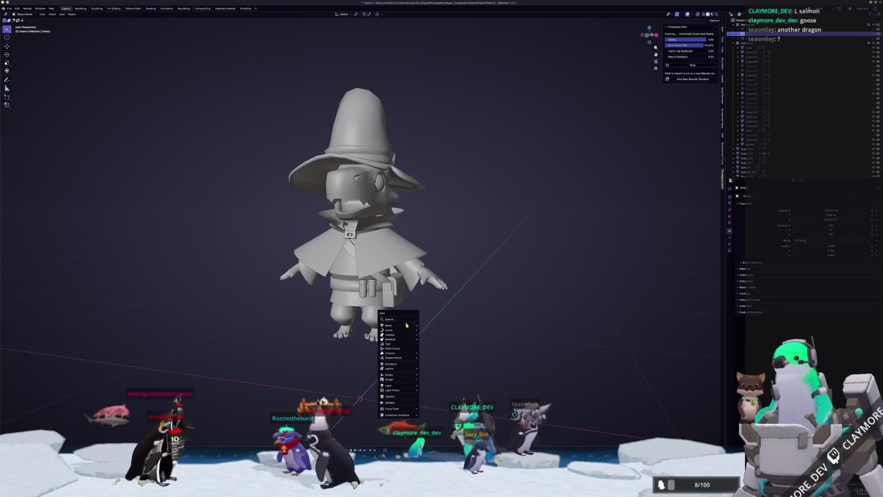
Add a cylinder beside the lizard wizard and stretch it into a tall, thin pole
mouse_move(409, 325)
click(439, 349)
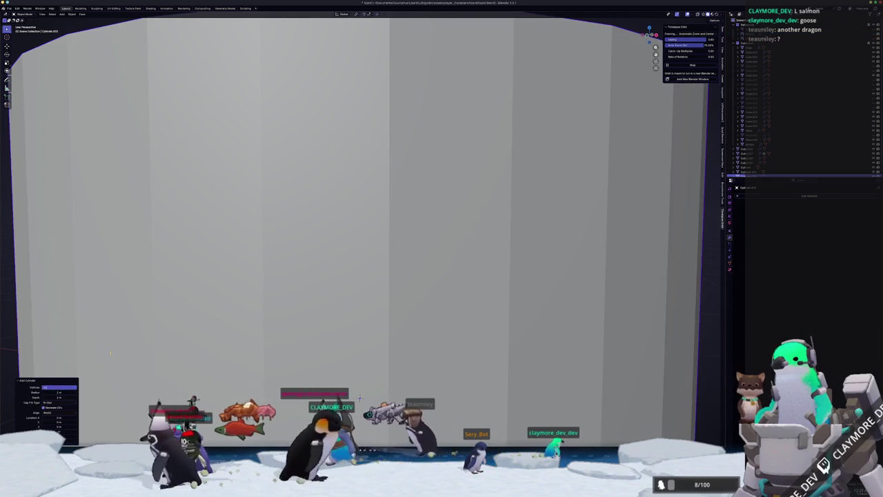
scroll(110, 355, down, 10)
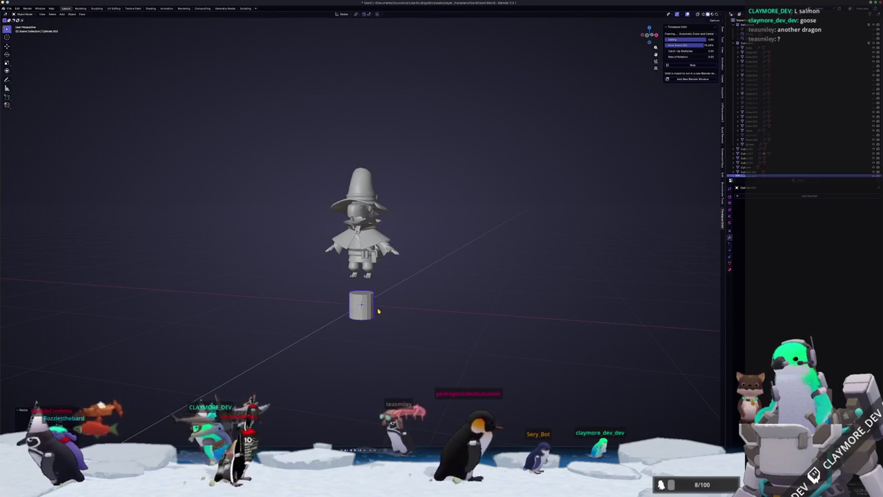
key(KP_1)
scroll(364, 303, up, 2)
key(g)
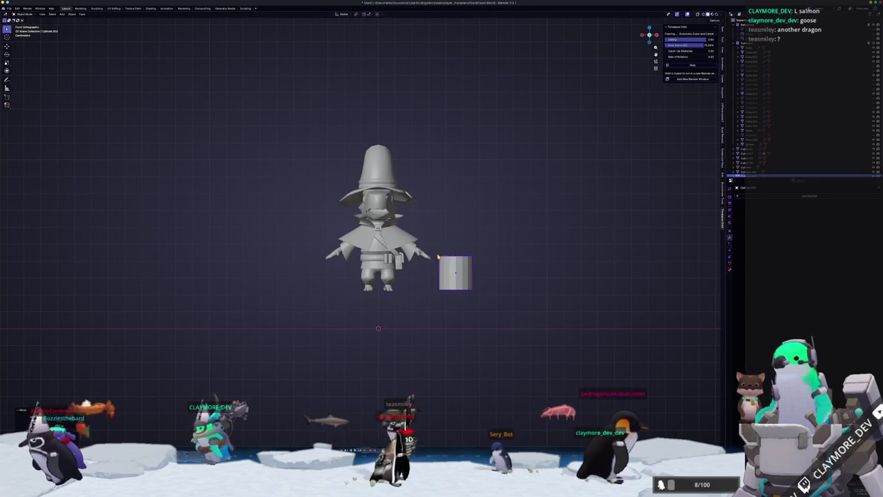
click(633, 243)
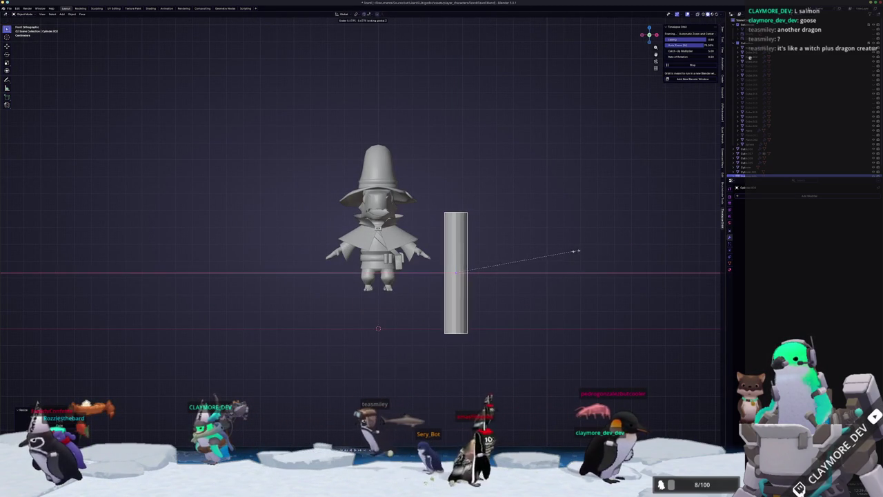
click(485, 268)
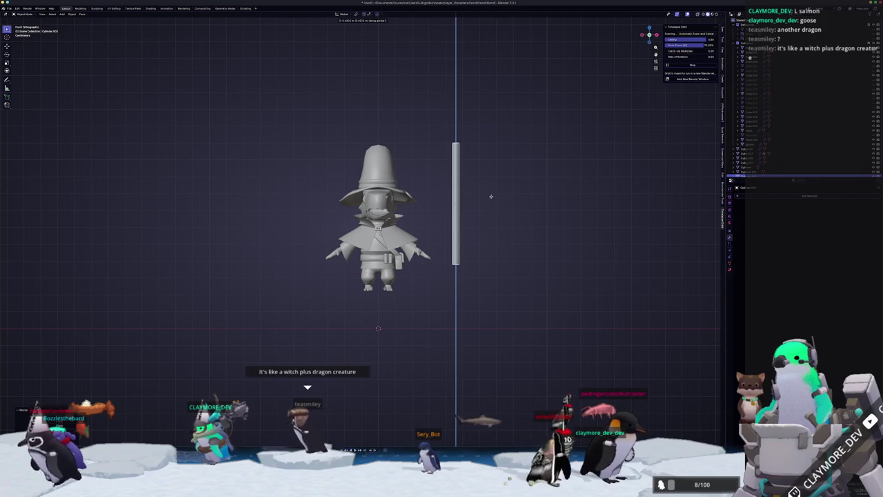
Raise the pole along Z and pull its end vertices vertically to set the staff length
scroll(464, 220, up, 3)
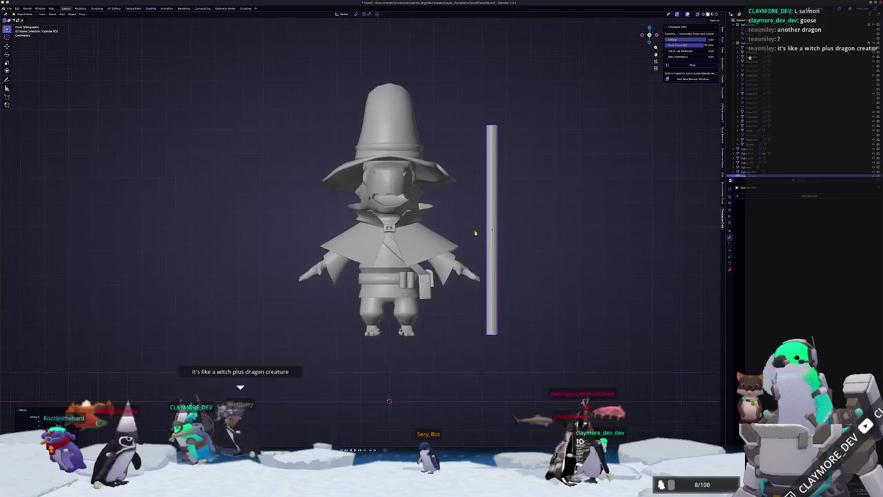
key(g)
key(z)
click(461, 236)
key(Tab)
key(alt+z)
drag(487, 211, 377, 104)
key(g)
key(z)
click(383, 179)
key(Tab)
key(alt+z)
Thin the pole while keeping its height, unhide the reference sketch, and frame the staff
key(s)
key(shift+z)
click(421, 239)
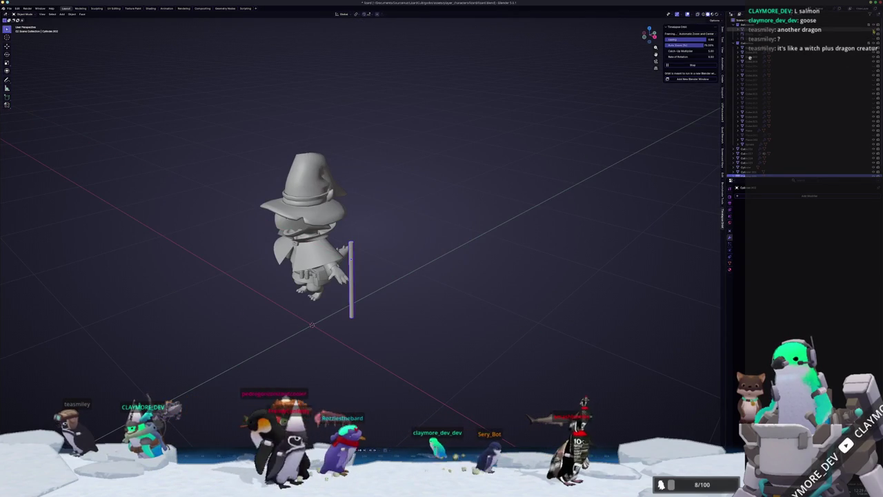
key(alt+h)
drag(533, 194, 470, 272)
scroll(470, 272, up, 3)
key(KP_Decimal)
key(Tab)
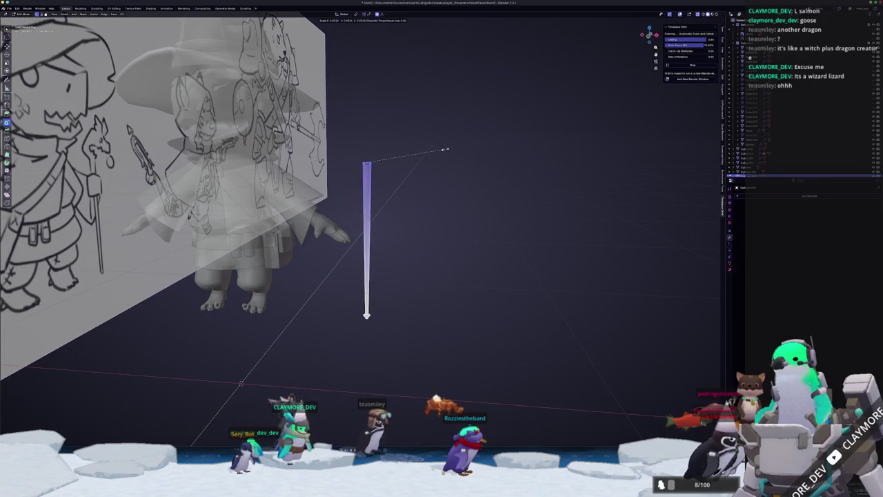
Add a cube at the top of the staff pole, shrink it small, and view it from the front
key(Tab)
mouse_move(424, 170)
mouse_down()
mouse_move(311, 191)
mouse_move(345, 207)
mouse_up()
scroll(371, 223, up, 2)
key(Tab)
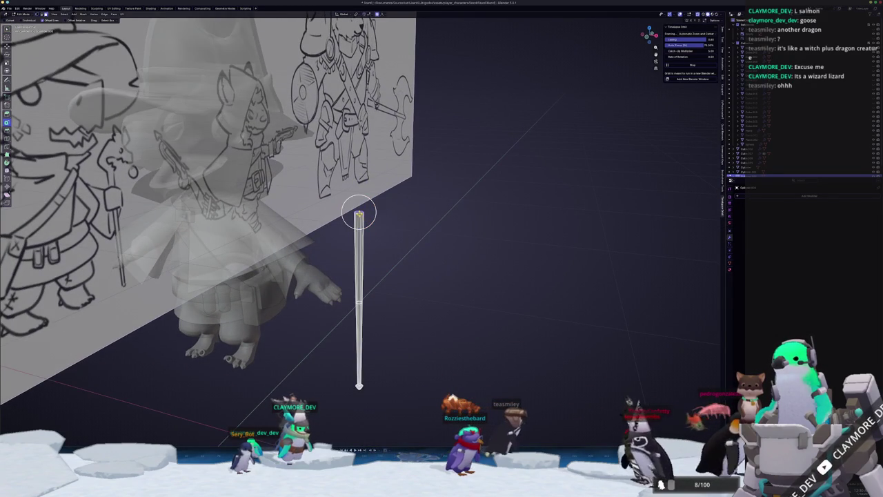
key(Tab)
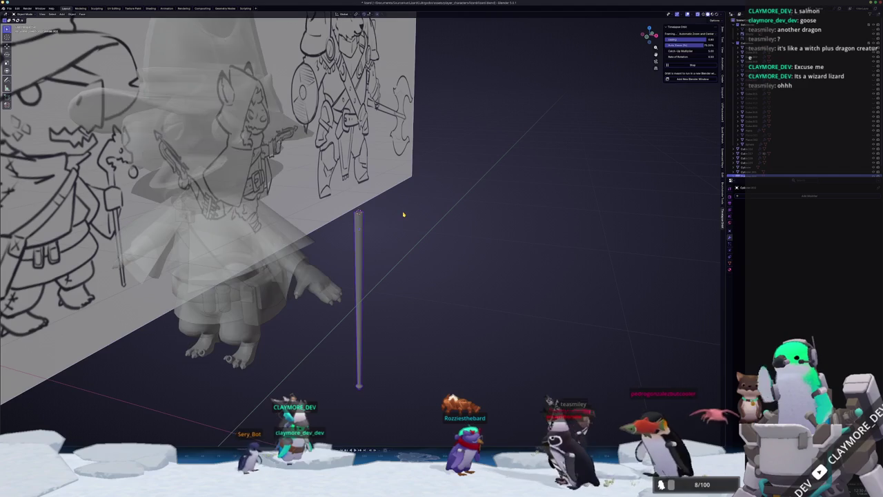
key(shift+a)
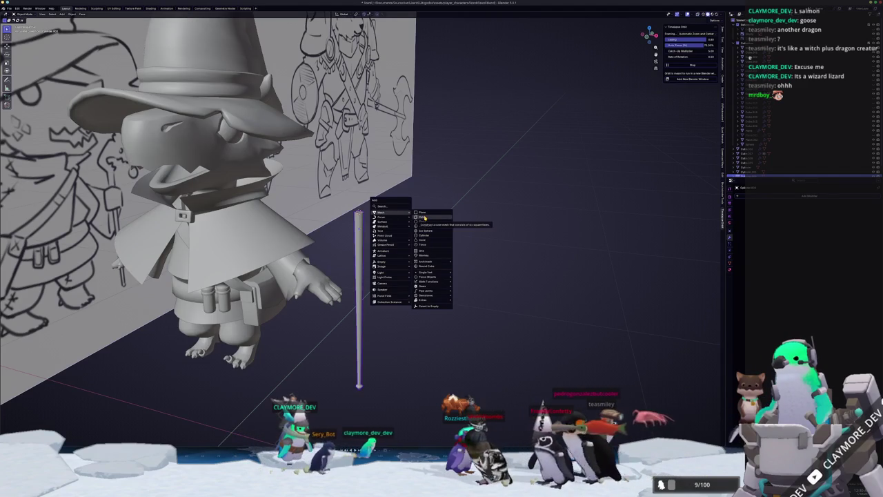
click(424, 218)
key(s)
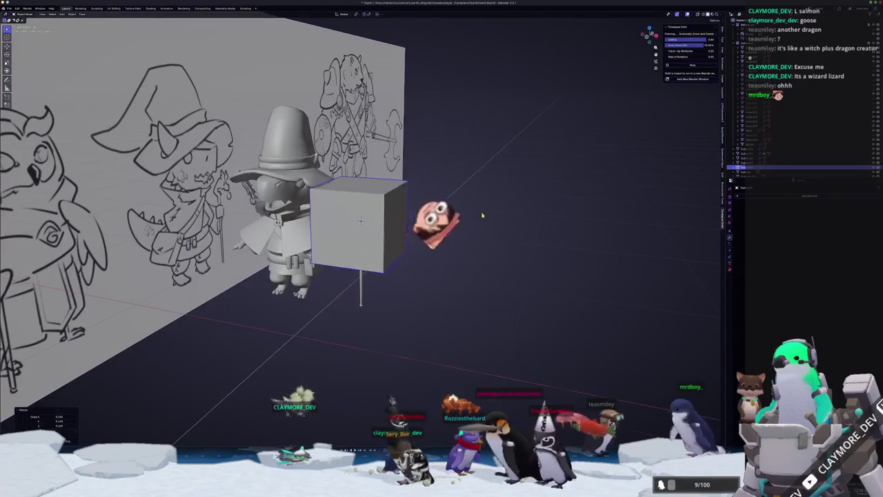
click(386, 209)
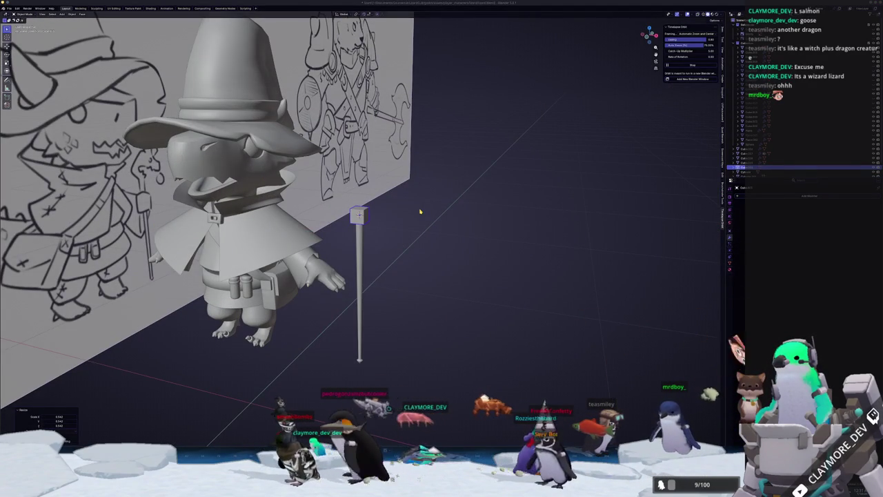
scroll(414, 212, up, 5)
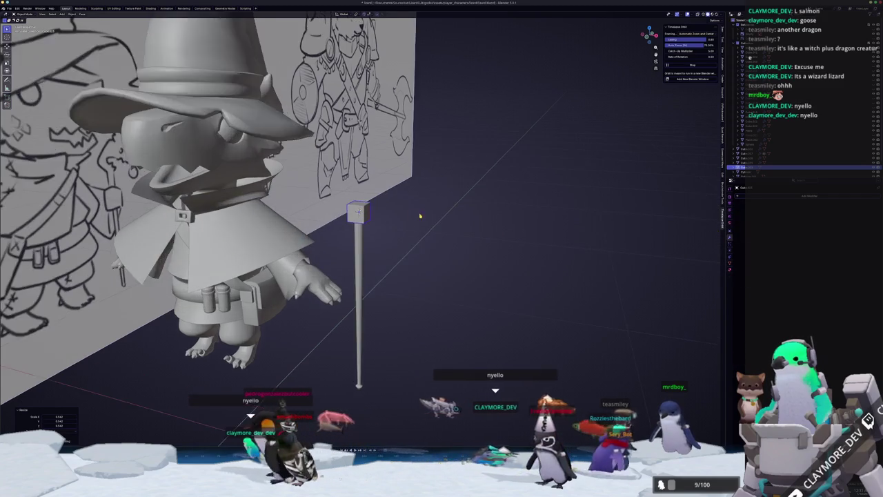
mouse_move(408, 212)
mouse_down()
mouse_move(366, 212)
mouse_move(395, 215)
mouse_up()
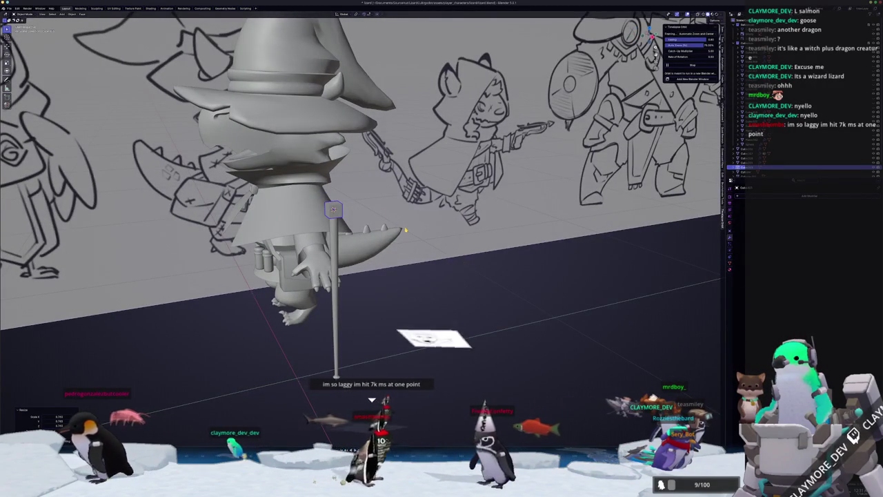
key(KP_1)
Move the cube onto the sketch's staff head, rotate it about Z, and apply Auto Mirror
key(Tab)
scroll(406, 230, up, 6)
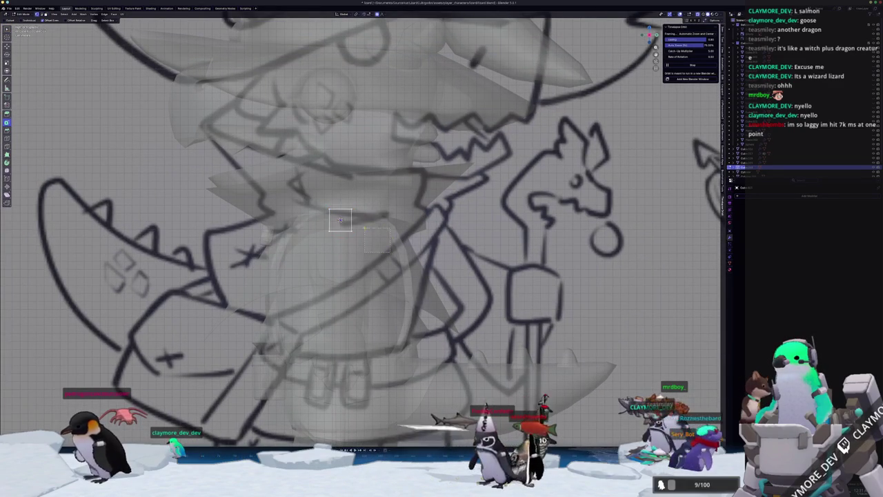
drag(341, 220, 535, 223)
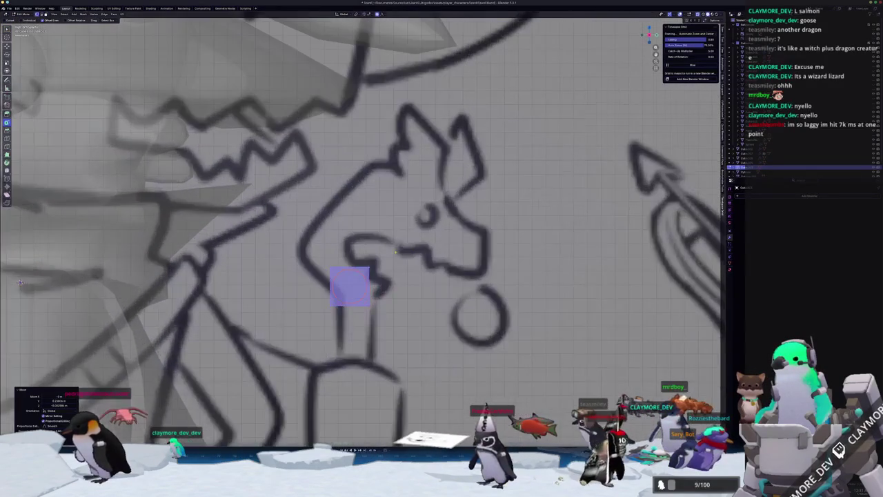
key(r)
key(z)
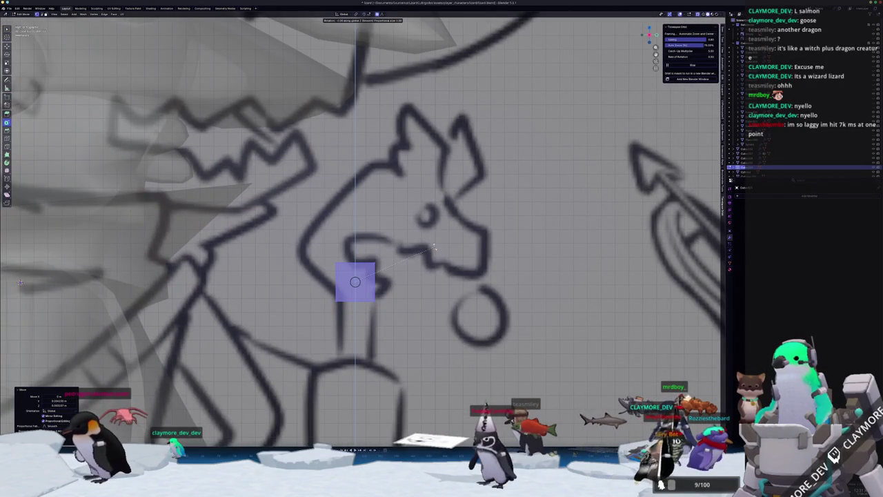
click(434, 246)
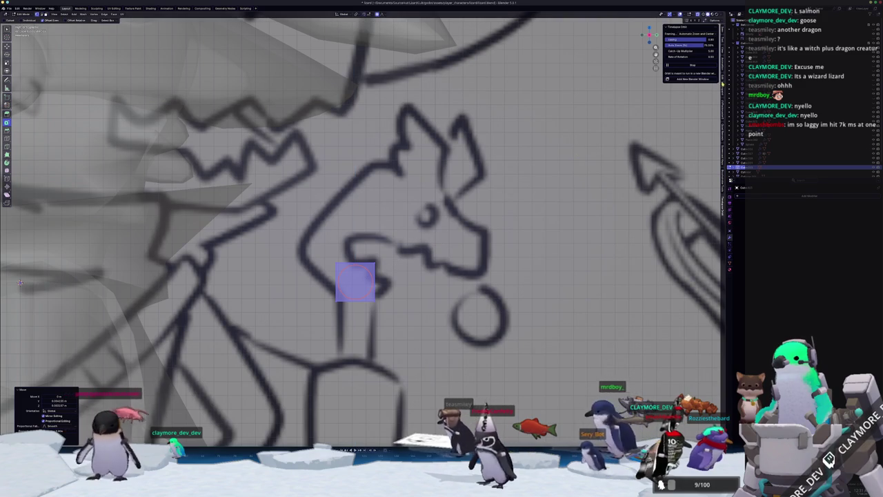
click(722, 83)
click(692, 83)
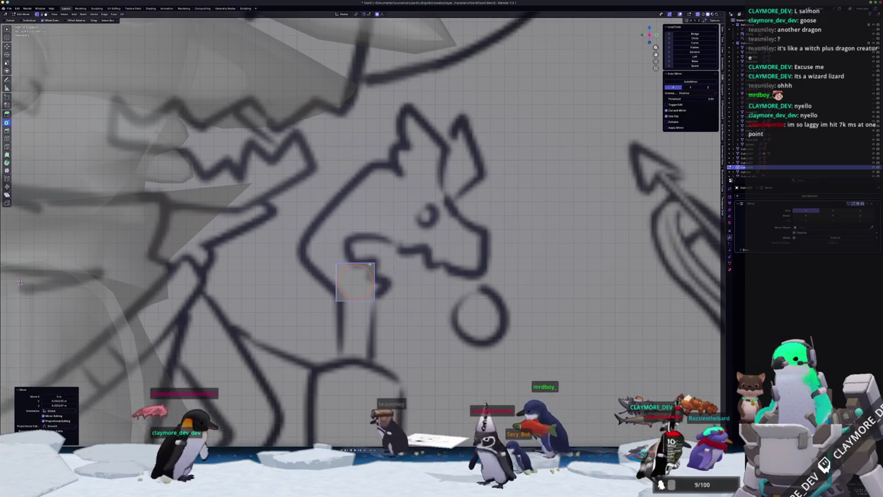
scroll(362, 234, up, 1)
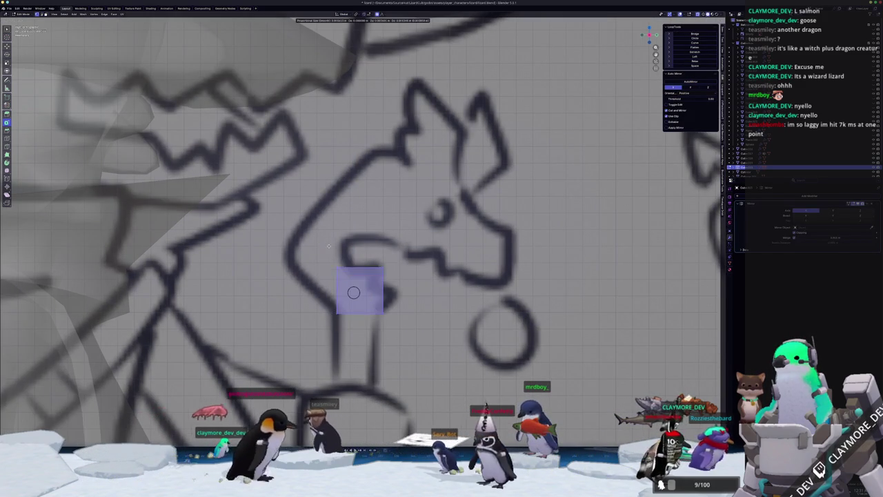
Reshape the quad and extrude its left edge up along the dragon's neck
click(405, 285)
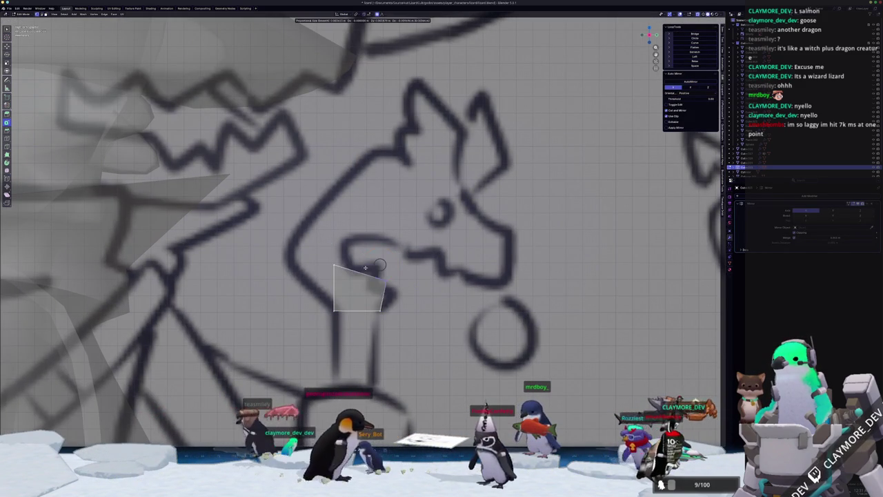
drag(380, 265, 384, 294)
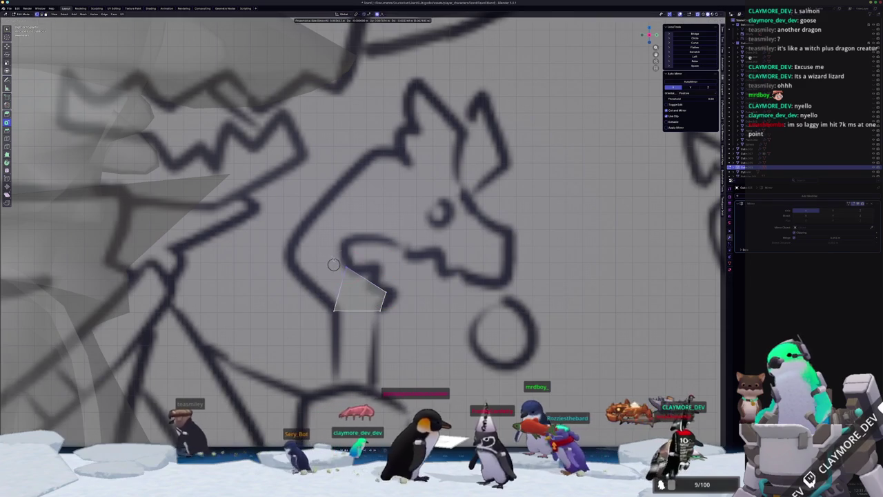
key(e)
click(287, 272)
key(g)
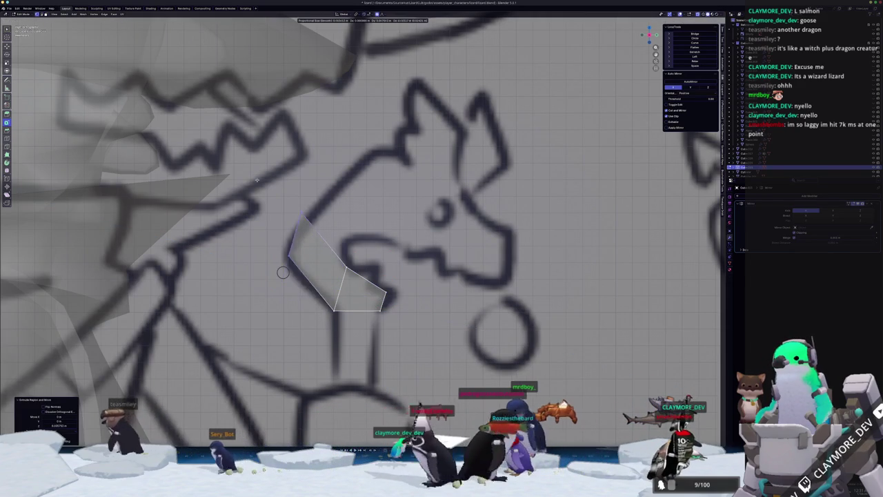
click(283, 272)
key(g)
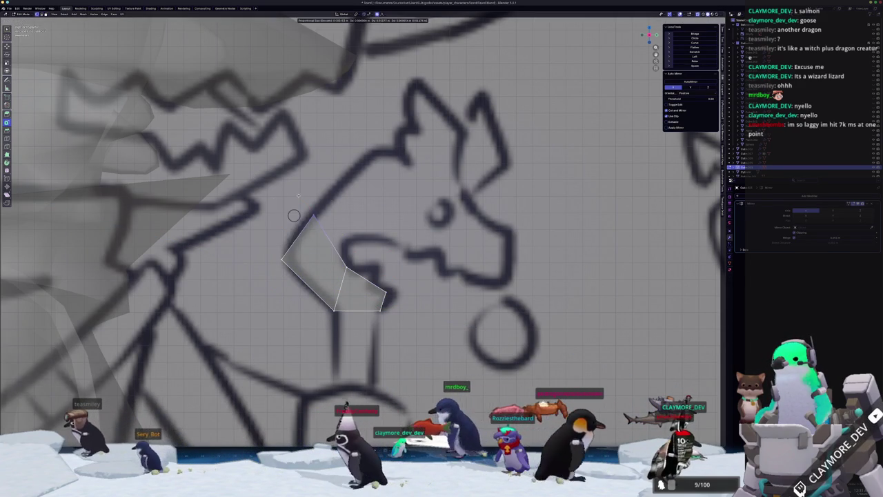
click(302, 199)
key(g)
click(349, 259)
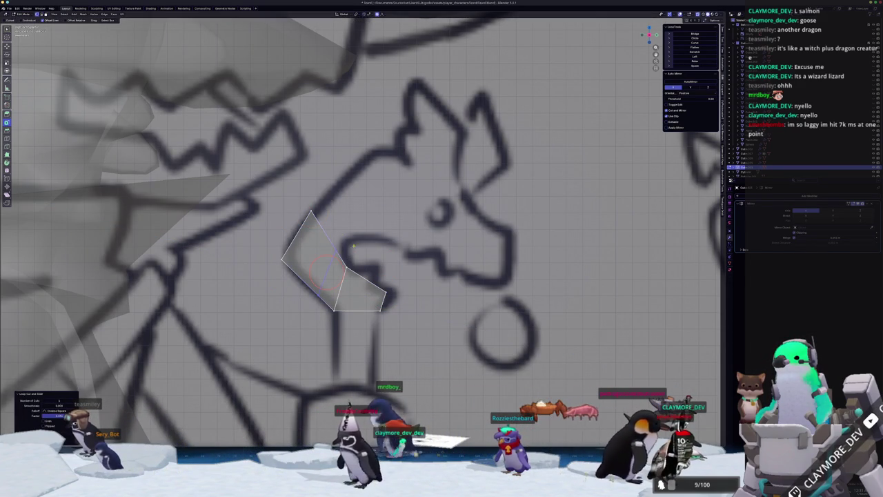
Extrude the neck's top edge toward the head and add a loop cut along the outline
drag(297, 186, 298, 185)
key(e)
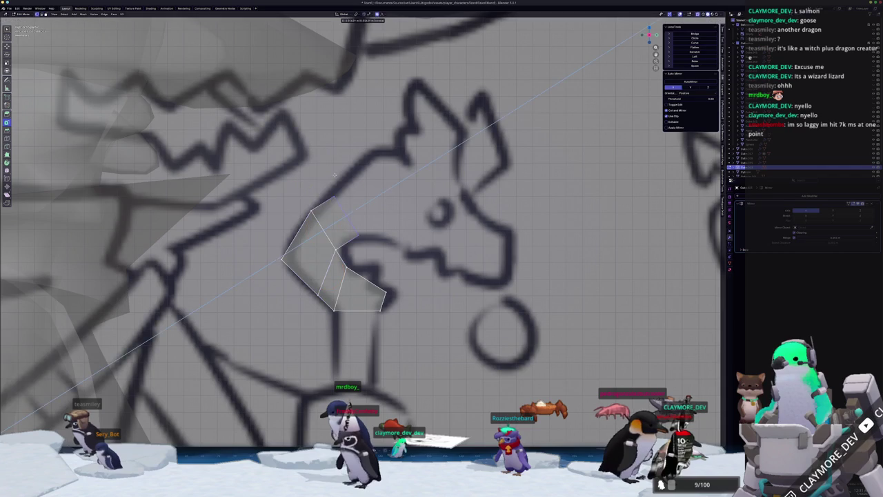
click(373, 128)
key(g)
click(403, 141)
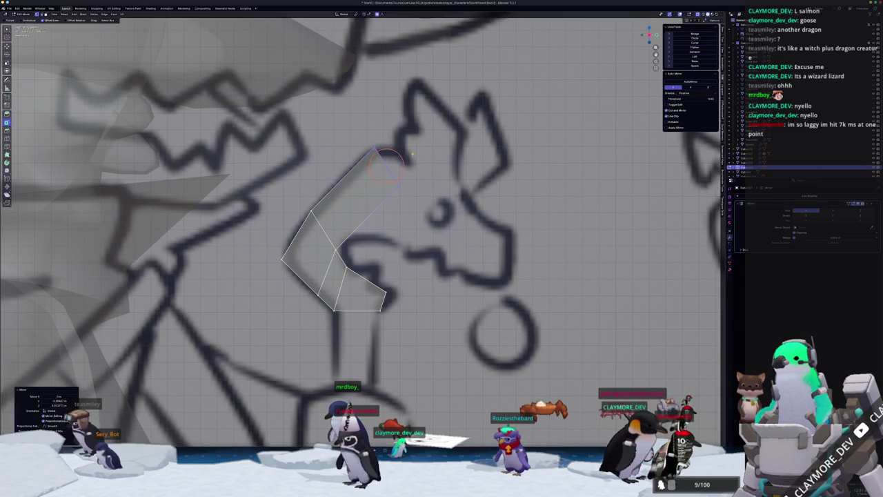
key(g)
click(413, 163)
key(g)
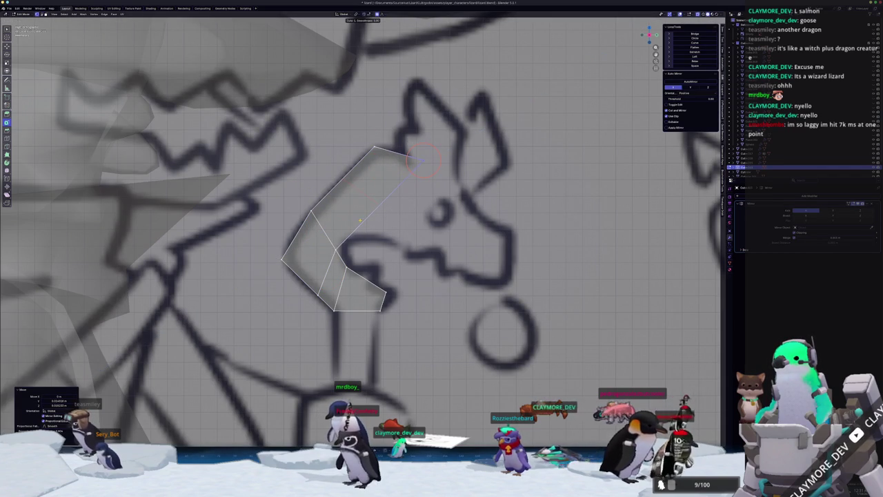
key(ctrl+r)
click(333, 242)
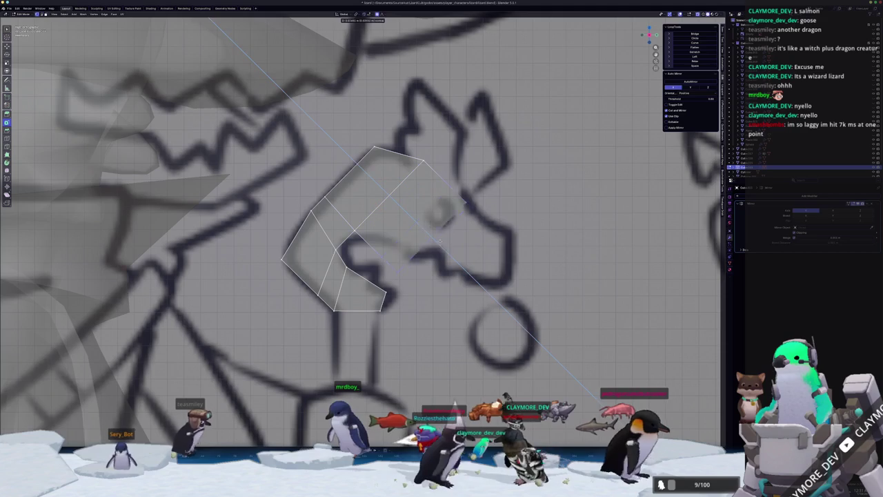
click(442, 214)
Move the new face's vertices out to follow the snout outline
key(g)
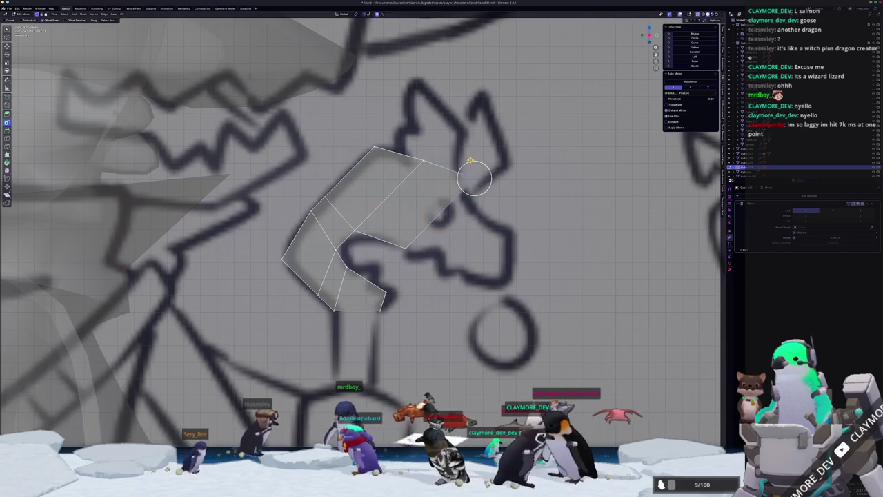
click(458, 181)
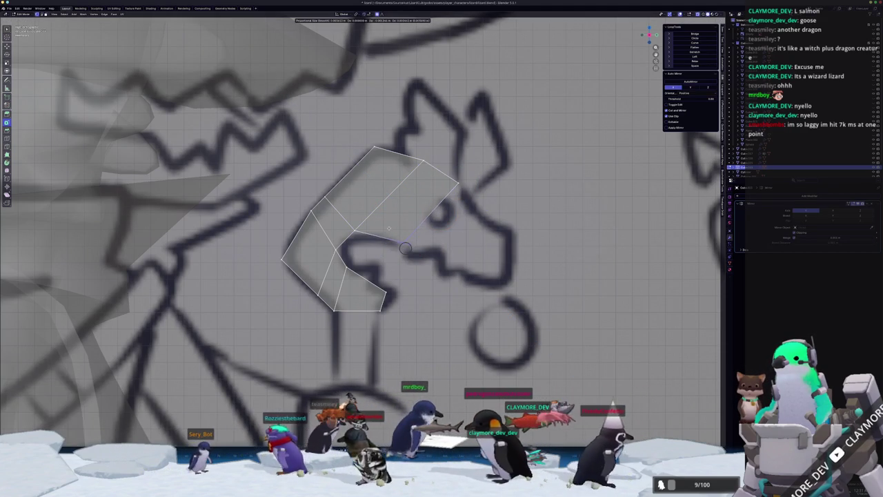
click(457, 263)
key(g)
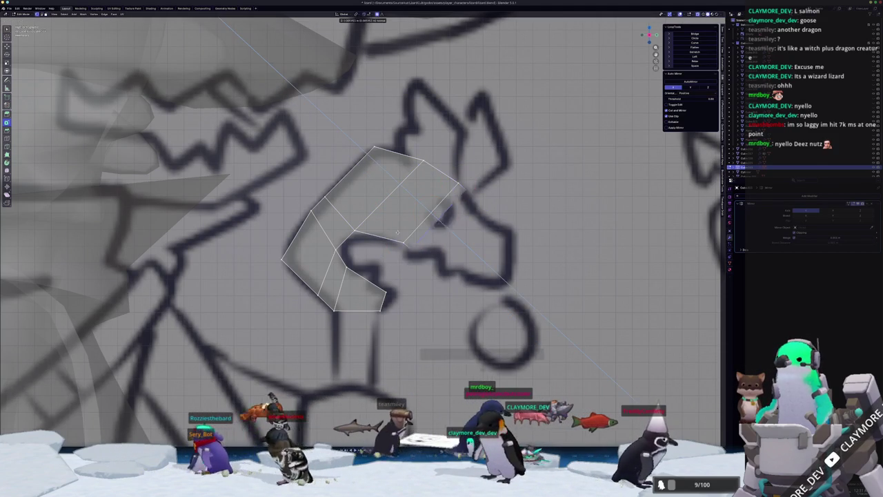
click(414, 242)
scroll(414, 242, right, 5)
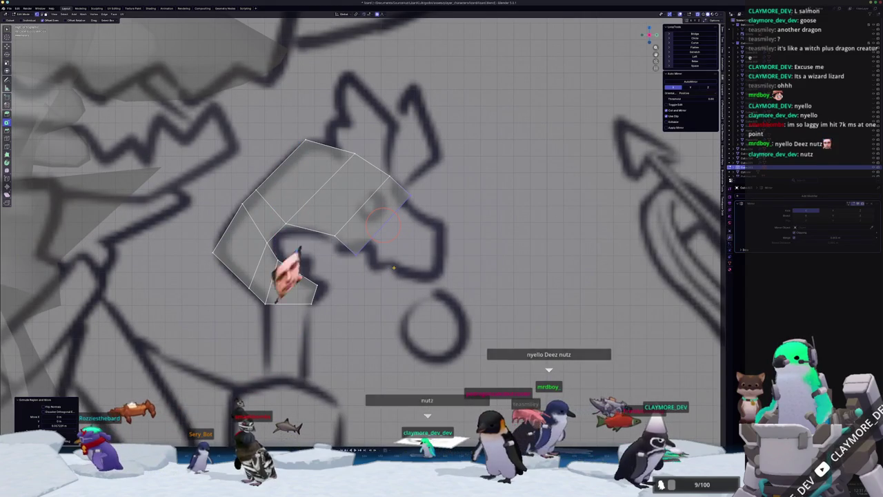
key(g)
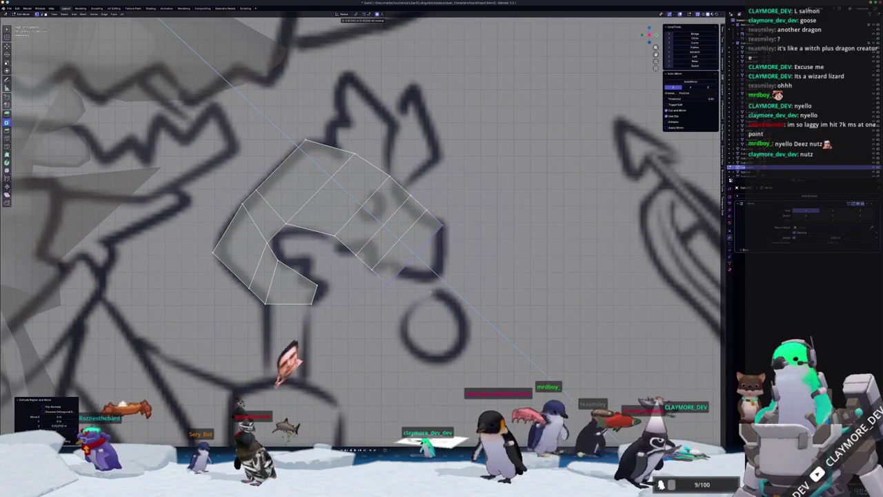
click(431, 292)
Extrude the snout tip and position its upper and lower vertices to match the drawing
key(e)
click(500, 285)
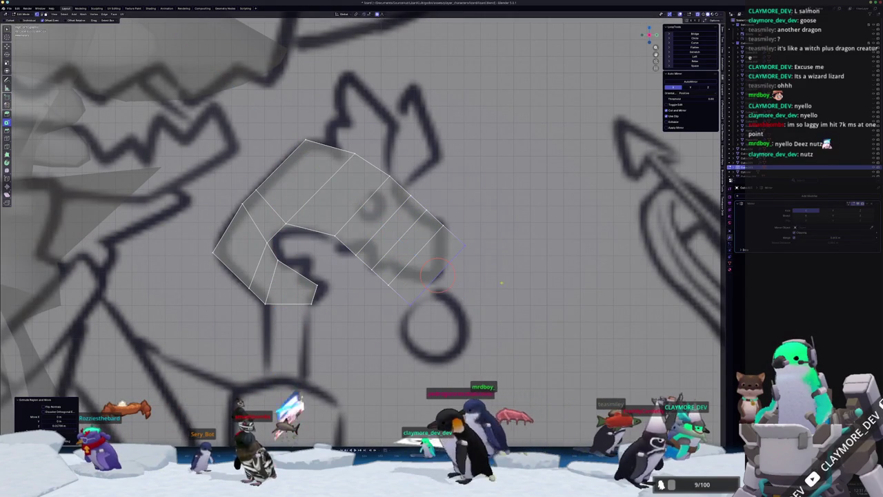
key(g)
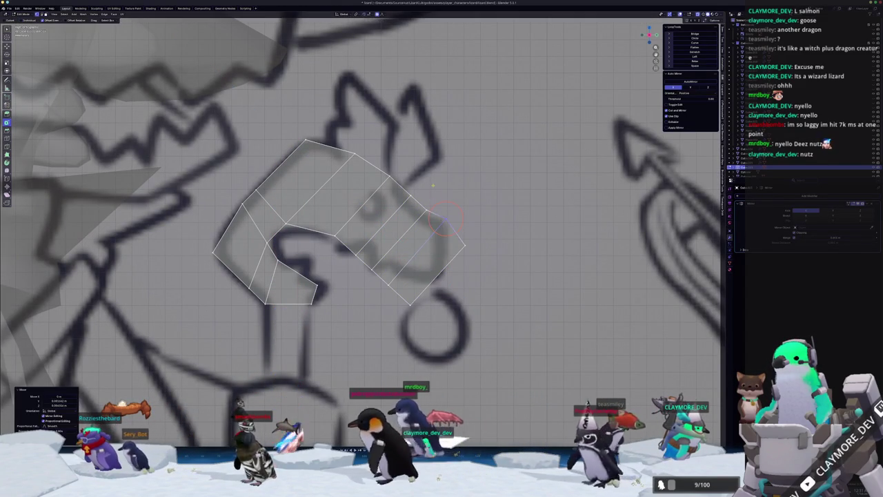
click(426, 209)
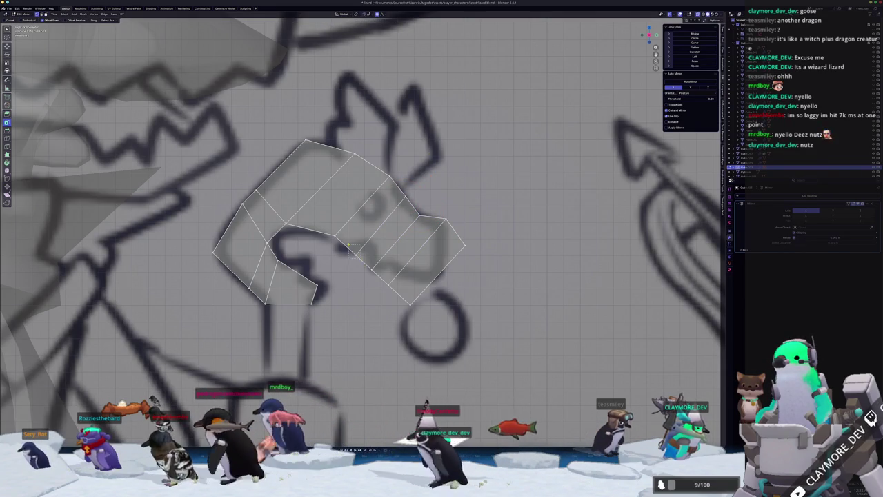
key(g)
click(388, 279)
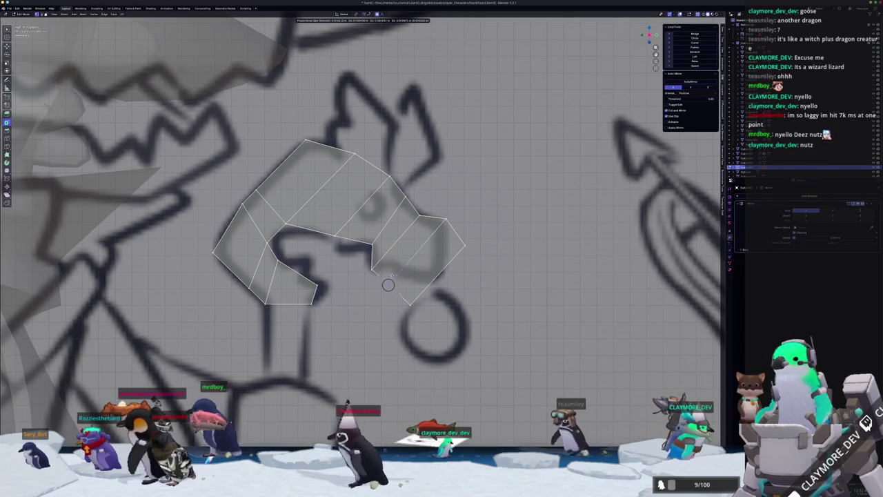
key(g)
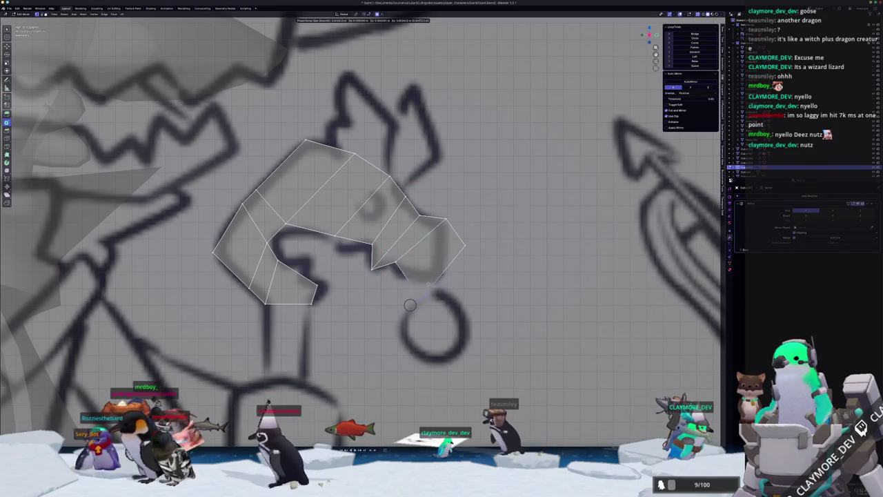
click(441, 252)
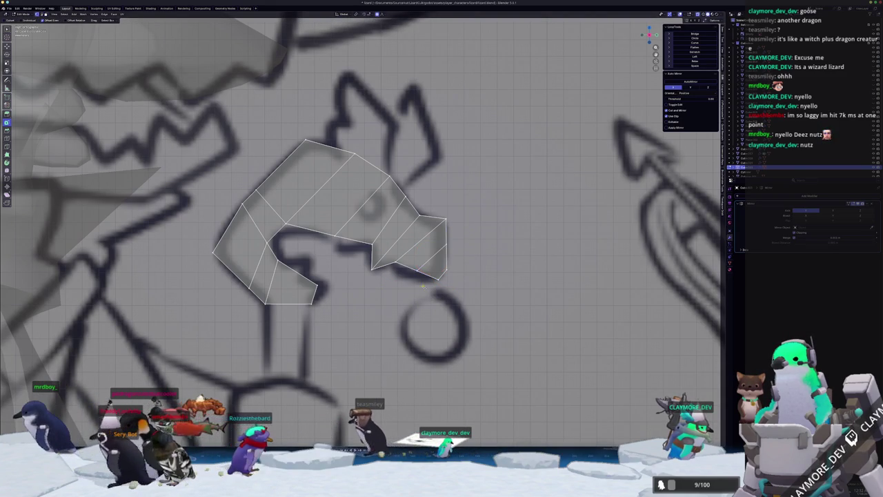
key(g)
click(394, 271)
Drop the middle vertex to the jaw line and slide neighbouring vertices along their edges
scroll(394, 271, up, 1)
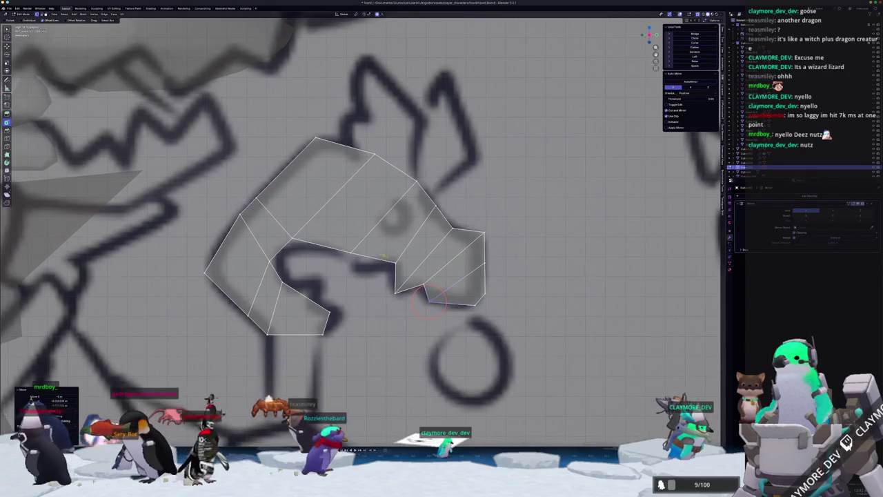
key(g)
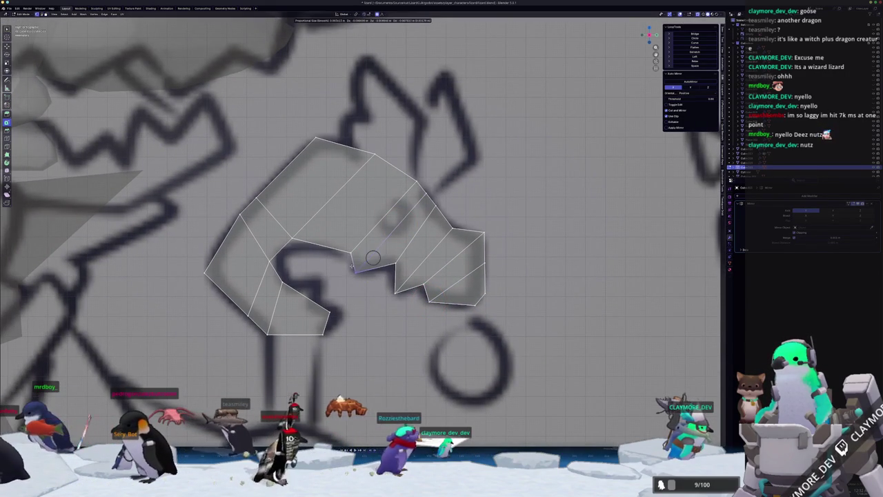
click(352, 267)
key(g)
key(g)
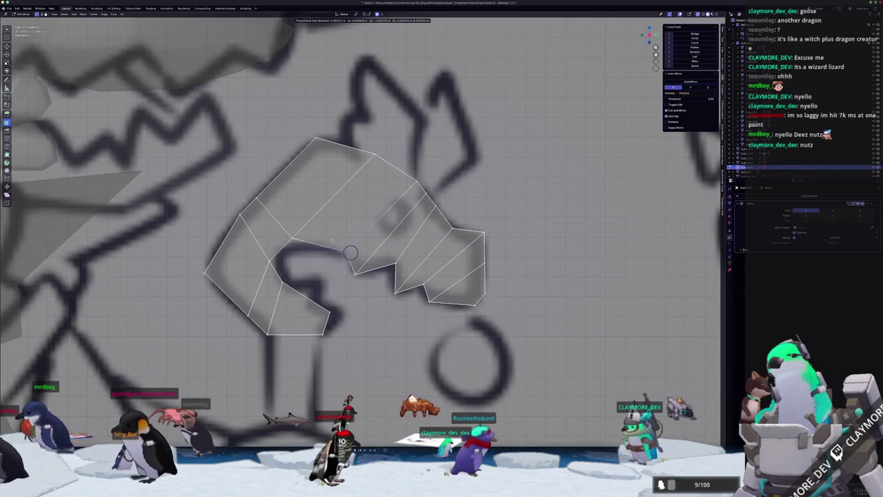
click(292, 238)
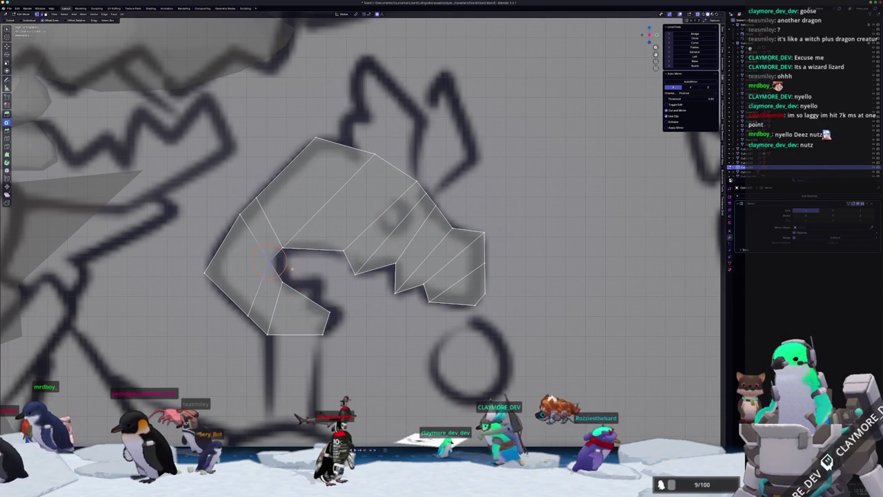
key(g)
key(g)
scroll(315, 266, down, 1)
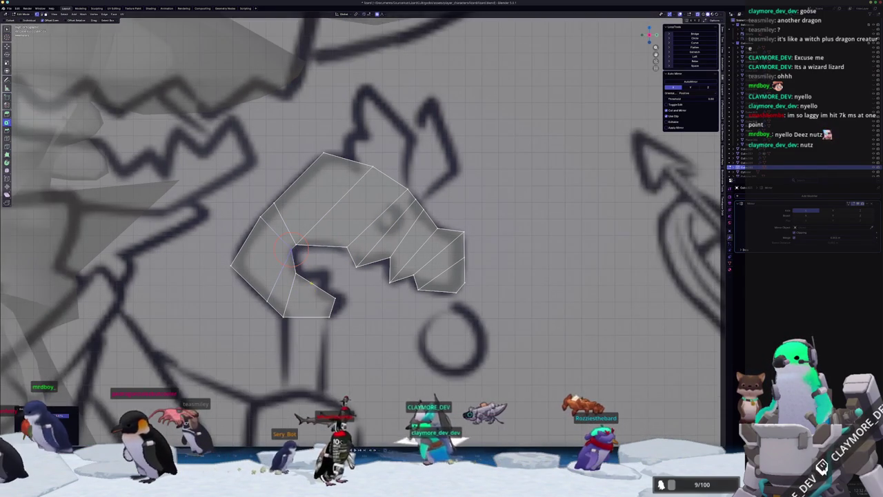
Place the inner neck corner and last outline vertex, then leave Edit Mode
key(g)
key(g)
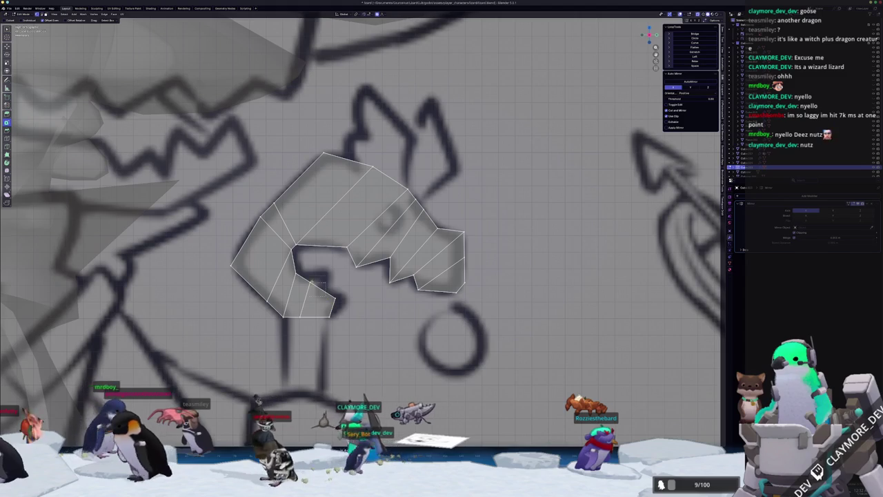
key(g)
click(321, 261)
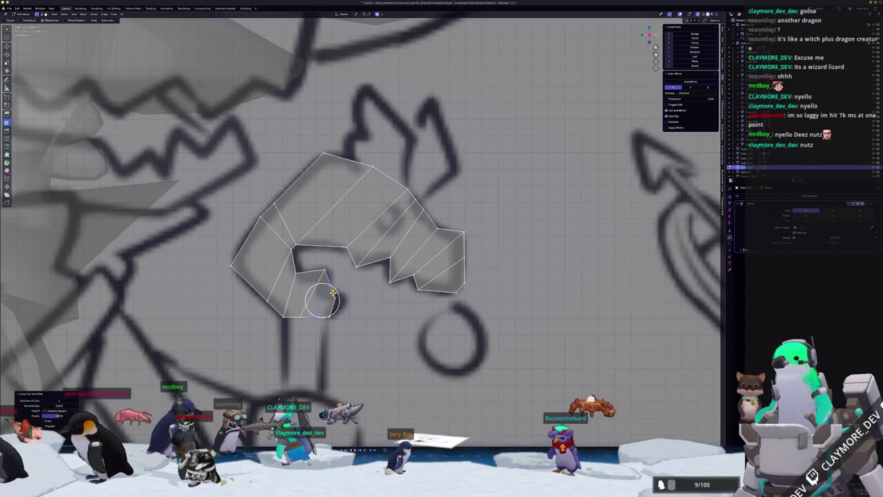
scroll(318, 325, up, 3)
key(g)
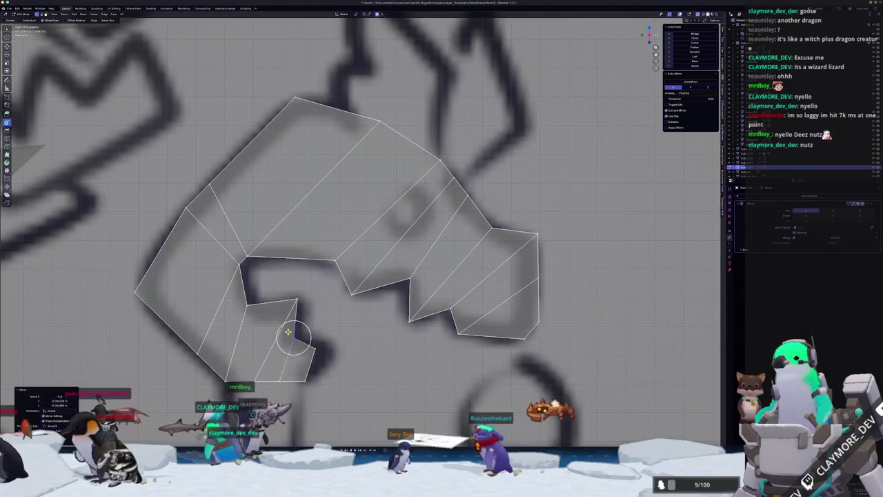
click(323, 336)
key(Tab)
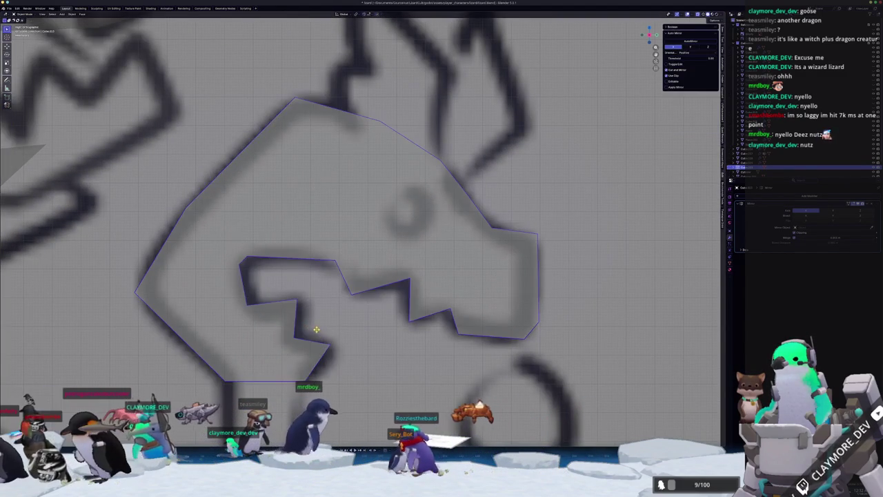
Select a side face loop of the dragon head and taper it along X
scroll(320, 325, down, 3)
drag(349, 312, 328, 317)
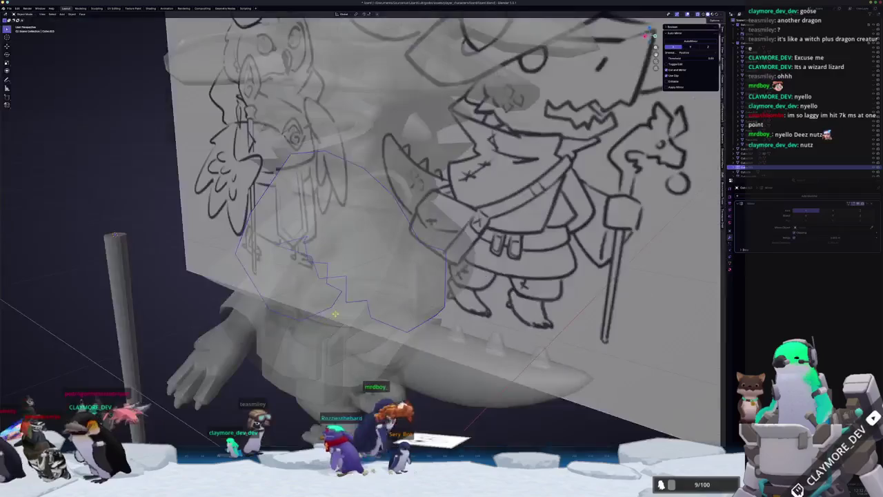
key(Tab)
key(KP_7)
drag(409, 247, 389, 308)
key(alt+z)
mouse_move(385, 218)
mouse_down()
mouse_move(338, 198)
mouse_move(428, 247)
mouse_up()
alt+click(340, 198)
key(s)
key(x)
key(Return)
key(KP_7)
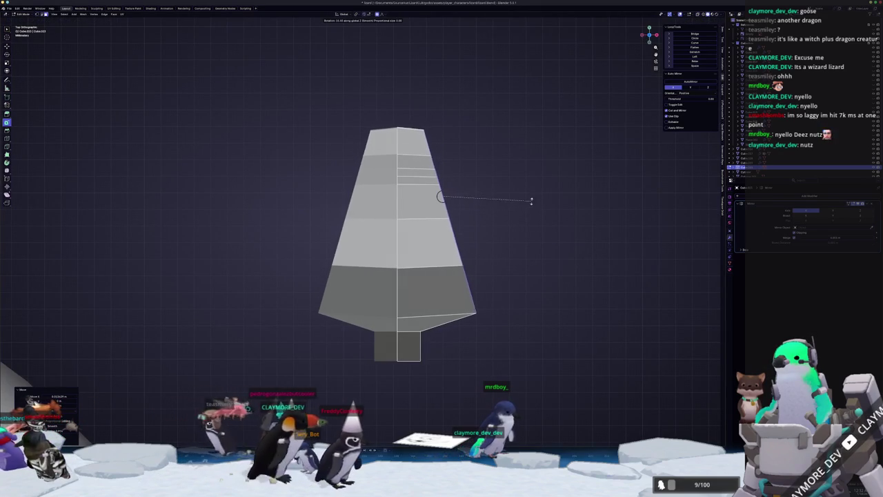
Rotate the selected head part and shift it vertically into place
mouse_move(531, 200)
mouse_down()
mouse_move(509, 203)
mouse_move(416, 149)
mouse_move(407, 170)
mouse_up()
key(r)
click(423, 163)
key(r)
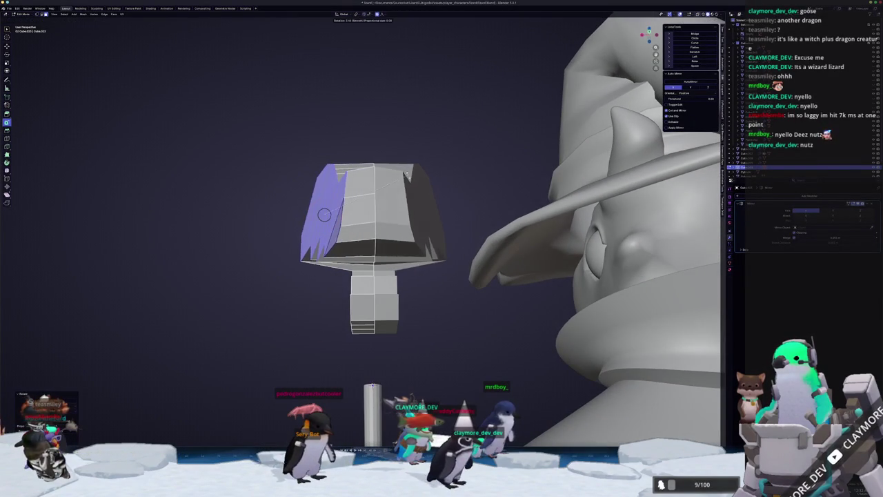
key(g)
key(z)
Add an edge loop around the head and push the selection sideways along X
mouse_move(325, 207)
mouse_down()
mouse_move(352, 204)
mouse_move(409, 220)
mouse_up()
key(ctrl+r)
click(350, 207)
mouse_move(294, 226)
mouse_down()
mouse_move(292, 258)
mouse_move(338, 285)
mouse_move(315, 276)
mouse_move(321, 269)
mouse_up()
key(g)
key(x)
click(339, 285)
Edge-slide three loops along the dragon head's surface to round it out
key(g)
key(g)
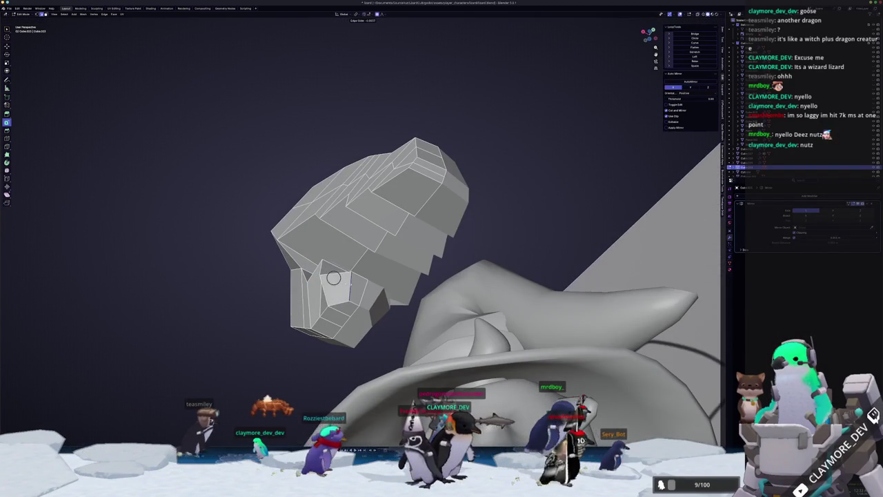
scroll(311, 303, down, 5)
scroll(310, 298, down, 3)
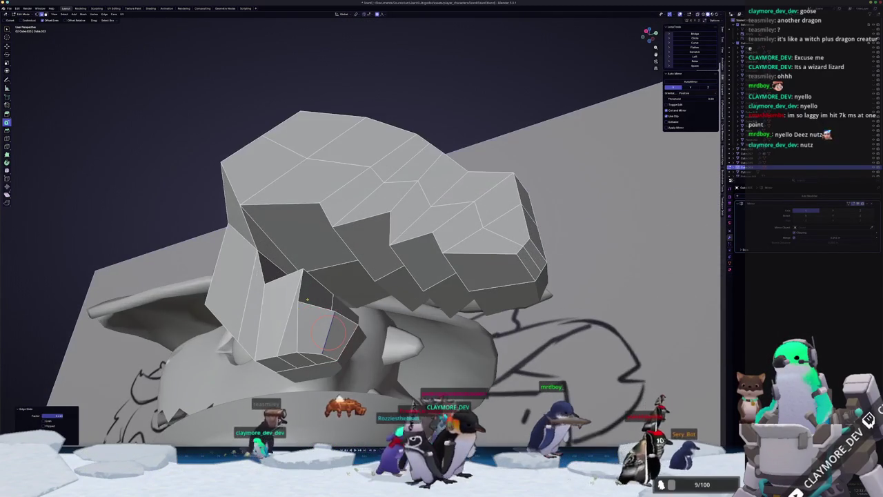
scroll(309, 303, up, 3)
scroll(317, 290, up, 5)
click(345, 269)
key(g)
key(g)
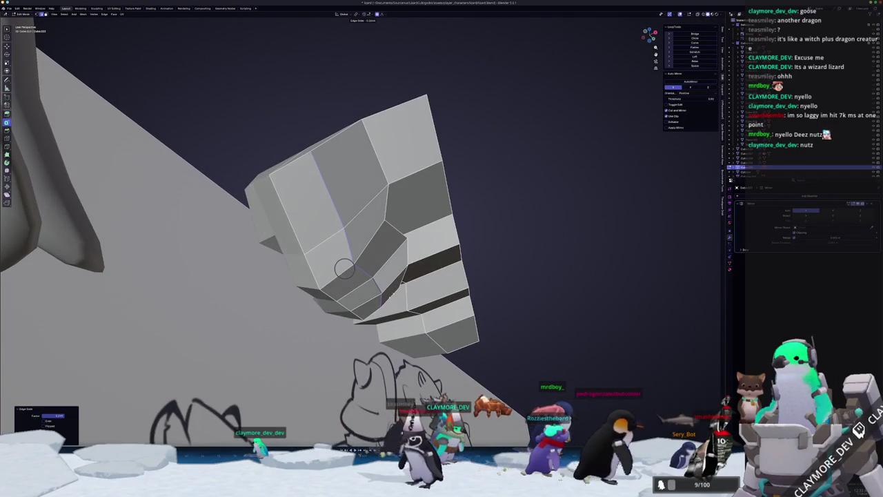
scroll(357, 255, down, 5)
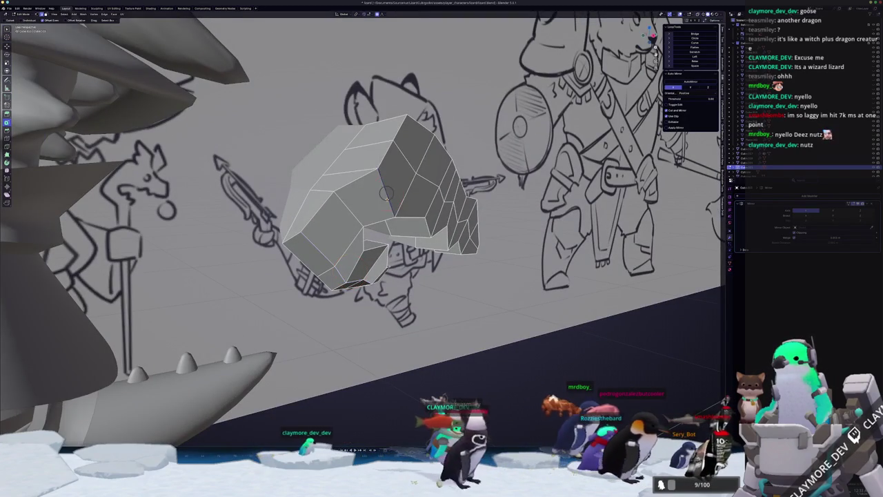
click(384, 195)
scroll(301, 191, up, 5)
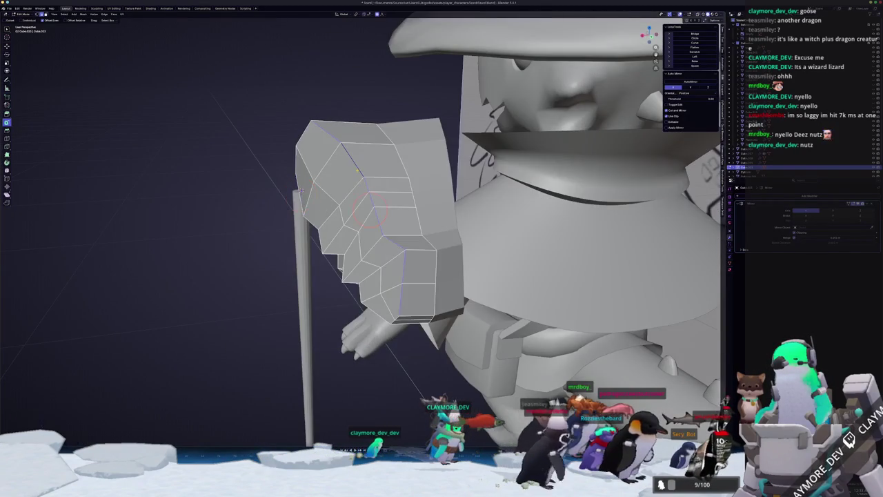
scroll(300, 192, down, 5)
key(g)
key(g)
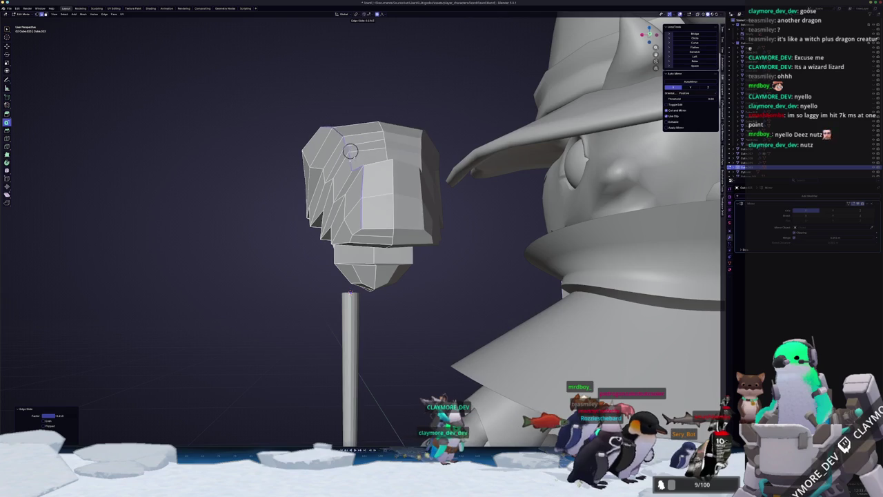
click(350, 151)
Push the head's selected vertices with proportional editing, first along Y, then freely
key(Tab)
scroll(305, 221, down, 5)
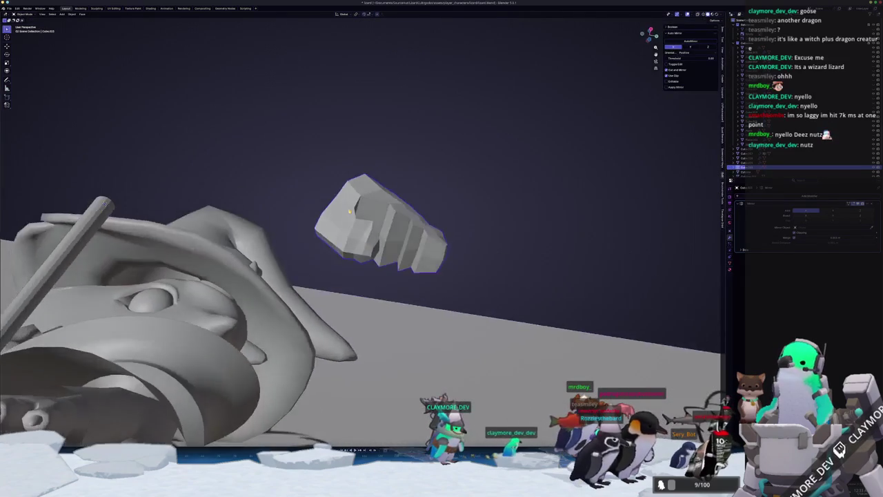
key(Tab)
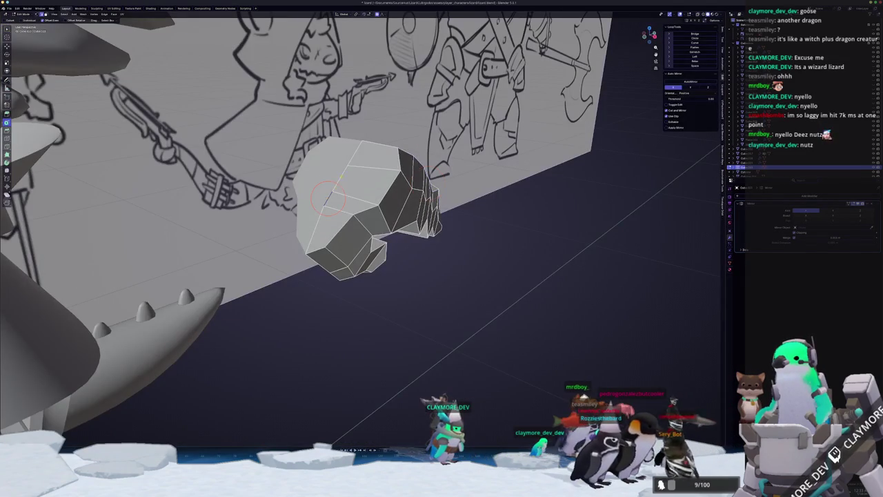
scroll(327, 198, down, 5)
key(g)
key(y)
click(331, 182)
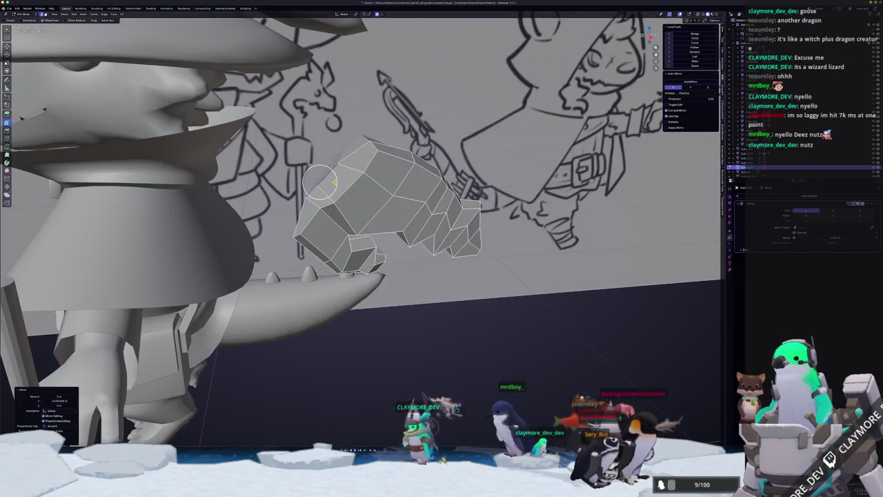
scroll(330, 181, down, 5)
key(g)
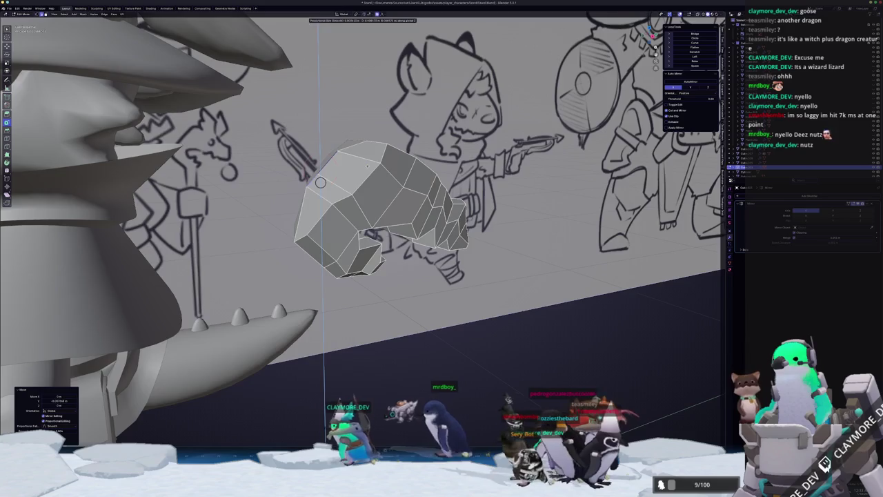
click(320, 182)
scroll(323, 173, down, 5)
scroll(320, 166, down, 5)
Slide an edge on the head's underside into place and leave Edit Mode
key(g)
key(g)
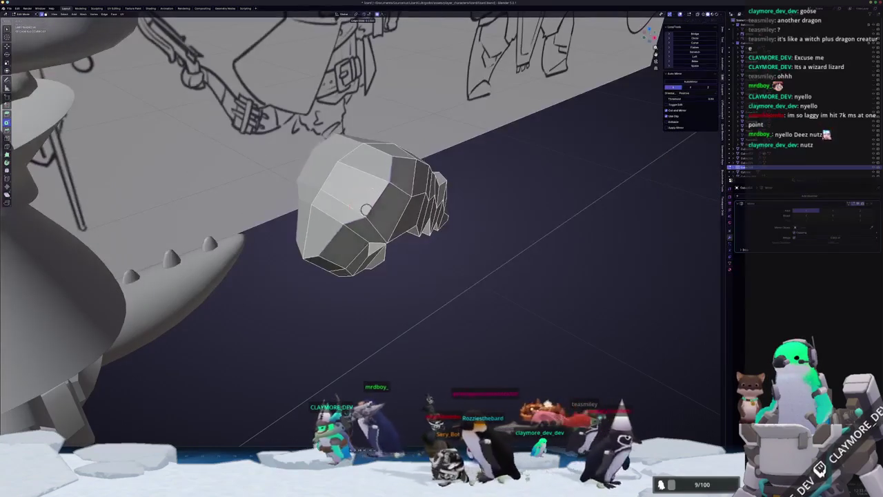
click(360, 206)
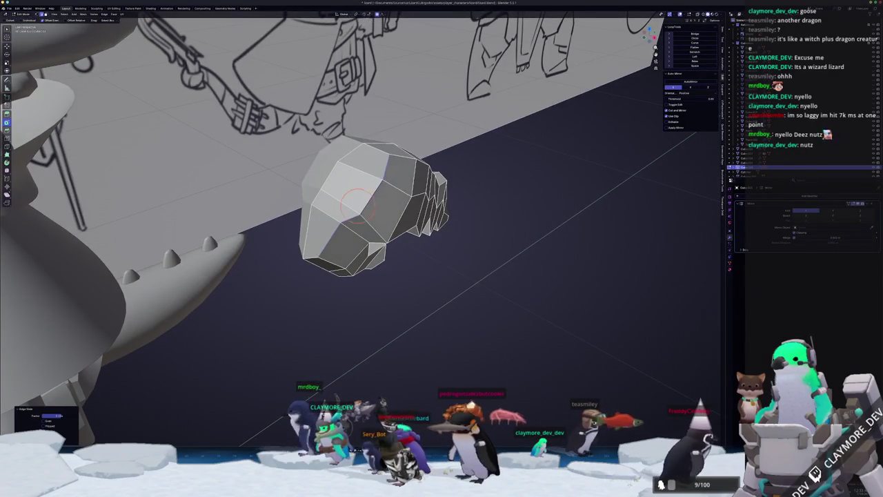
key(Tab)
scroll(358, 198, down, 5)
Check the dragon head's Object menu, then go back into Edit Mode on its mesh
right_click(359, 199)
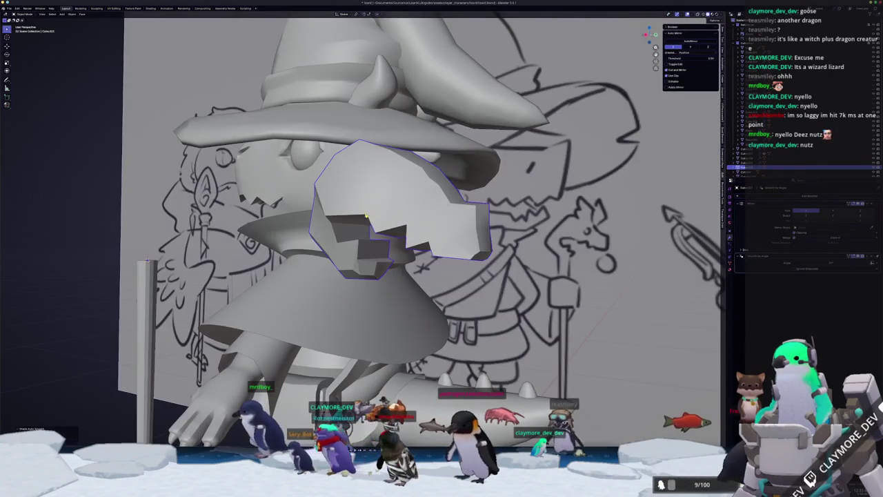
scroll(358, 199, down, 10)
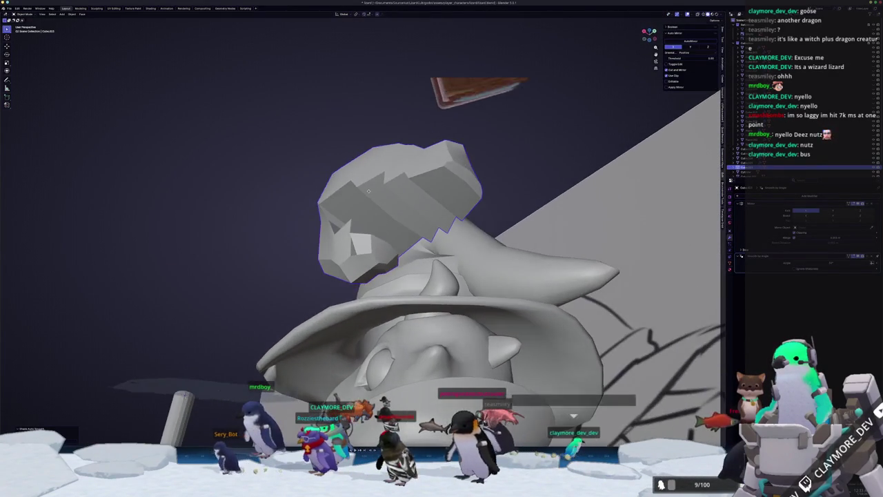
scroll(369, 191, down, 5)
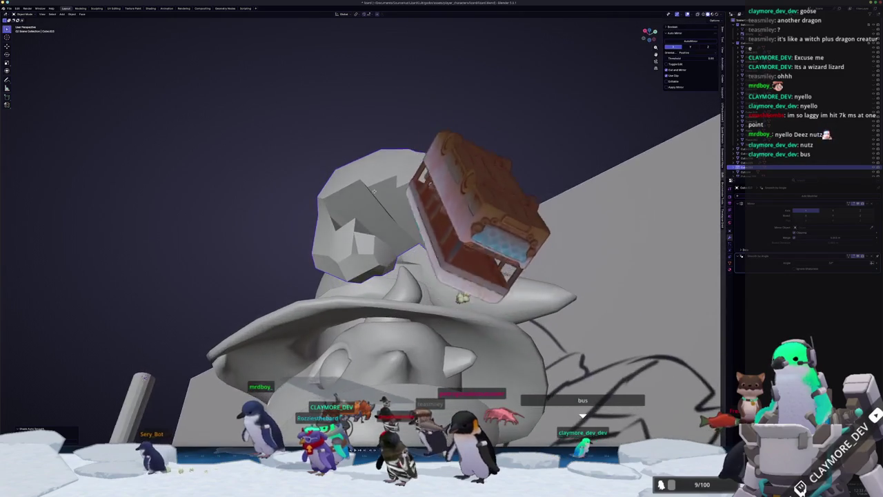
scroll(373, 191, up, 5)
key(Tab)
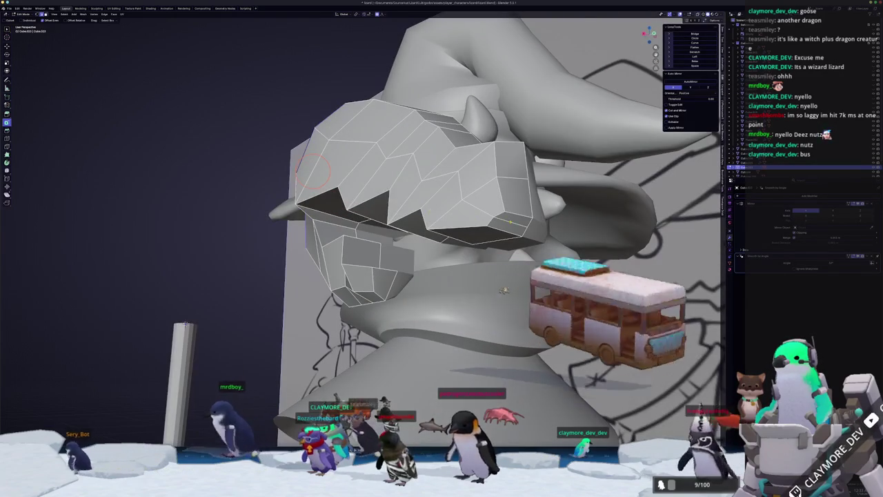
scroll(314, 171, right, 10)
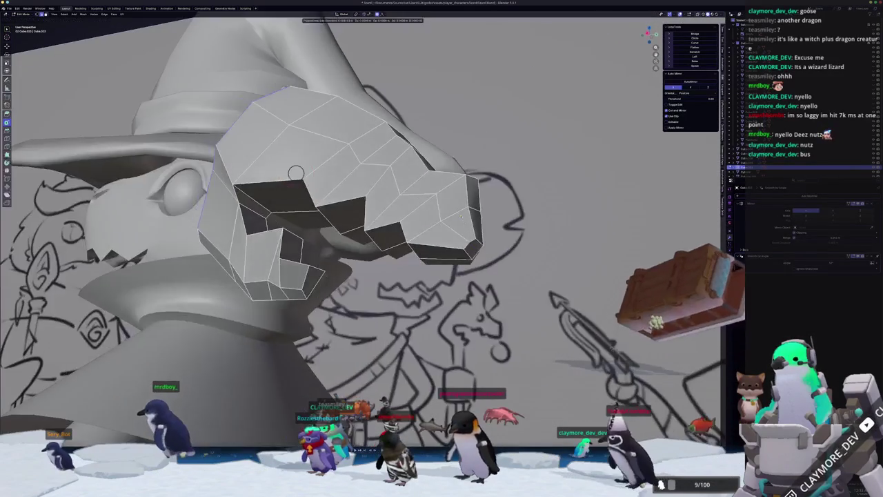
scroll(461, 216, right, 10)
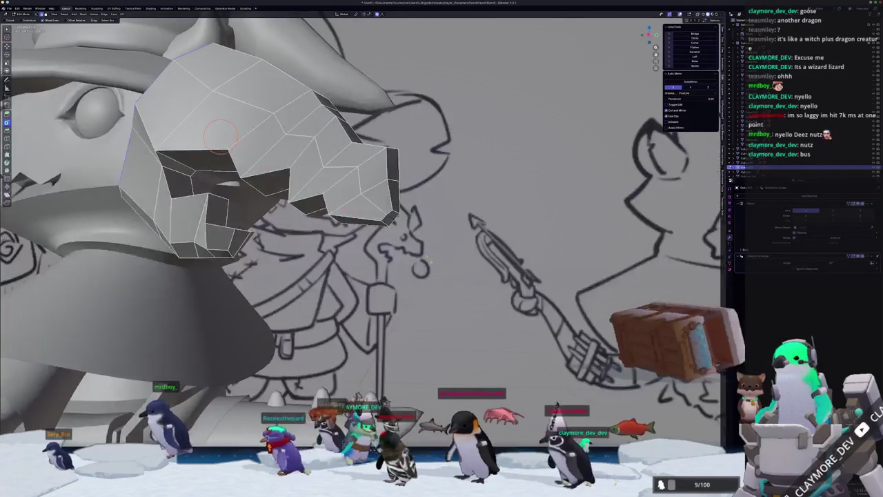
scroll(373, 200, down, 5)
Pull the snout-tip vertex with proportional editing so the head narrows to a point
click(371, 198)
scroll(396, 223, up, 5)
key(g)
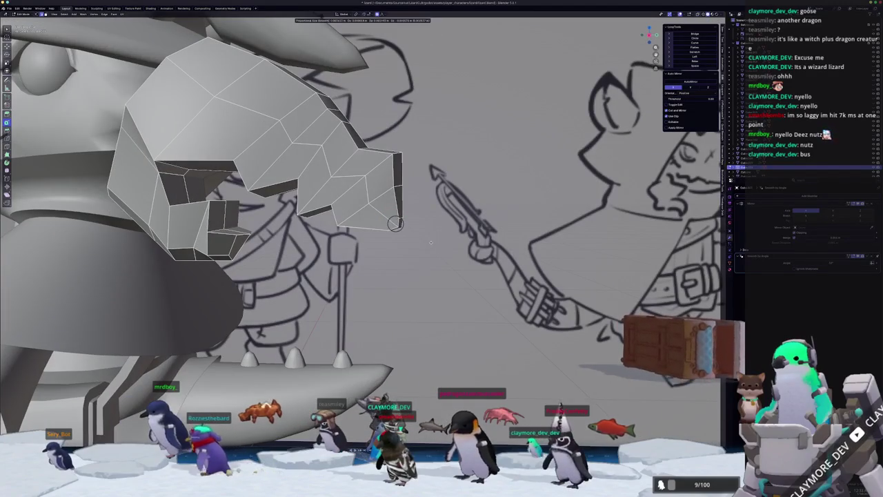
click(430, 240)
scroll(387, 240, right, 10)
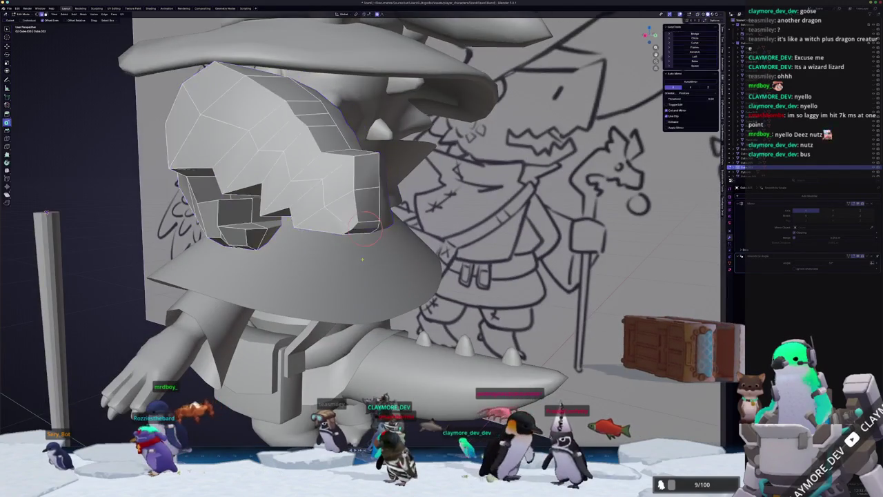
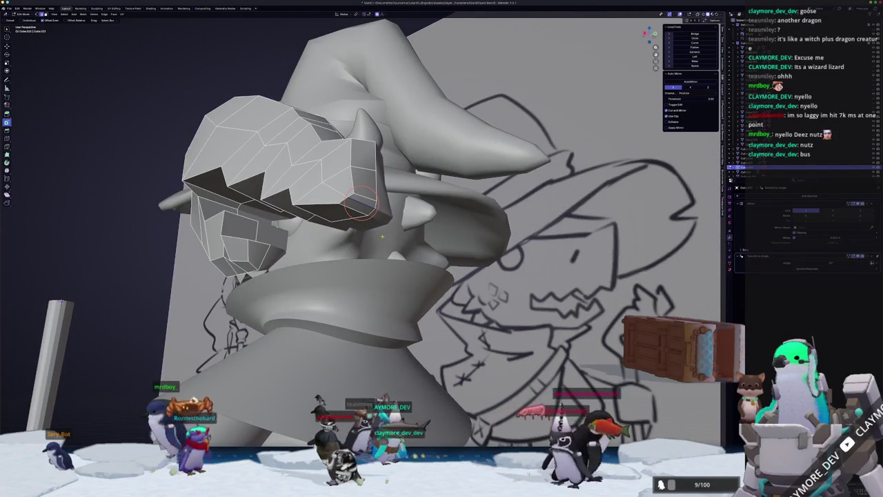
In side ortho view with X-ray, move the knuckle corner vertex with soft falloff to match the sketch
key(KP_3)
key(alt+z)
scroll(400, 221, up, 3)
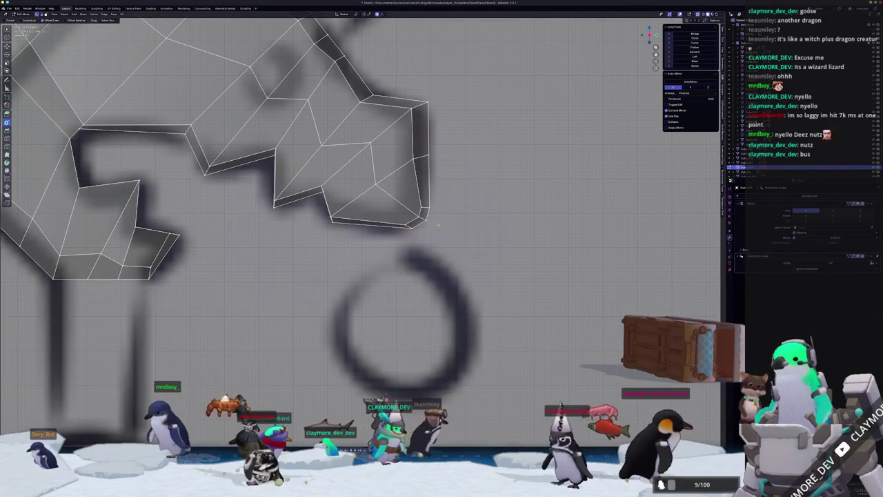
click(415, 204)
key(g)
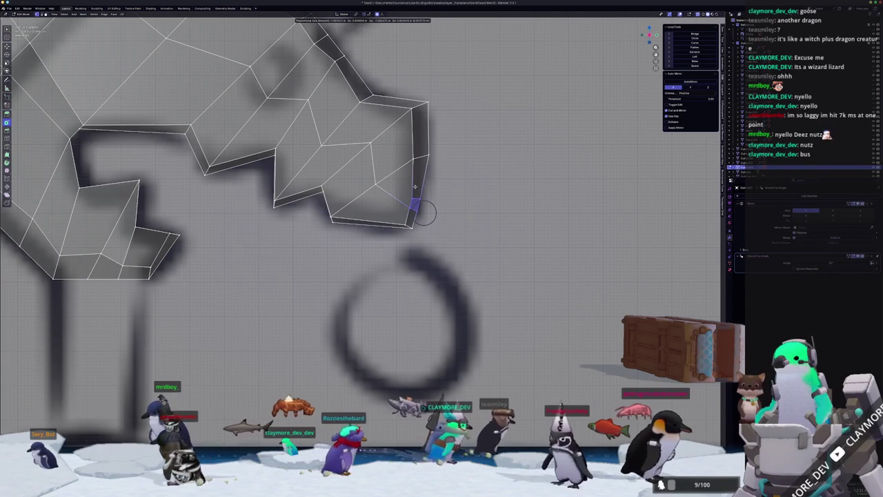
click(414, 185)
key(g)
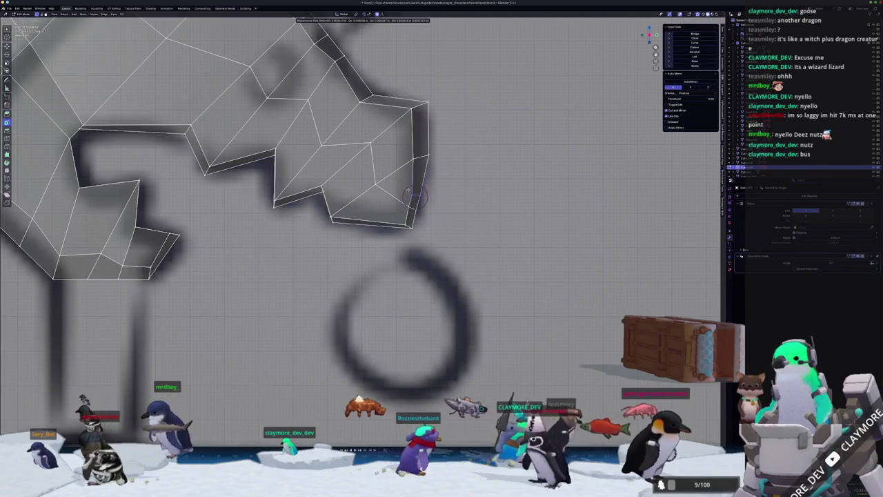
click(407, 183)
Nudge the knuckle vertex once more, then orbit around the hand and leave Edit Mode
scroll(407, 183, down, 5)
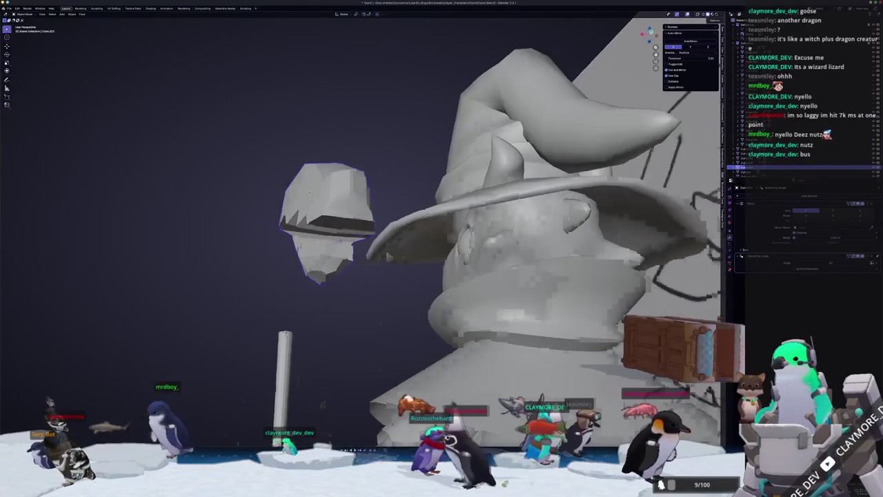
scroll(350, 199, up, 2)
scroll(354, 200, up, 5)
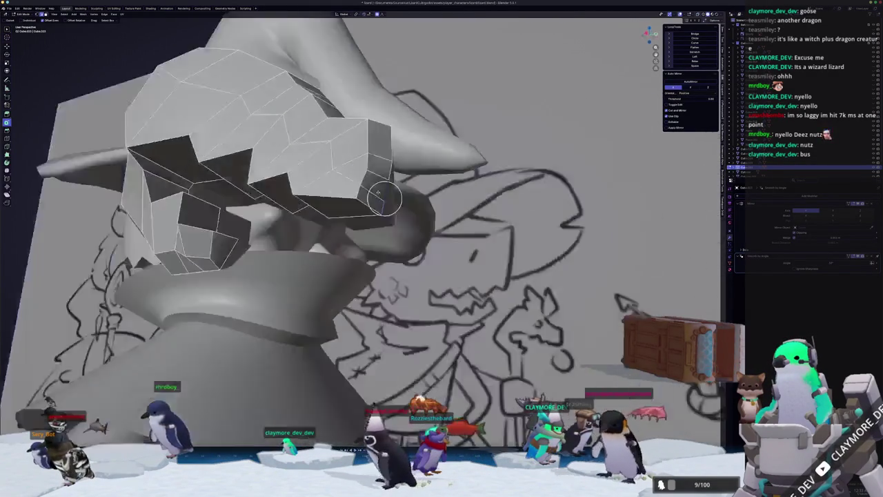
key(g)
click(405, 205)
mouse_move(405, 205)
mouse_down()
mouse_move(367, 191)
mouse_move(385, 226)
mouse_move(345, 182)
mouse_move(355, 190)
mouse_up()
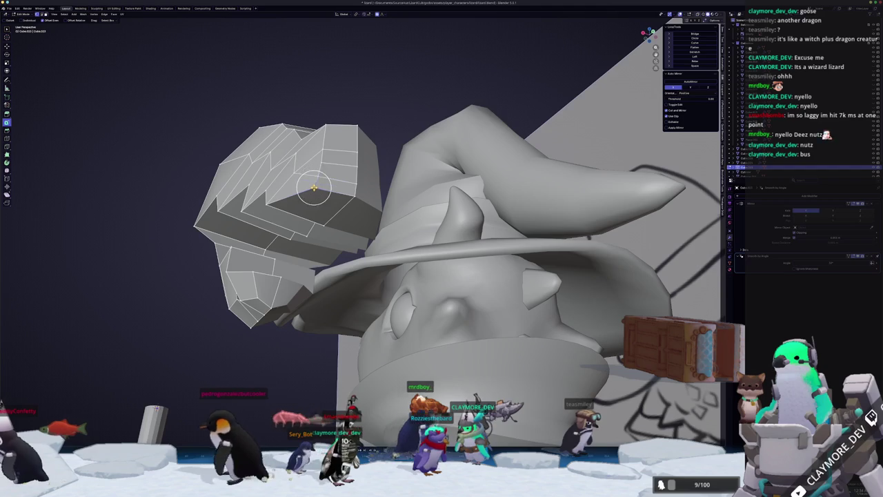
key(Tab)
Slide an edge loop along the fist to respace its segments, checking it from below the fist
mouse_move(315, 186)
mouse_down()
mouse_move(338, 227)
mouse_move(286, 310)
mouse_up()
key(Tab)
mouse_move(341, 279)
mouse_down()
mouse_move(345, 256)
mouse_move(335, 268)
mouse_move(345, 270)
mouse_move(366, 231)
mouse_up()
key(Tab)
key(Tab)
key(Tab)
key(Tab)
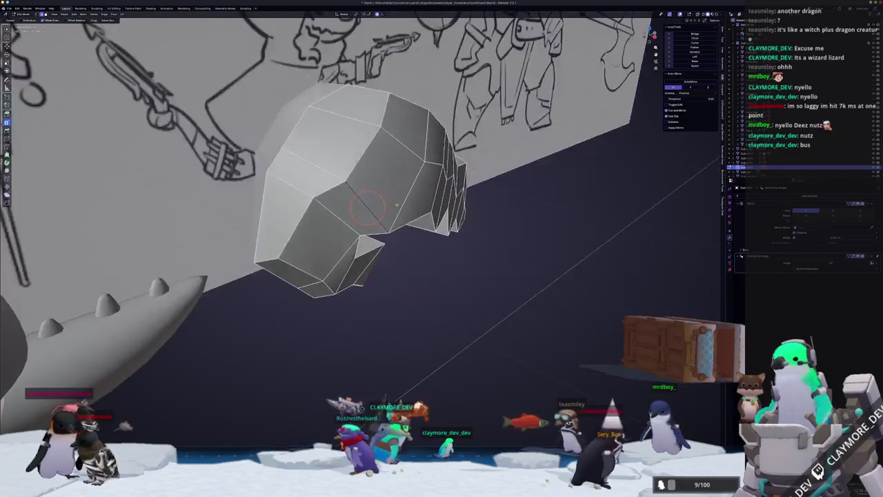
mouse_move(378, 198)
mouse_down()
mouse_move(388, 194)
mouse_move(400, 245)
mouse_move(387, 263)
mouse_move(456, 227)
mouse_up()
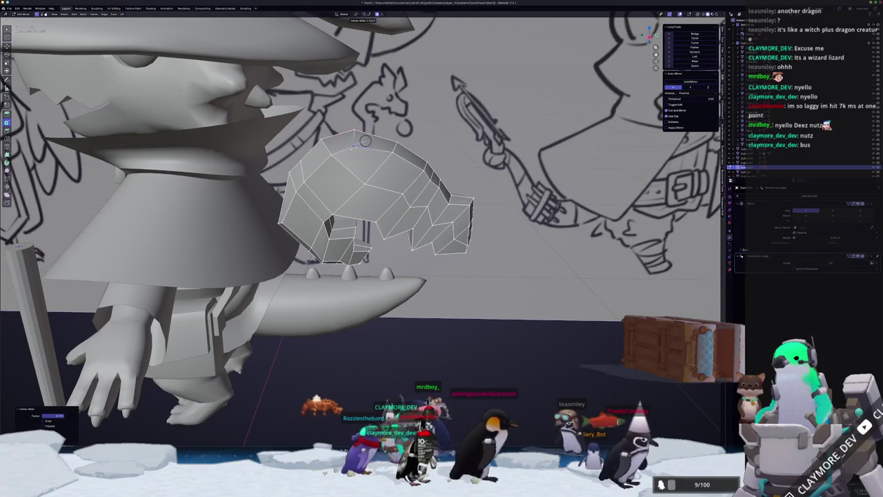
mouse_move(365, 141)
mouse_down()
mouse_move(341, 155)
mouse_move(351, 171)
mouse_move(332, 149)
mouse_up()
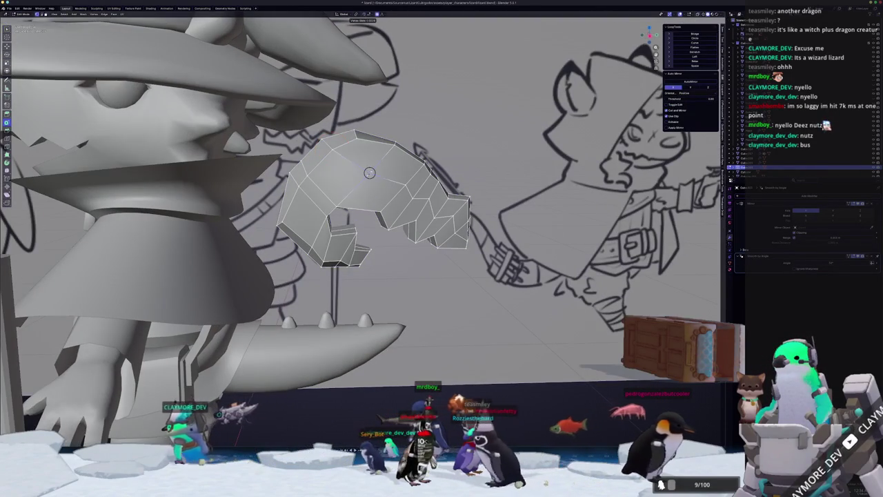
mouse_move(347, 168)
mouse_down()
mouse_move(350, 181)
mouse_move(342, 168)
mouse_move(324, 201)
mouse_move(371, 148)
mouse_move(361, 118)
mouse_move(326, 128)
mouse_move(328, 178)
mouse_move(343, 189)
mouse_up()
key(Tab)
key(Tab)
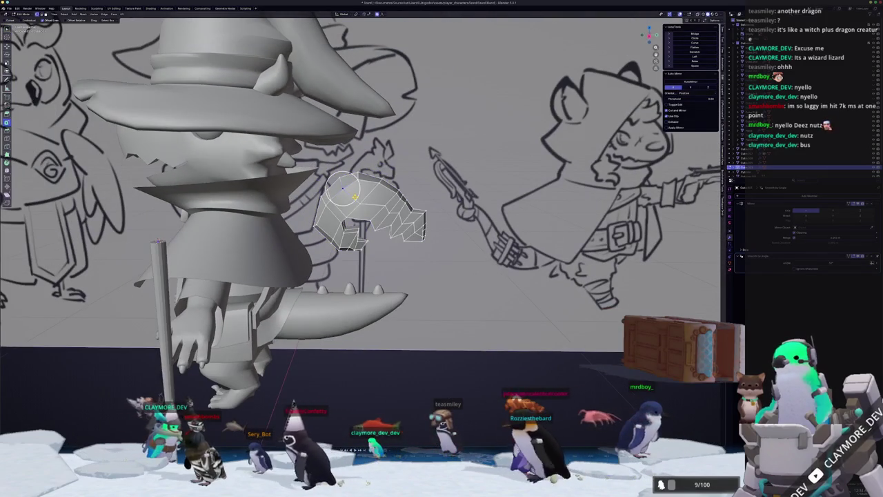
Isolate the fist in local view and pull its upper-left face outward with soft falloff
key(KP_Divide)
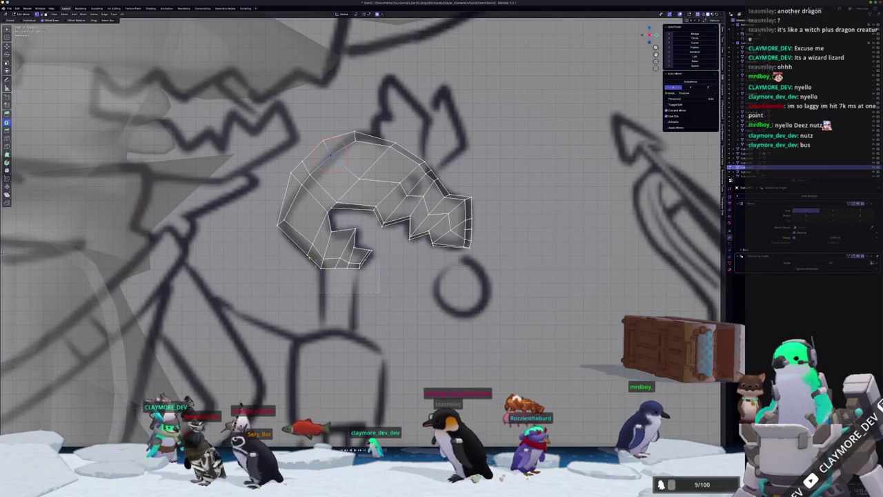
key(alt+a)
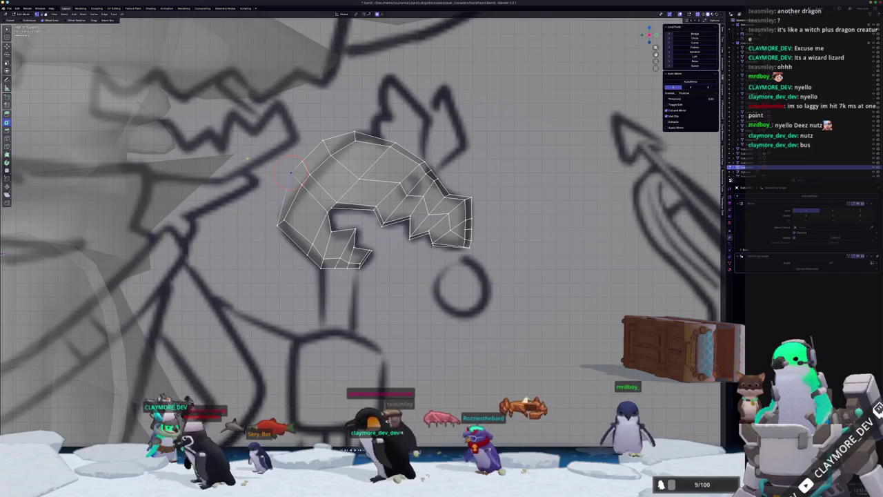
click(302, 173)
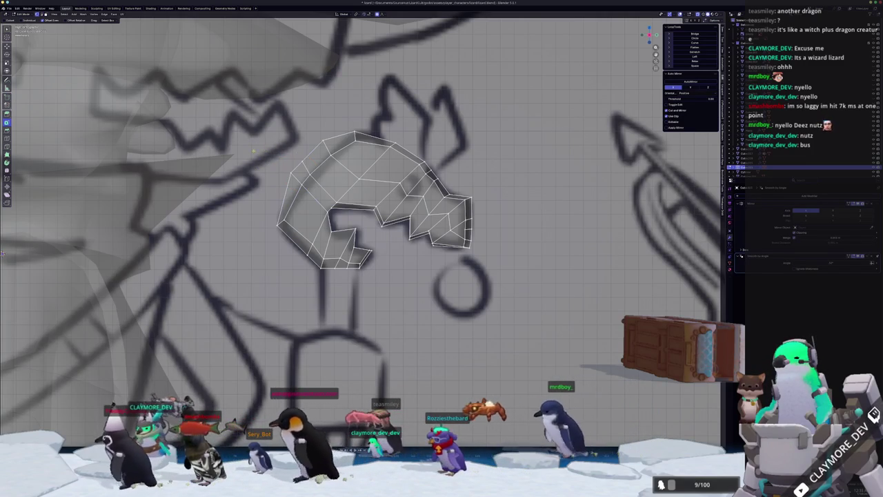
key(g)
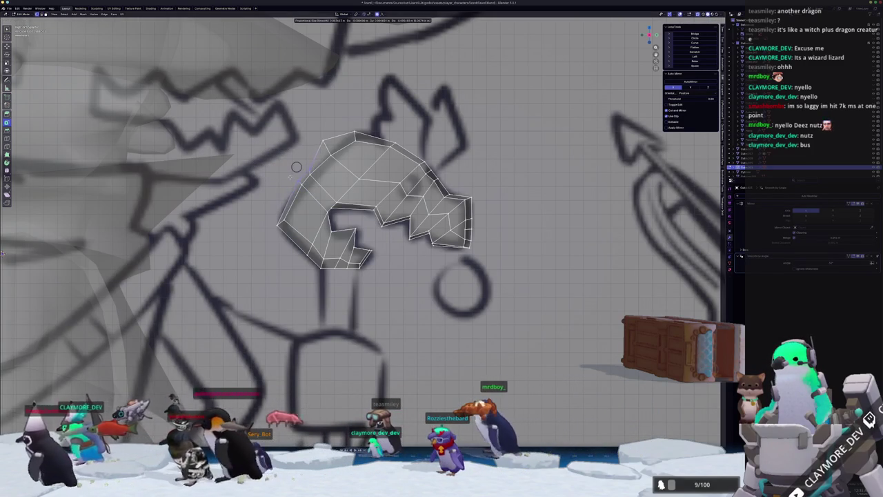
click(323, 140)
Leave Edit Mode and local view to see the whole character, then resume editing the hand
key(c)
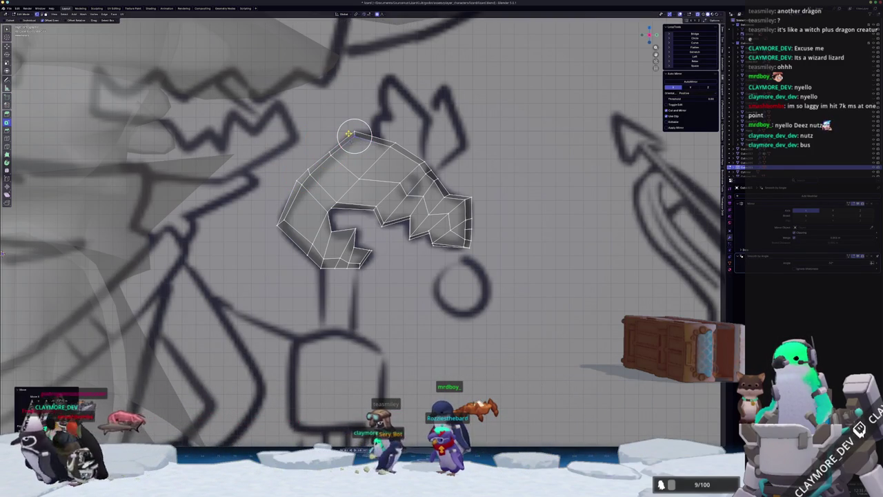
key(c)
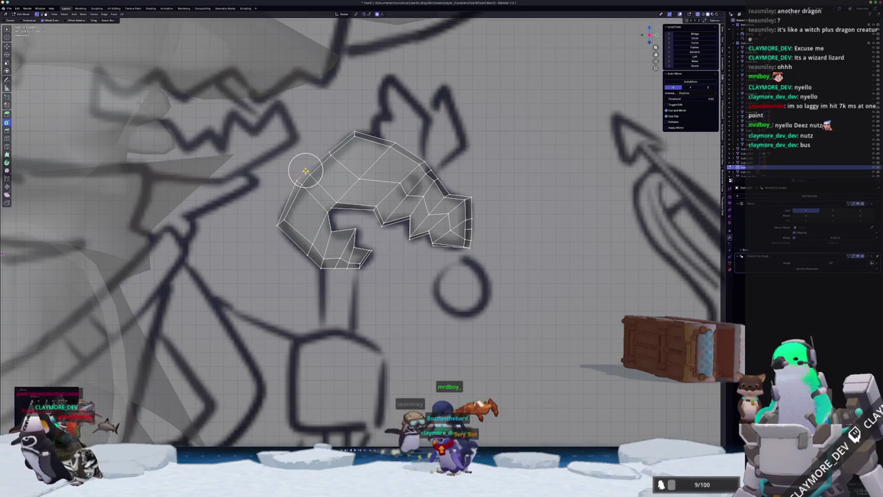
key(Escape)
key(Tab)
key(KP_Divide)
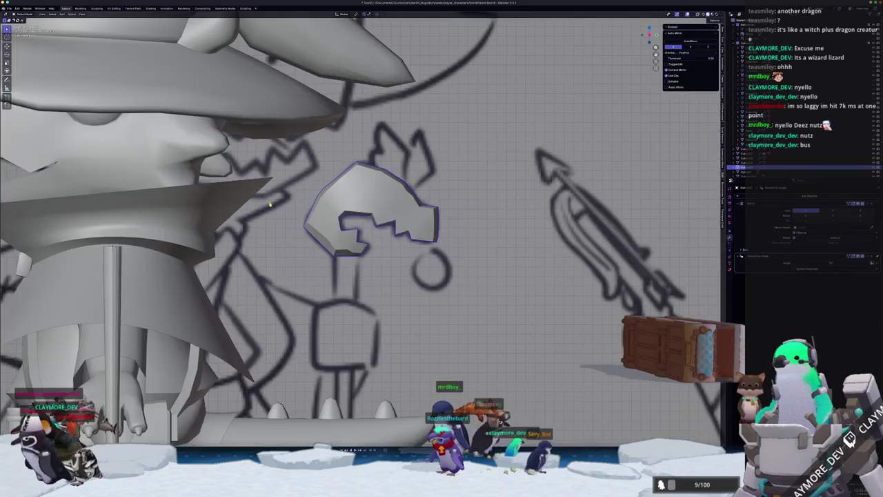
key(Tab)
drag(273, 200, 306, 213)
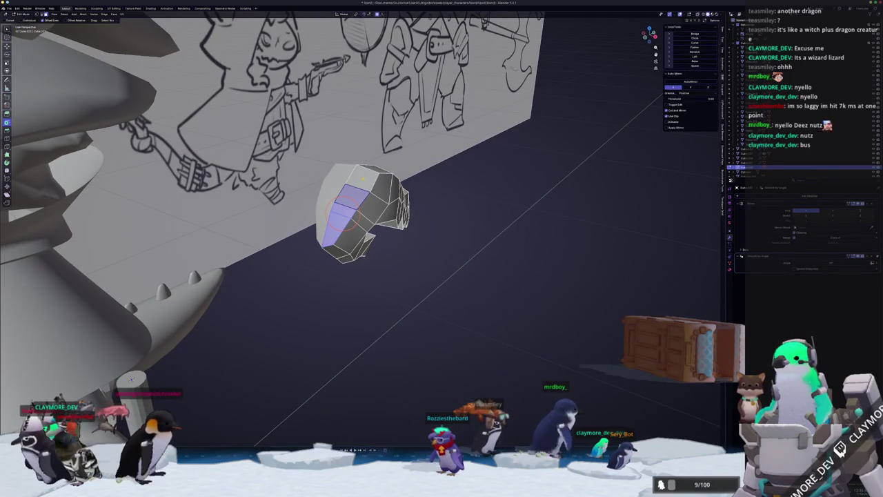
Select the entire hand mesh and frame the view closely on it
click(363, 178)
key(a)
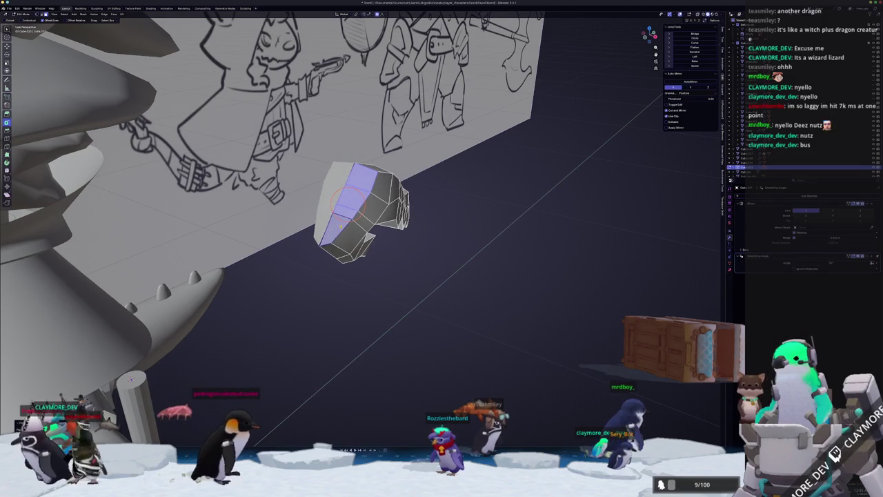
key(Tab)
key(KP_Decimal)
key(Tab)
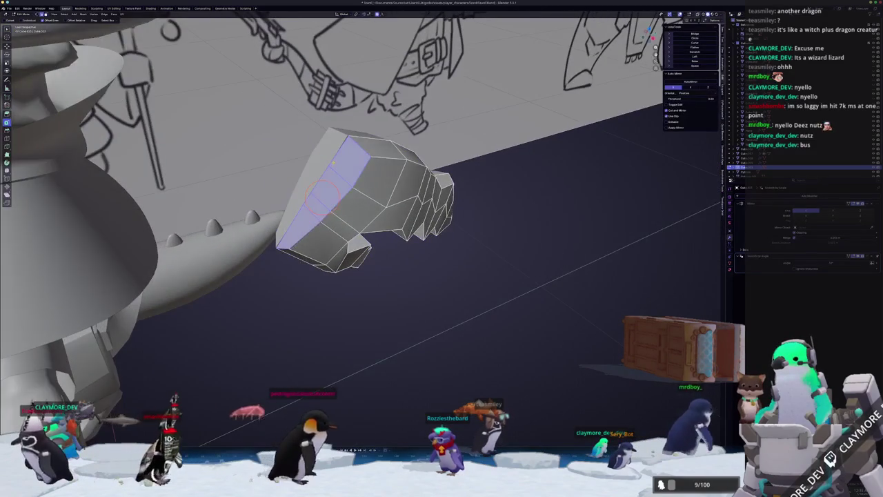
key(KP_Decimal)
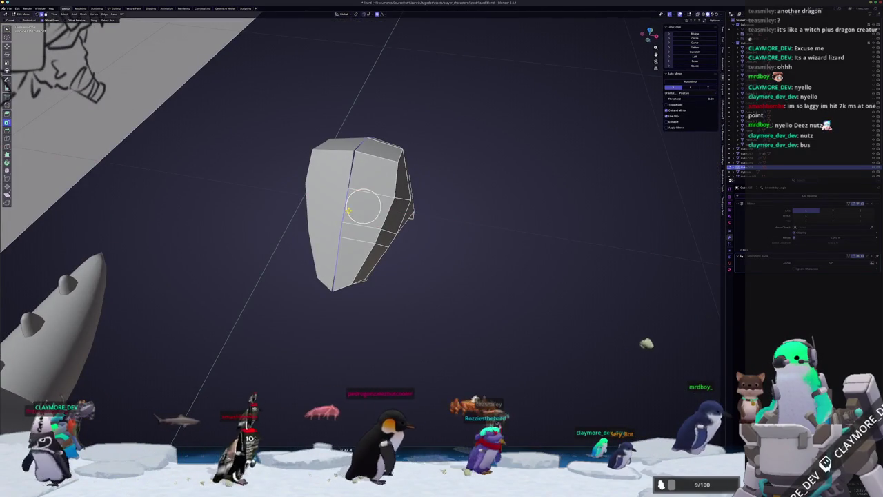
Shift the selected hand vertices sideways along X with soft falloff in small moves
key(g)
key(x)
click(350, 228)
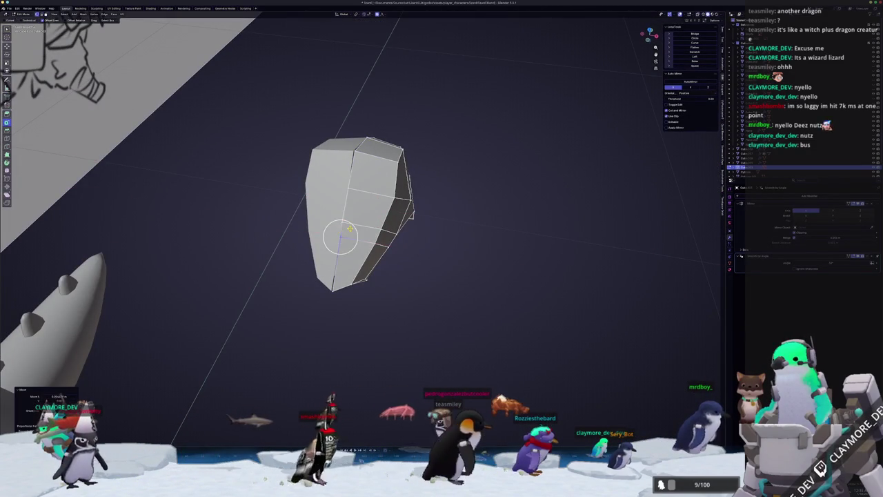
key(g)
click(356, 227)
key(g)
key(x)
click(346, 187)
Make two more X-axis moves to push the fist's side profile into shape
key(g)
key(x)
click(354, 153)
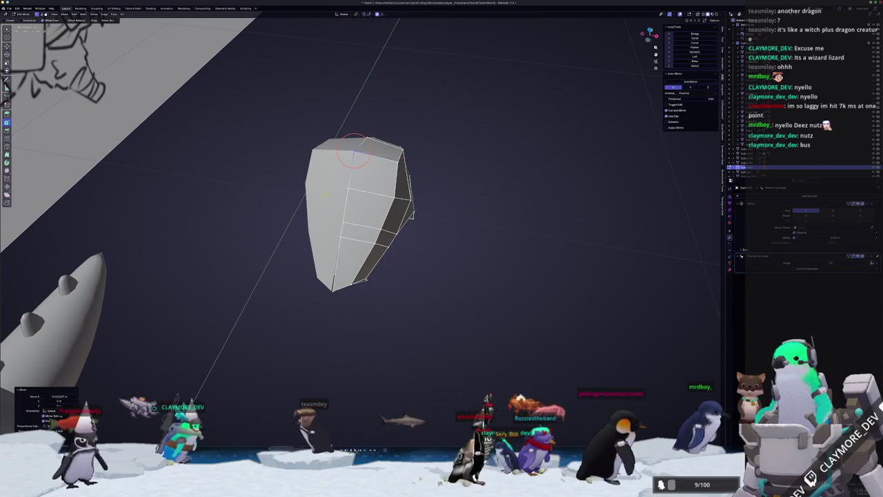
key(g)
key(x)
click(325, 295)
From the front view, slide the vertices along X once more and return to Object Mode
key(KP_1)
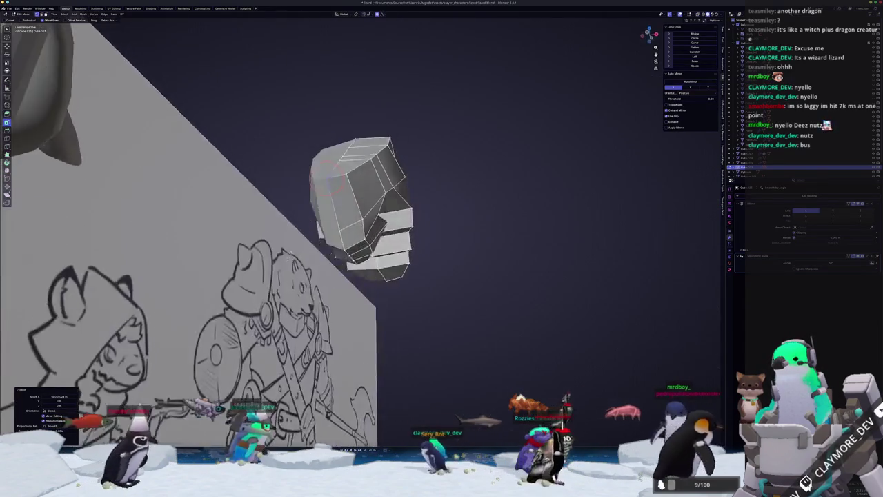
key(g)
key(x)
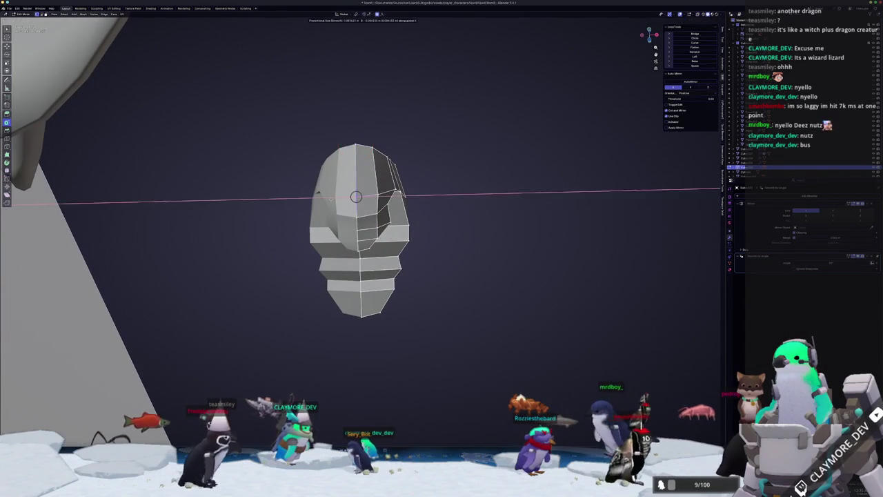
scroll(283, 231, down, 3)
key(Tab)
scroll(283, 232, up, 5)
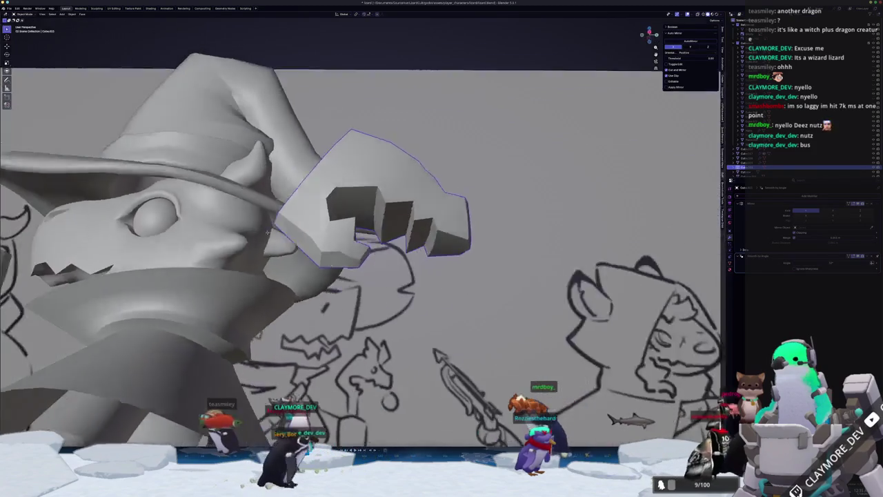
key(Tab)
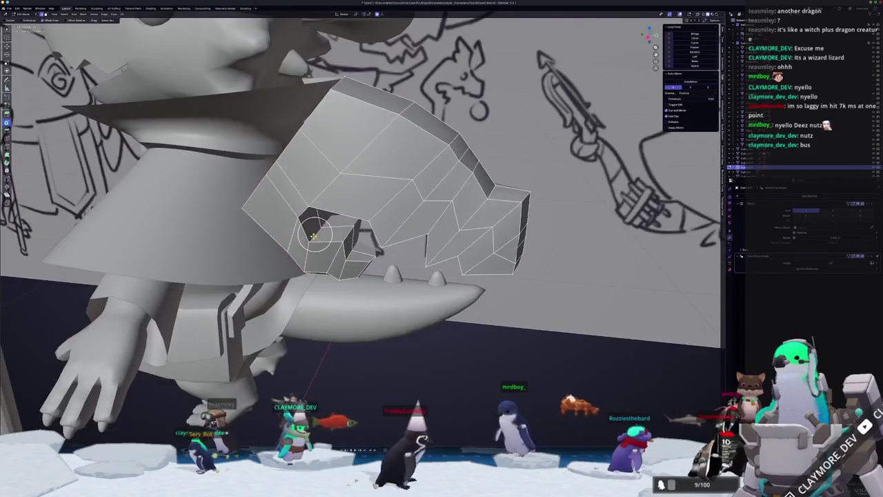
drag(314, 235, 318, 234)
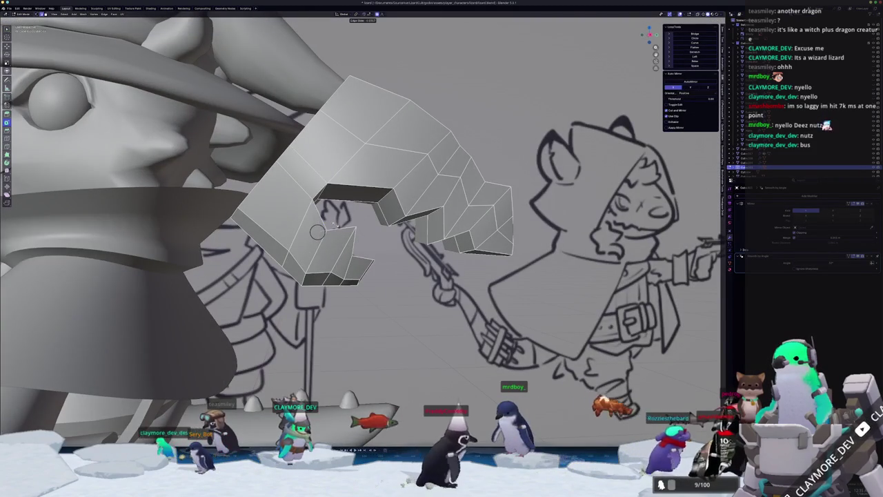
key(Tab)
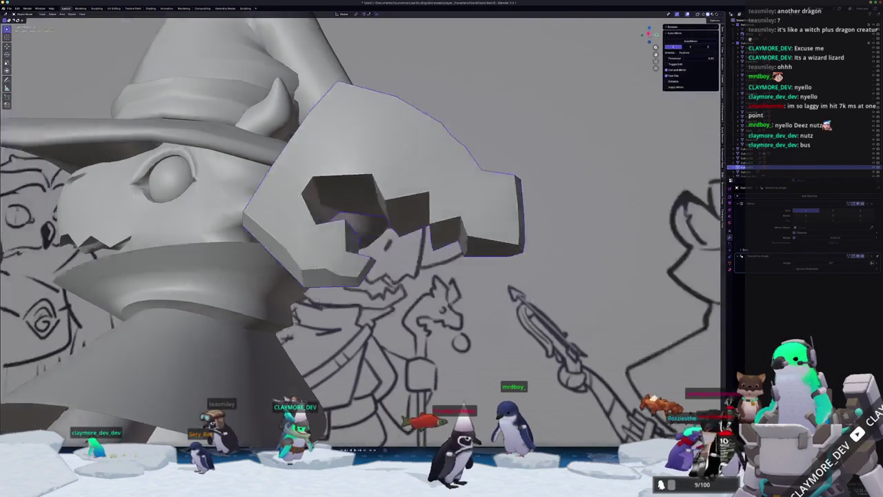
key(Tab)
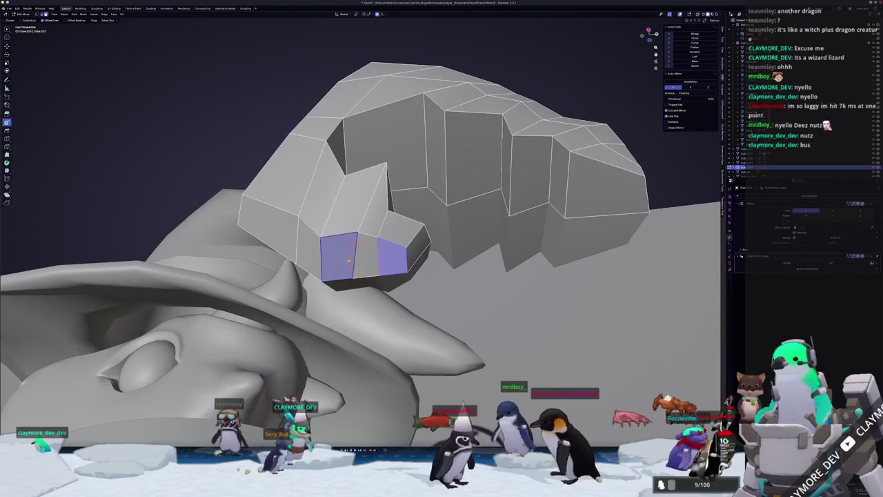
scroll(366, 256, right, 10)
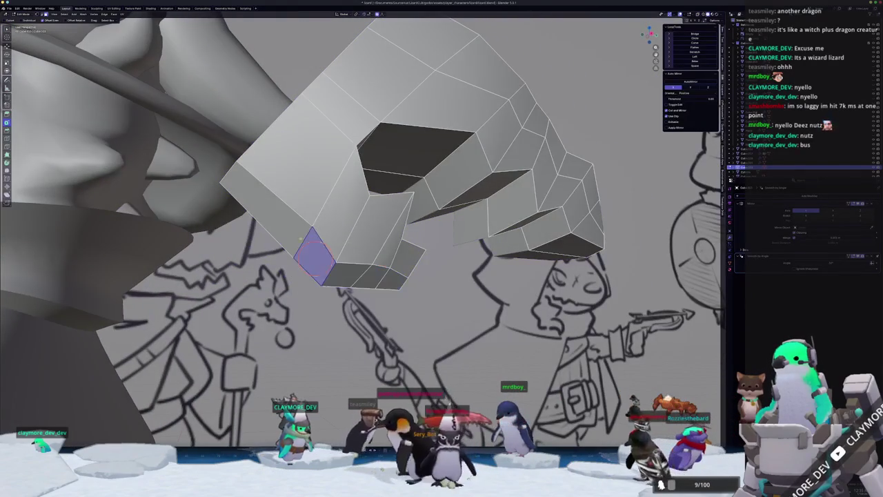
key(Tab)
scroll(322, 258, right, 10)
key(Tab)
scroll(322, 258, right, 5)
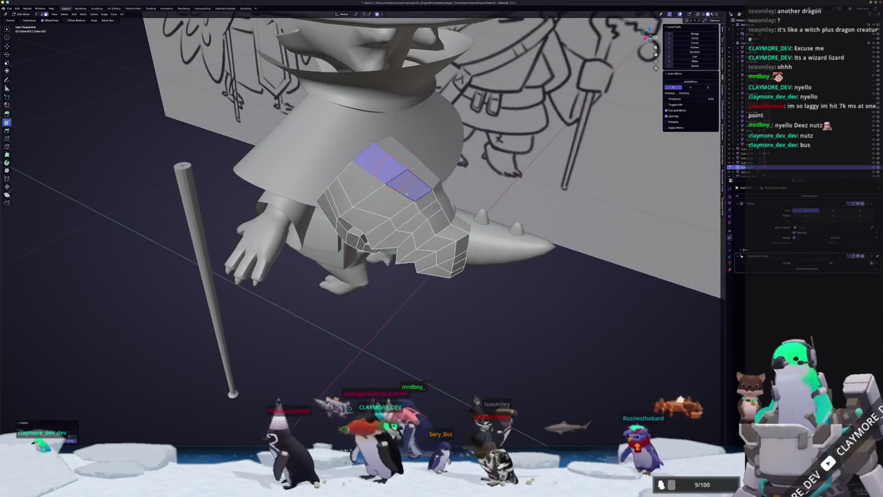
scroll(367, 207, down, 10)
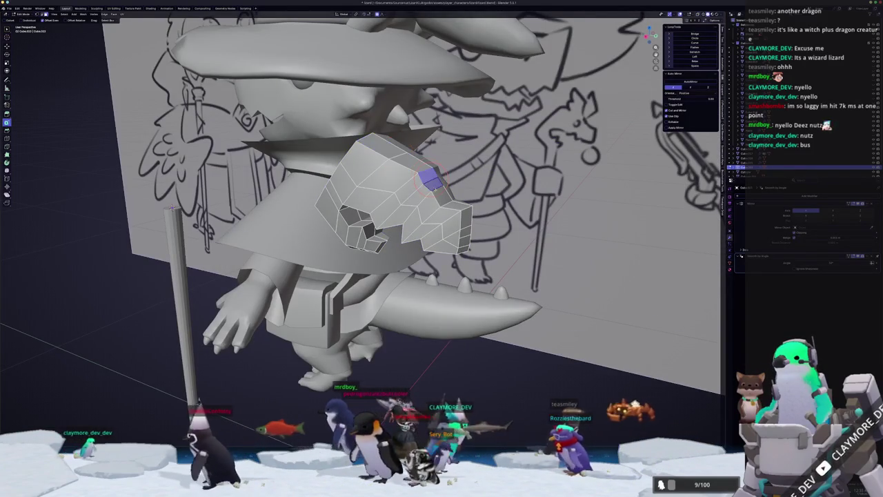
key(Tab)
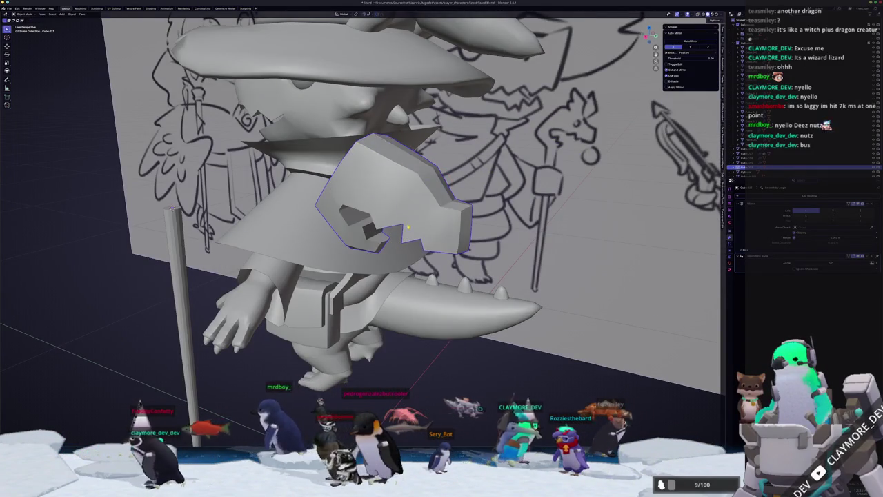
scroll(377, 205, right, 10)
scroll(376, 206, right, 10)
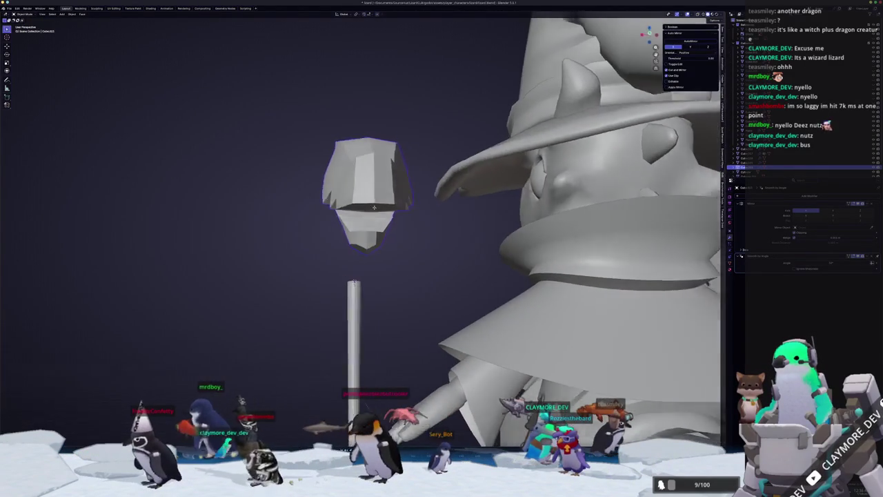
Toggle Edit Mode to preview the fist shape and pan the view across the hand
key(Tab)
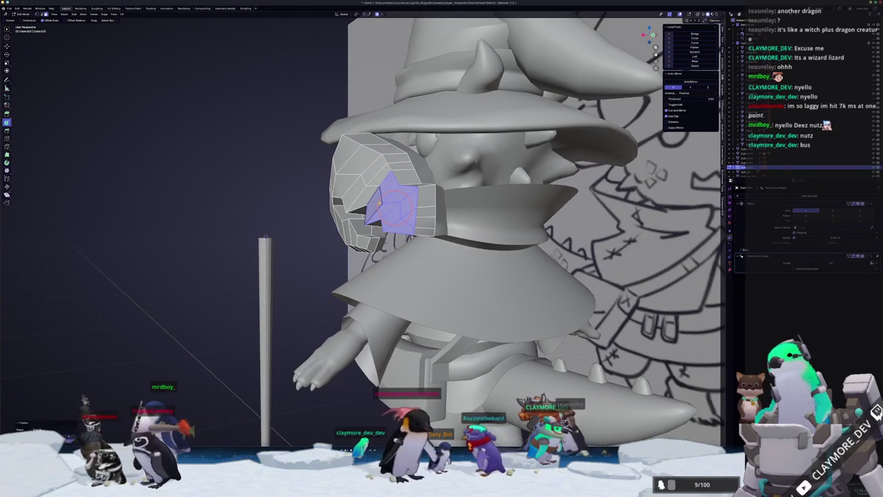
key(Tab)
scroll(375, 202, right, 10)
key(Tab)
scroll(375, 203, right, 3)
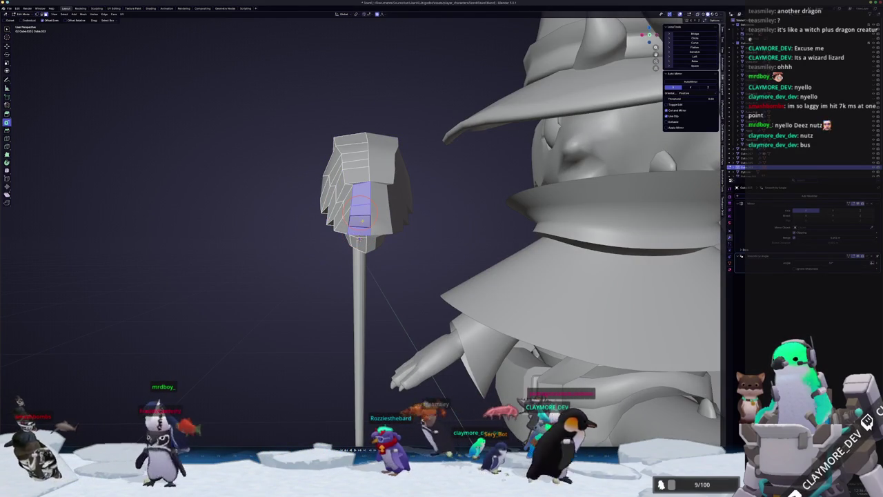
scroll(360, 218, right, 10)
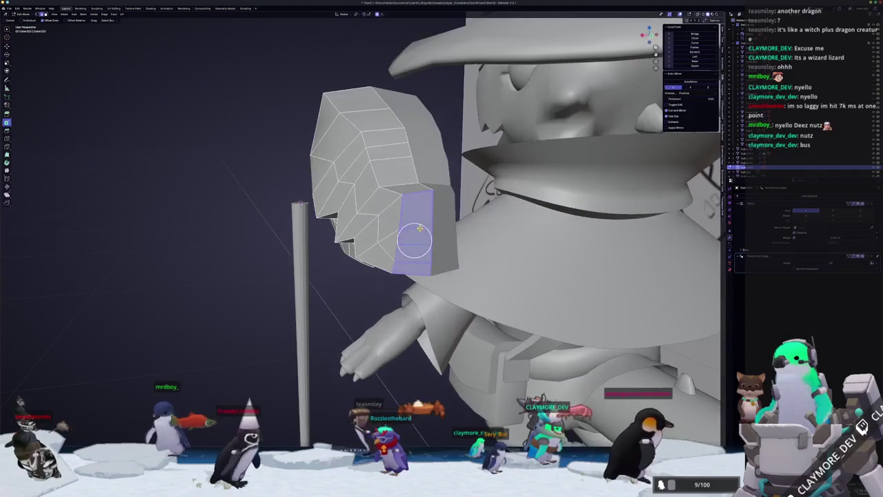
scroll(414, 232, right, 10)
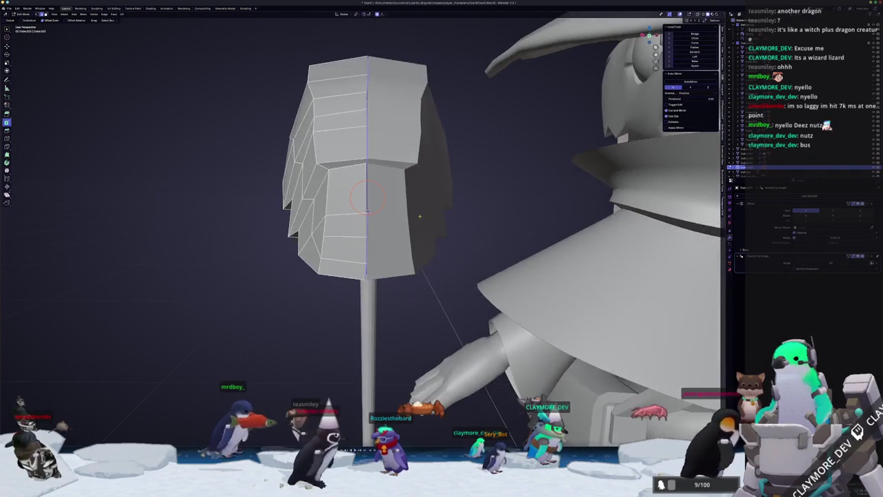
scroll(367, 211, up, 3)
scroll(370, 206, down, 3)
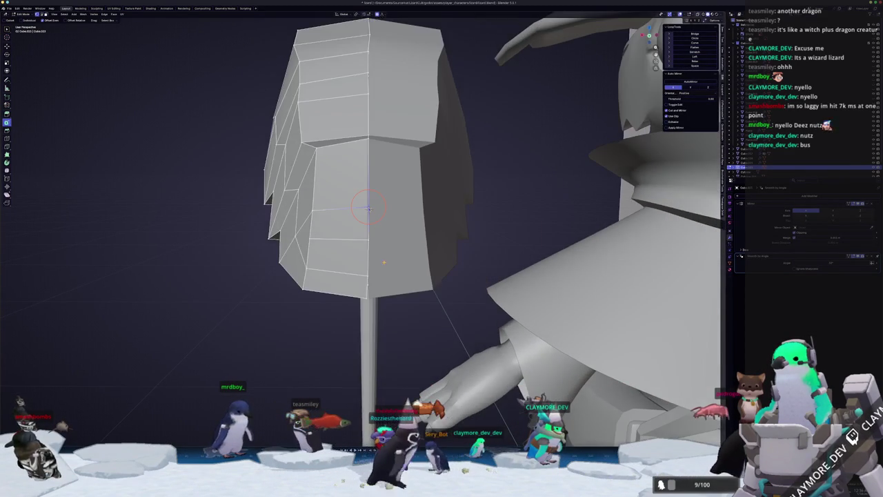
Shift the hand's vertices sideways along X with four soft-falloff moves
key(g)
key(x)
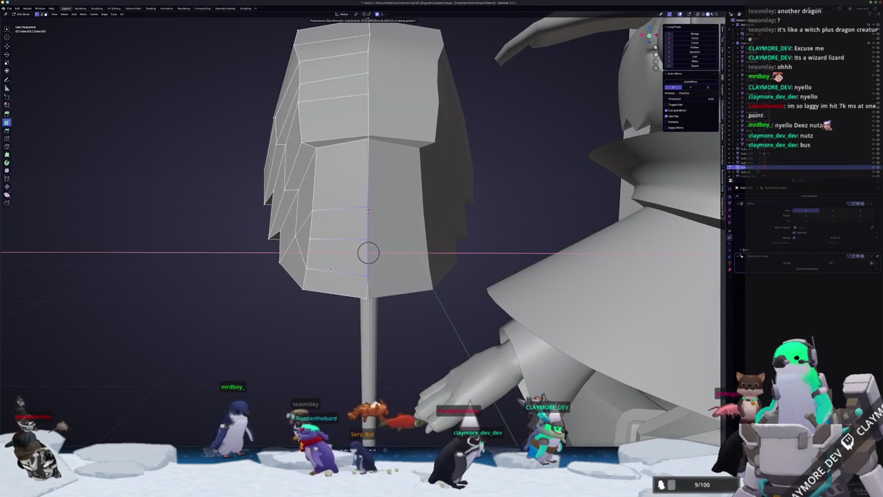
key(Return)
key(g)
key(x)
key(Return)
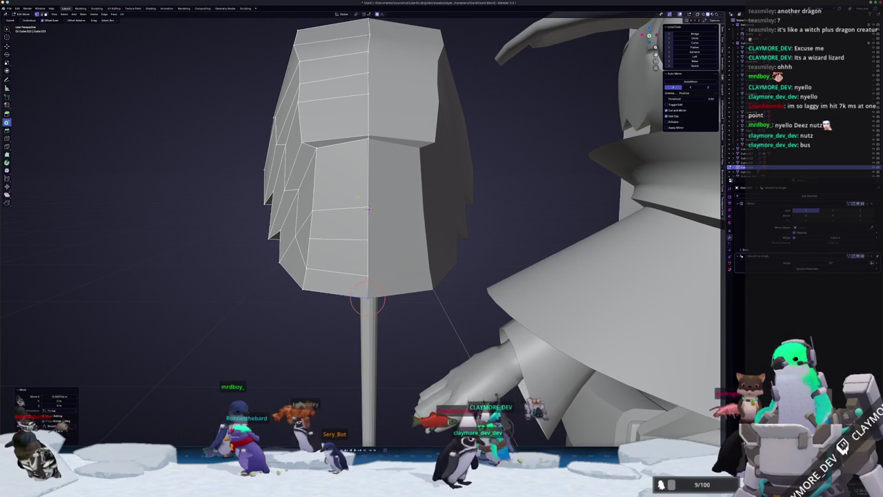
drag(369, 209, 371, 154)
key(g)
key(x)
key(Return)
key(g)
key(x)
key(Return)
Widen the upper part of the hand and adjust its top edge with further X-axis moves
key(Return)
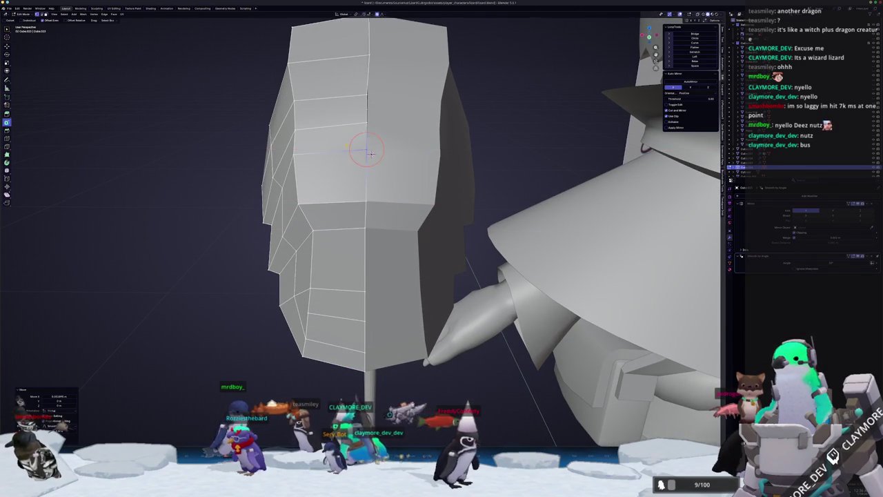
drag(369, 151, 373, 187)
key(g)
key(x)
key(Return)
key(g)
key(x)
key(Return)
key(Return)
key(g)
key(x)
key(Return)
key(g)
key(x)
From a side view beside the hat, push vertices sideways twice along X with soft falloff
drag(374, 186, 406, 131)
mouse_move(365, 174)
mouse_down()
mouse_move(352, 277)
mouse_move(369, 261)
mouse_move(336, 227)
mouse_up()
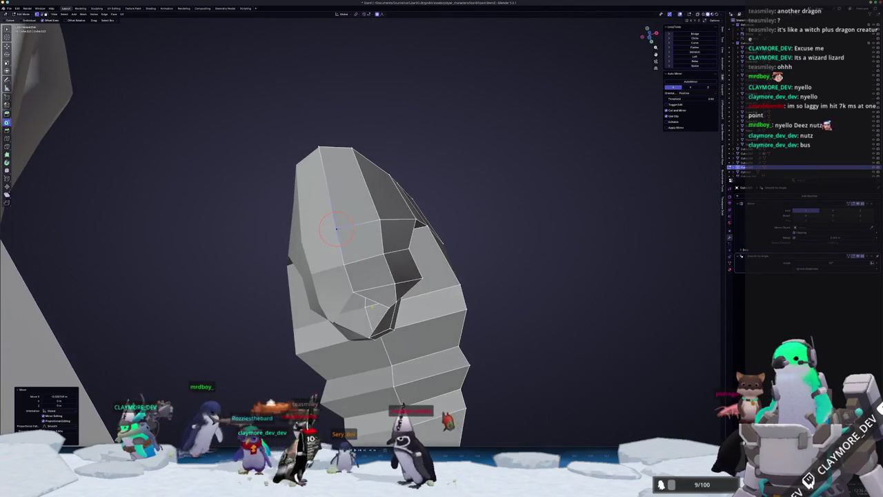
mouse_move(390, 307)
mouse_down()
mouse_move(372, 330)
mouse_move(391, 308)
mouse_up()
key(Tab)
key(Tab)
key(g)
key(x)
click(394, 306)
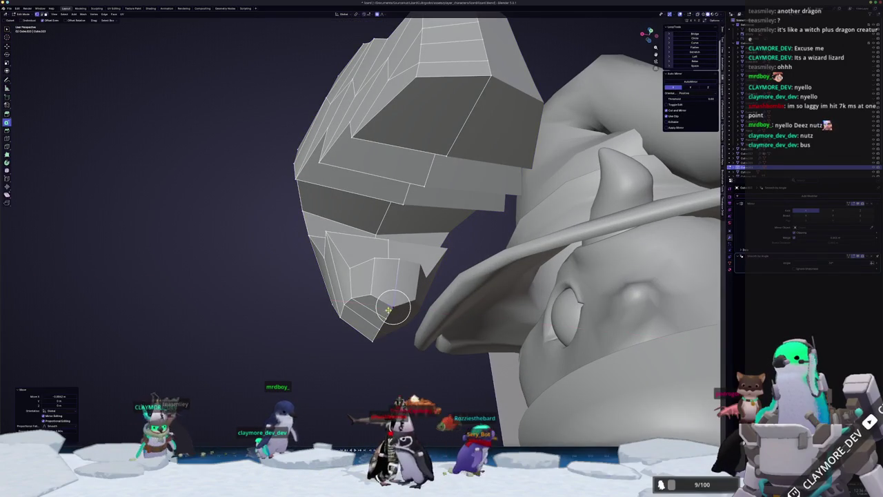
key(g)
key(x)
click(399, 318)
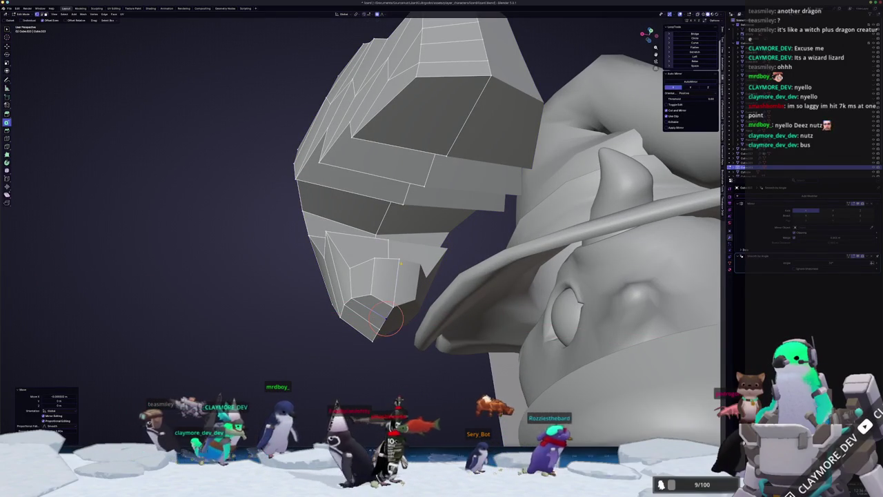
Select a vertical edge loop, shift the lower-left vertices with soft falloff, then exit local view
alt+click(403, 185)
mouse_move(404, 185)
mouse_down()
mouse_move(393, 183)
mouse_move(421, 186)
mouse_up()
key(g)
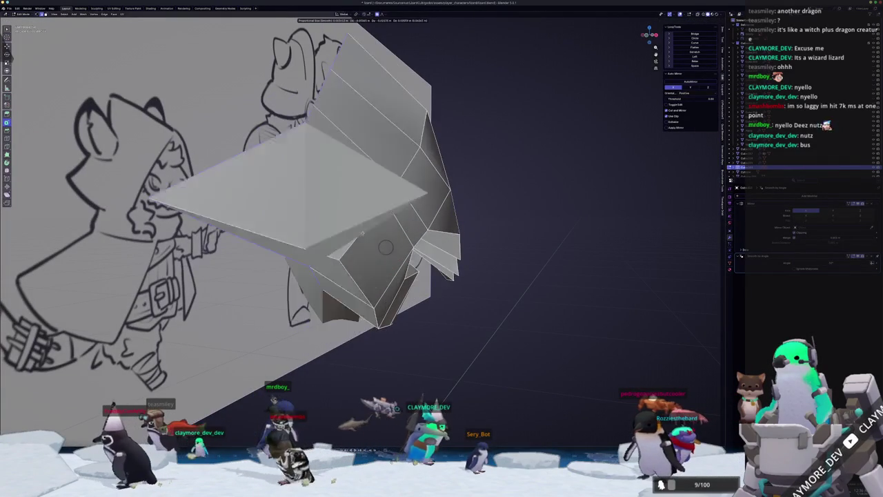
key(Escape)
key(g)
click(305, 270)
key(g)
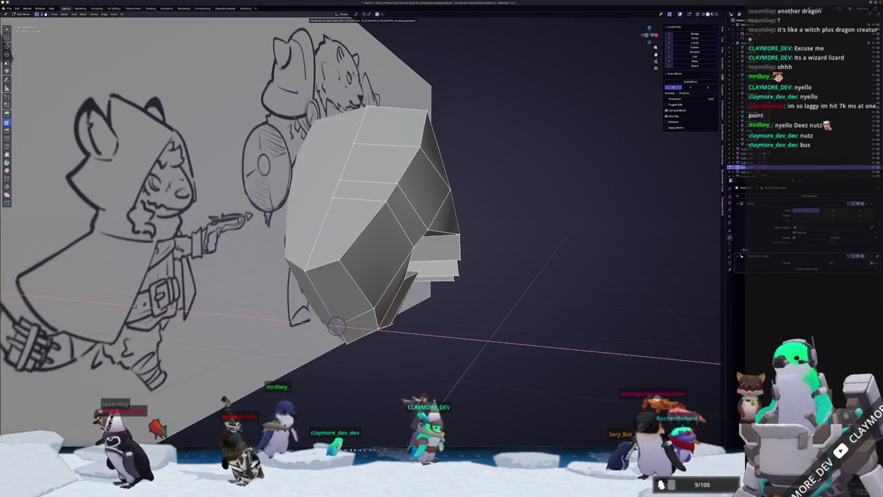
click(332, 318)
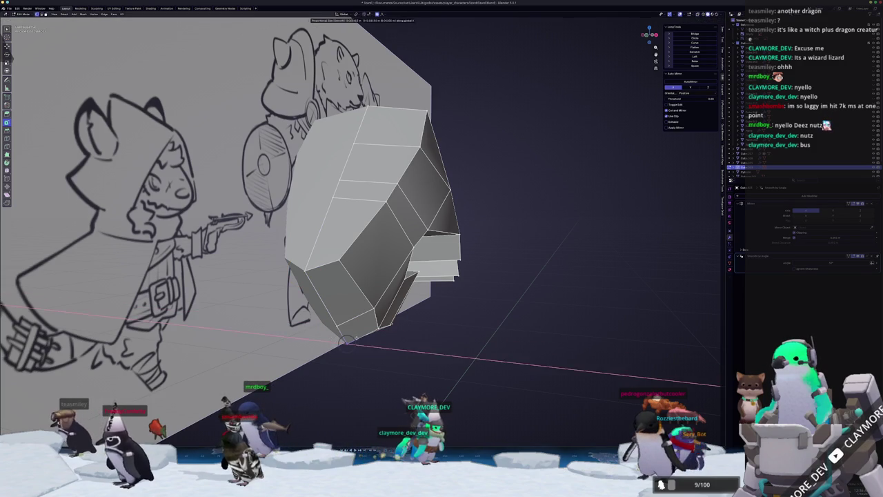
key(Escape)
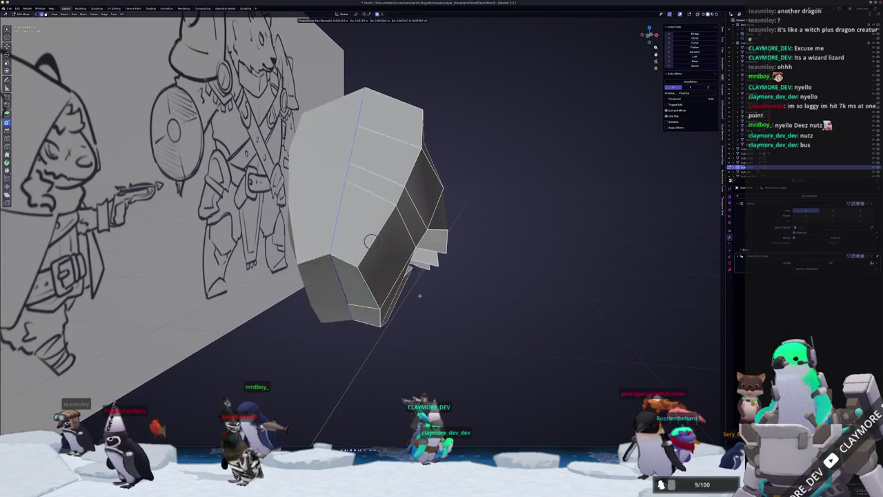
key(KP_Divide)
Cancel the pending move and bring the hand into a straight-on front view
key(g)
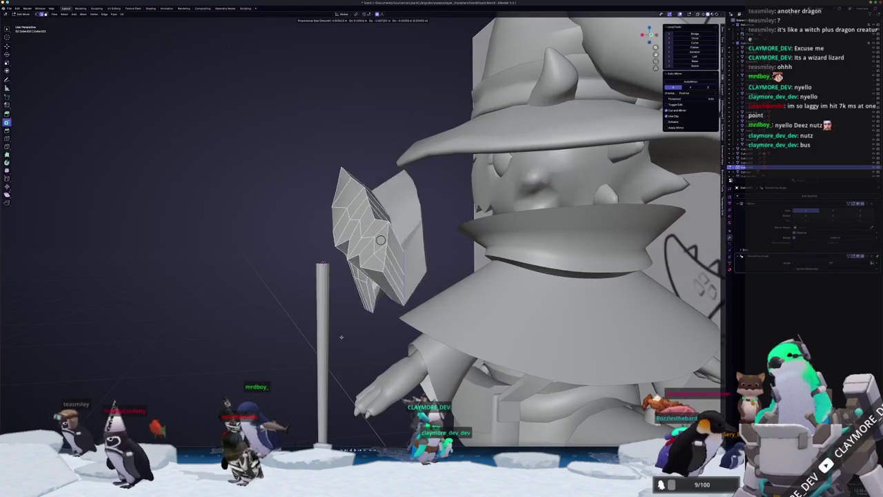
key(Escape)
key(Tab)
key(KP_8)
key(KP_8)
key(KP_8)
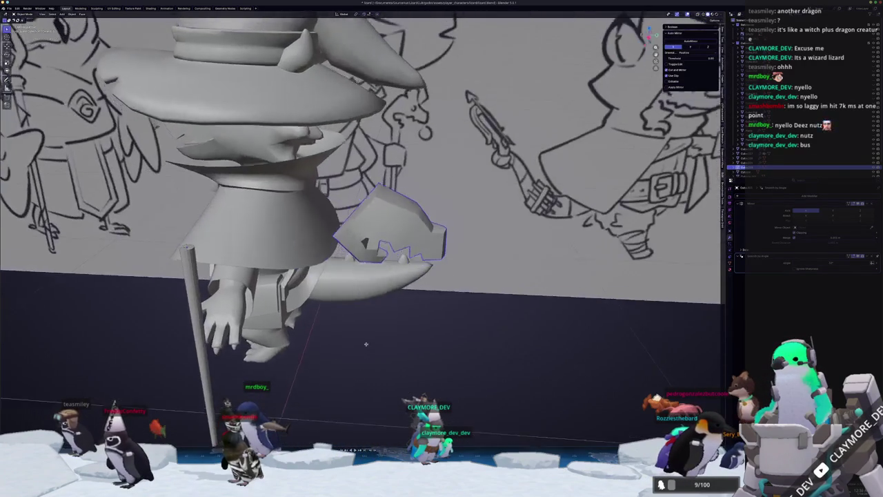
scroll(365, 344, left, 10)
key(KP_1)
scroll(405, 286, up, 8)
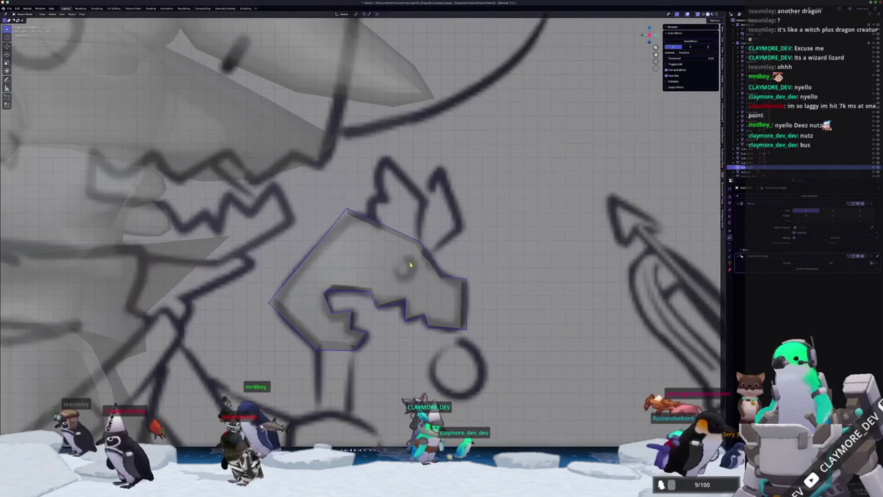
In Edit Mode, bevel the selected hand face and extrude it outward
key(Tab)
scroll(379, 258, left, 5)
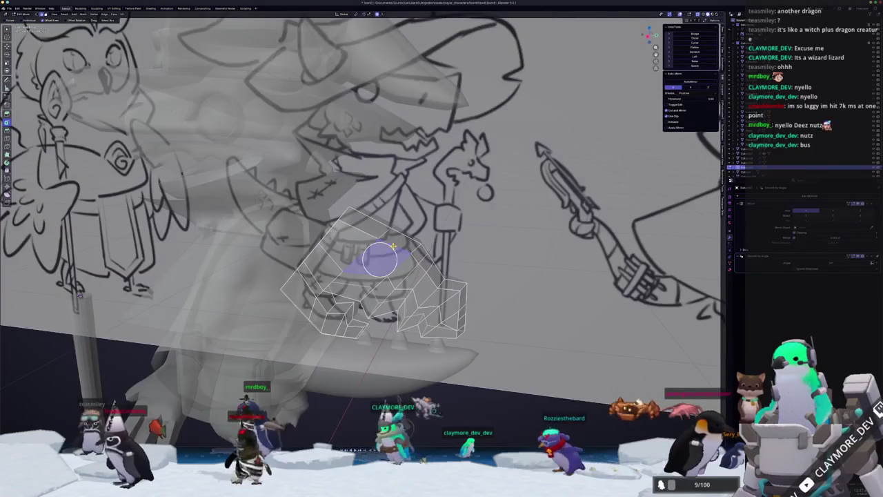
scroll(411, 248, up, 2)
key(ctrl+b)
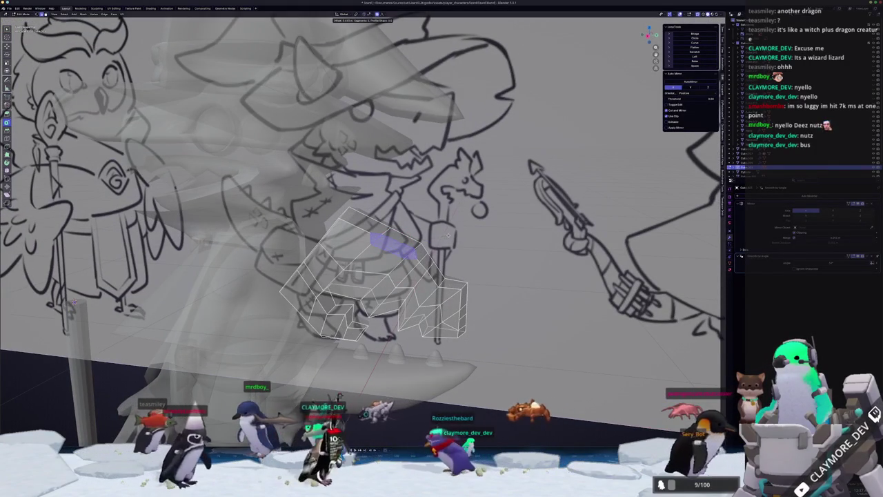
click(449, 237)
scroll(448, 237, left, 3)
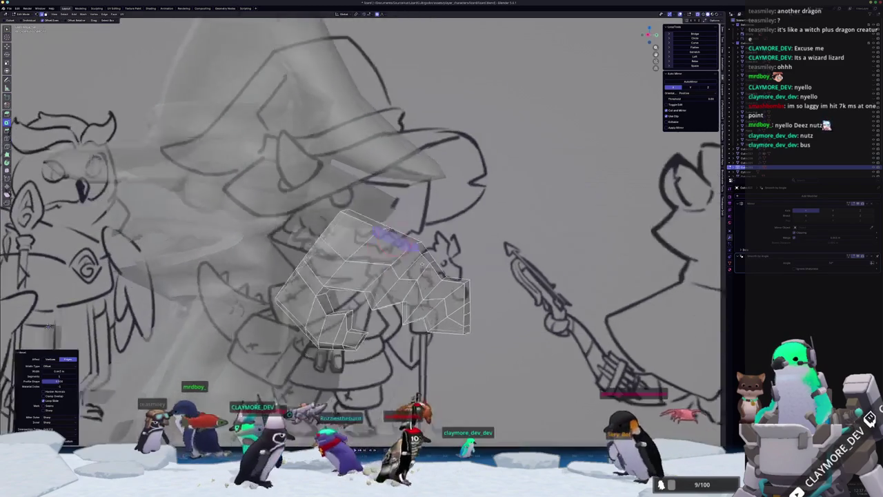
key(e)
key(Return)
Pull the extruded face up along the sketch and shift the finger's top vertices up and left
scroll(426, 207, right, 4)
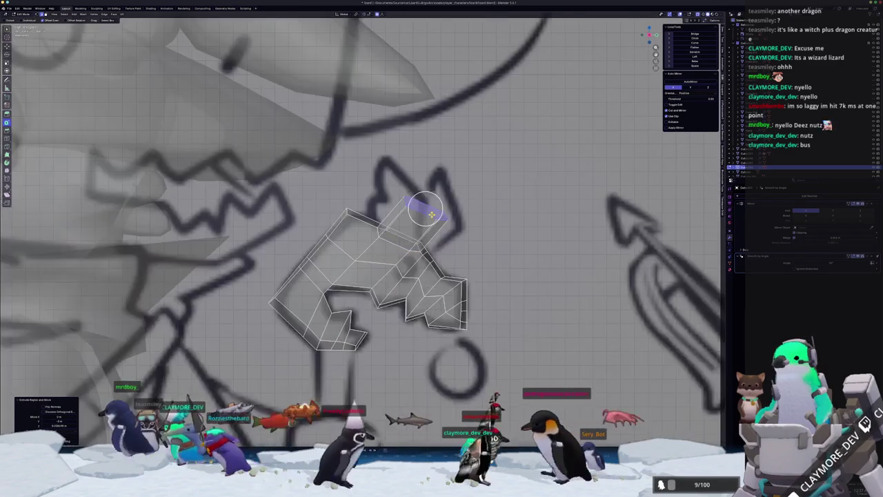
scroll(426, 208, up, 3)
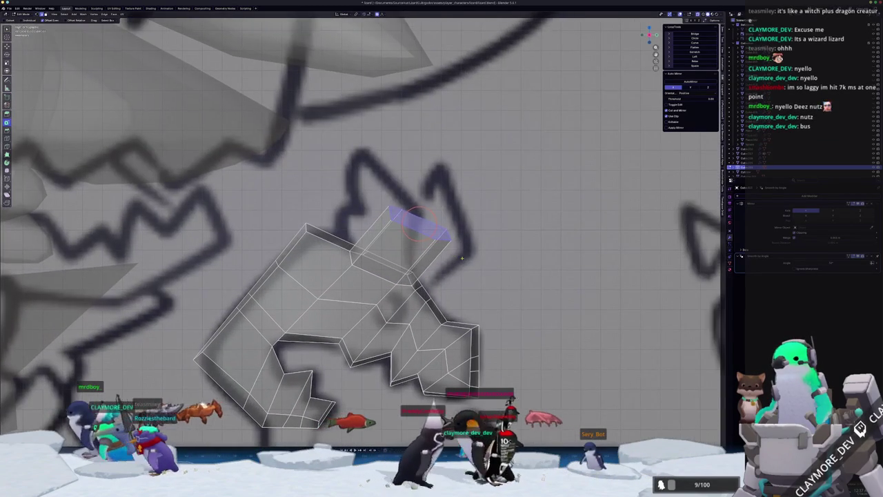
key(g)
click(433, 230)
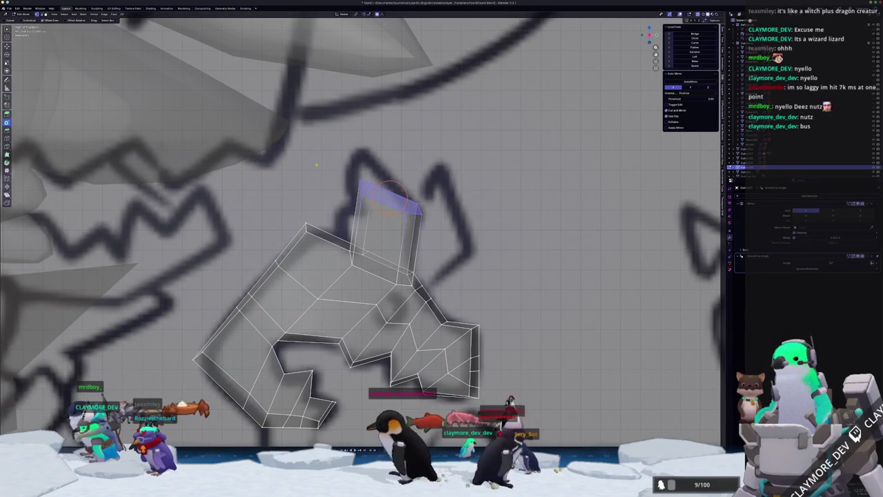
key(g)
click(362, 156)
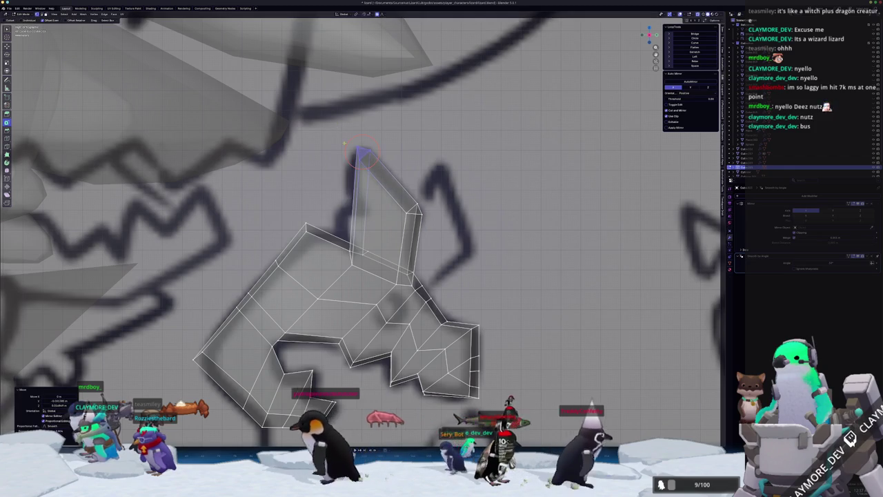
scroll(362, 155, up, 1)
click(428, 204)
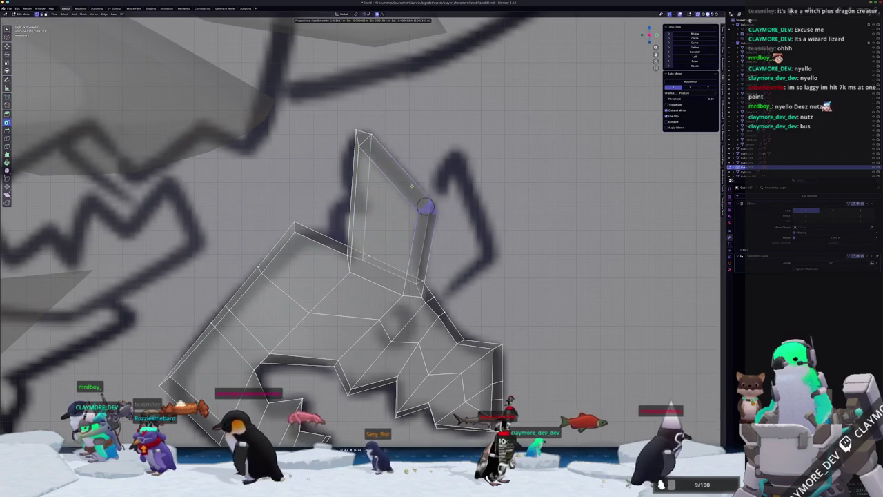
key(g)
key(g)
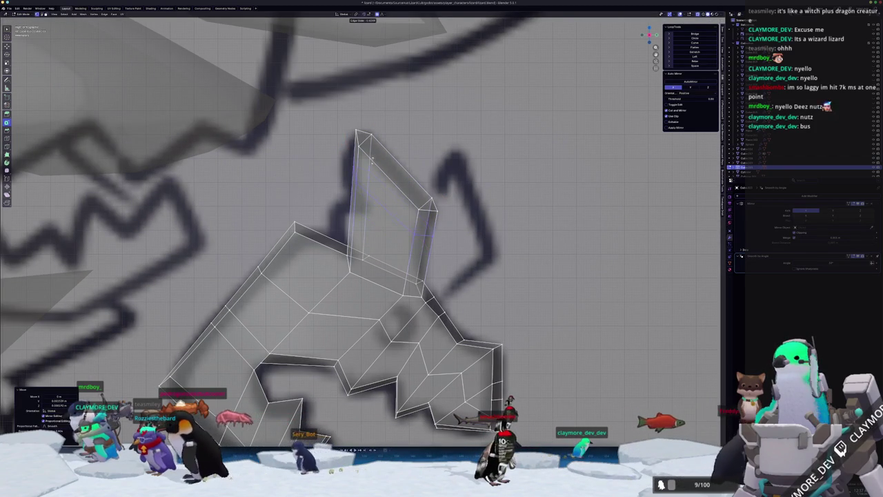
Add an edge loop across the new finger and move its left vertices and thin top face up-left
key(ctrl+r)
click(354, 214)
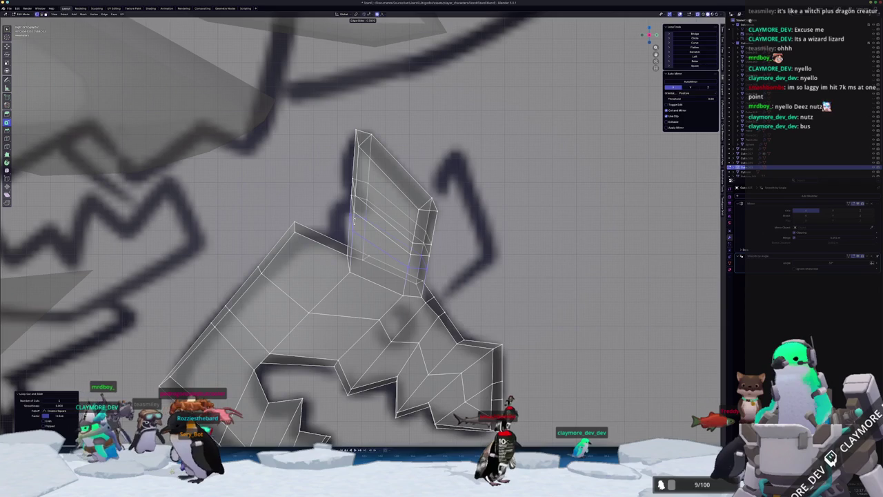
scroll(351, 220, up, 2)
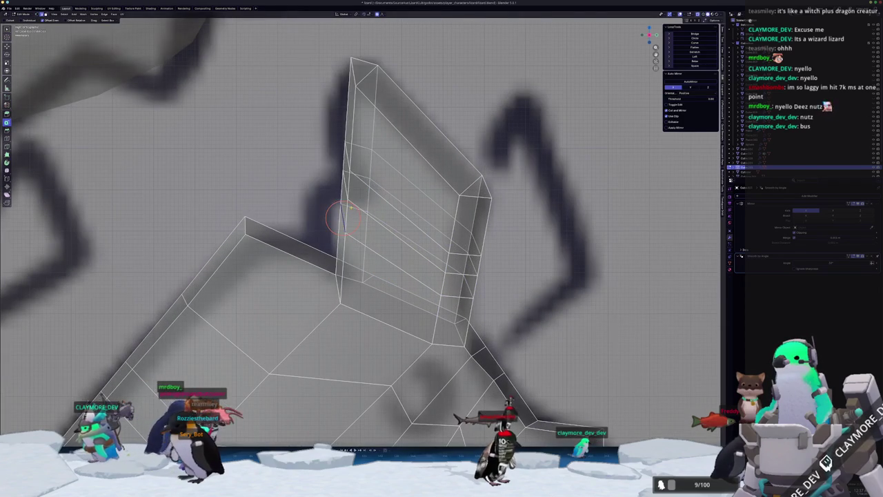
key(g)
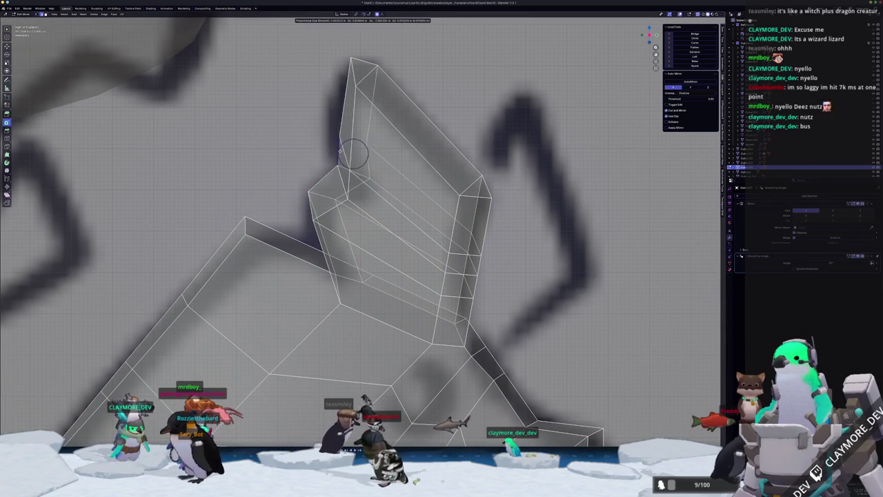
click(350, 153)
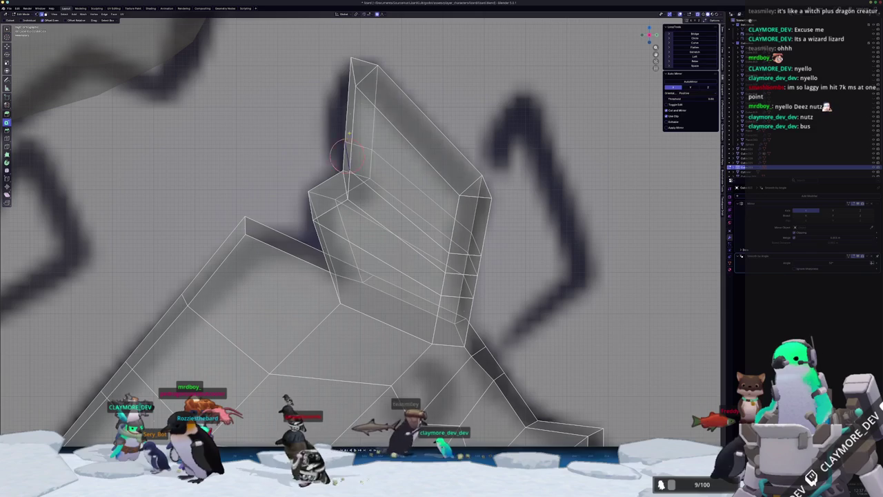
click(350, 114)
key(g)
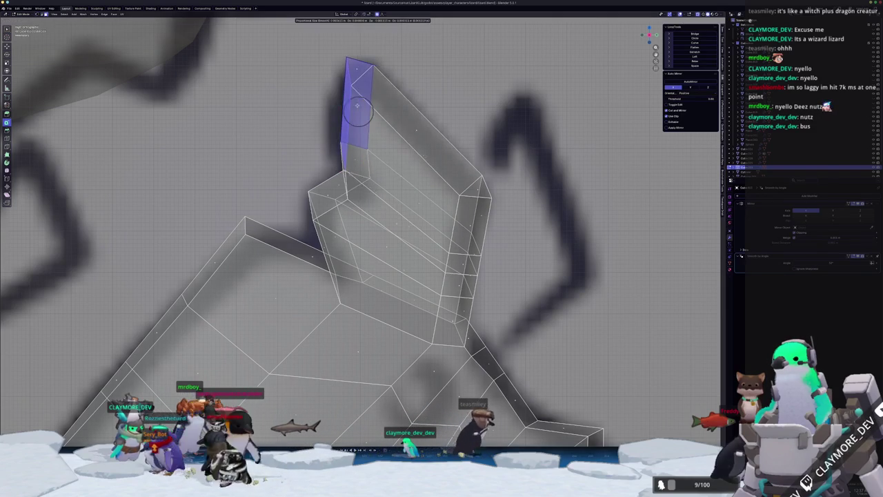
click(345, 98)
Check the finger shape in Object Mode, then resume editing with a different hand face selected
key(Tab)
mouse_move(344, 98)
mouse_down()
mouse_move(325, 181)
mouse_move(369, 233)
mouse_move(442, 235)
mouse_up()
key(Tab)
click(434, 269)
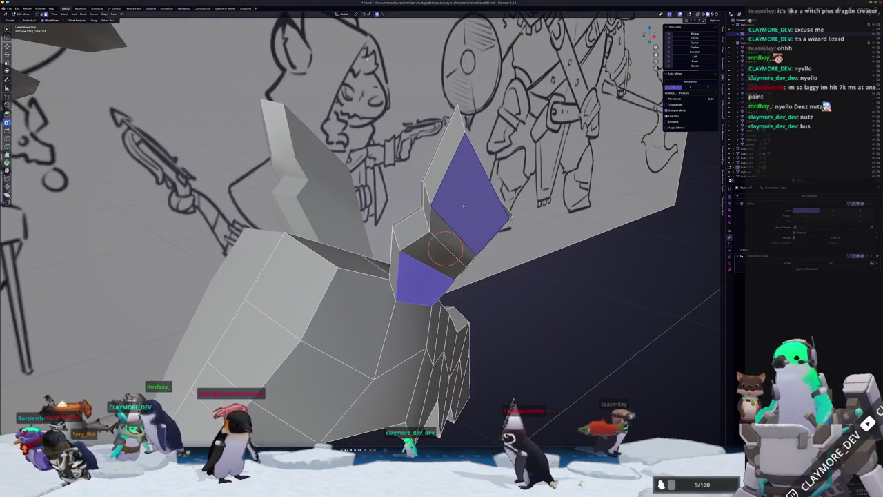
Nudge the neighbouring finger faces slightly downward and inspect the hand from other sides
shift+click(464, 206)
shift+click(426, 238)
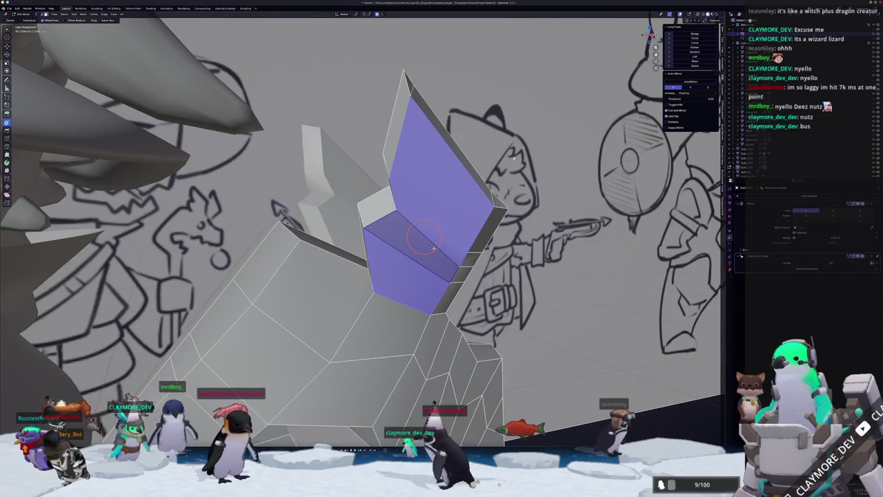
key(g)
mouse_move(426, 238)
mouse_down()
mouse_move(272, 234)
mouse_move(283, 222)
mouse_move(268, 234)
mouse_up()
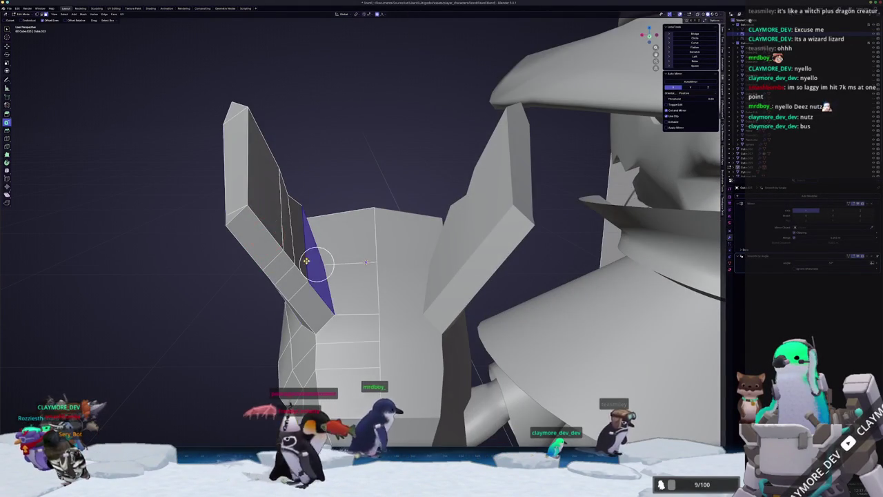
key(Tab)
mouse_move(366, 262)
mouse_down()
mouse_move(338, 245)
mouse_move(434, 267)
mouse_move(470, 244)
mouse_up()
key(Tab)
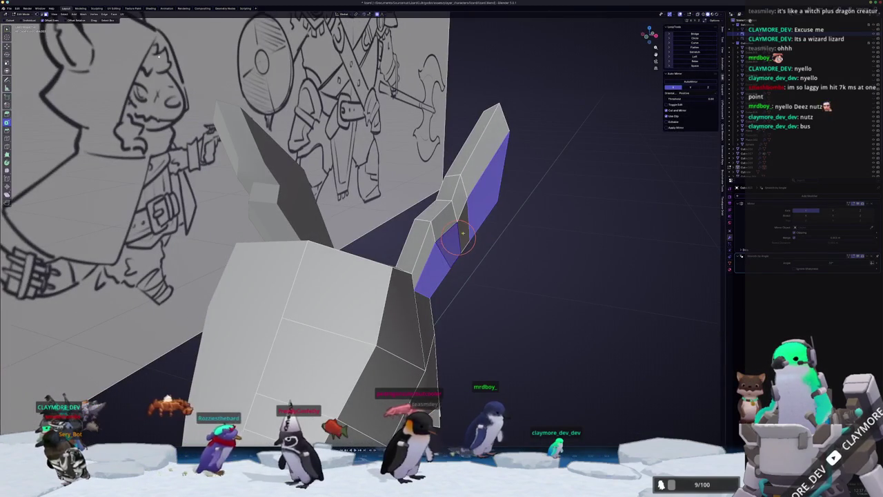
mouse_move(449, 223)
mouse_down()
mouse_move(270, 202)
mouse_move(350, 217)
mouse_up()
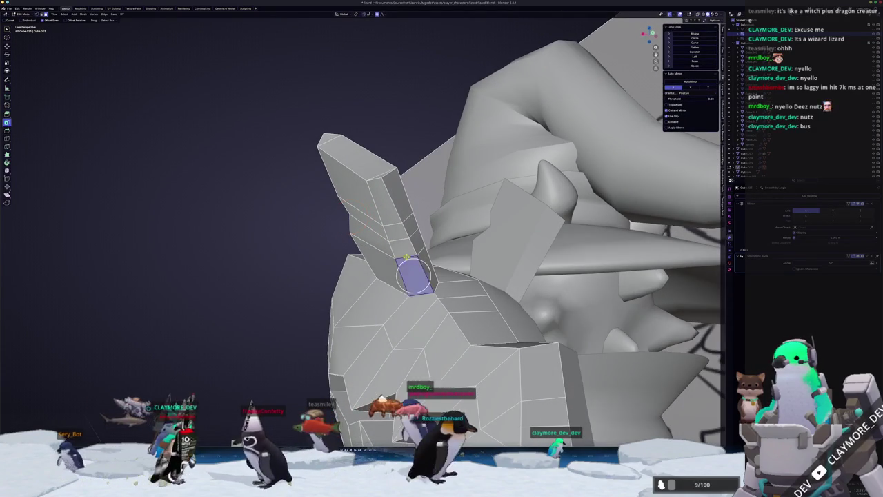
Slide the higher finger face and the diamond-shaped face to line up with the sketch
shift+click(387, 210)
drag(404, 249, 392, 259)
click(392, 259)
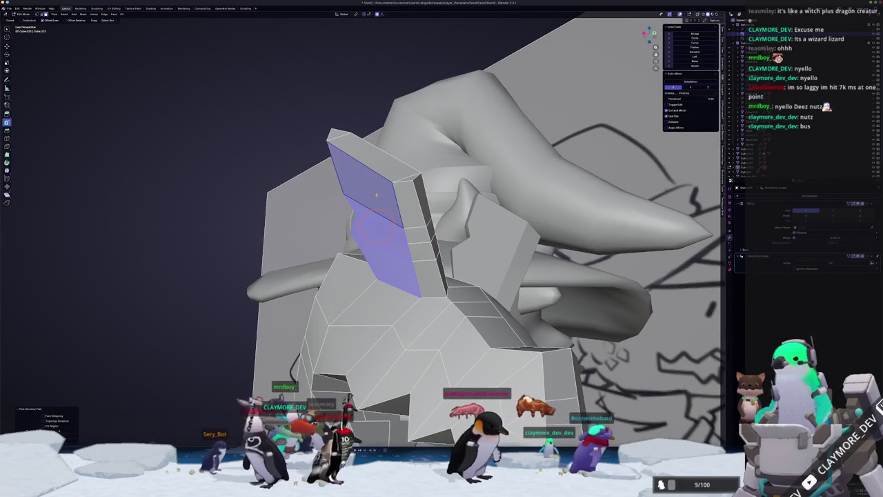
mouse_move(377, 195)
mouse_down()
mouse_move(408, 254)
mouse_move(414, 243)
mouse_move(355, 235)
mouse_up()
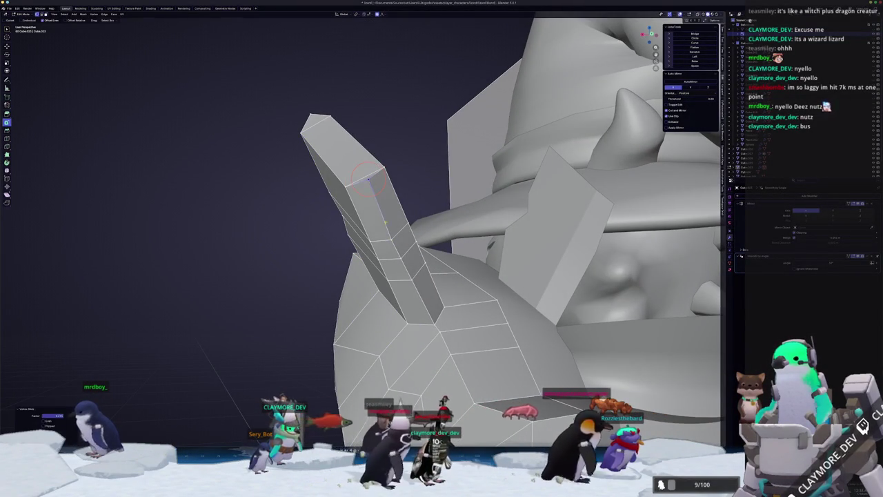
click(401, 255)
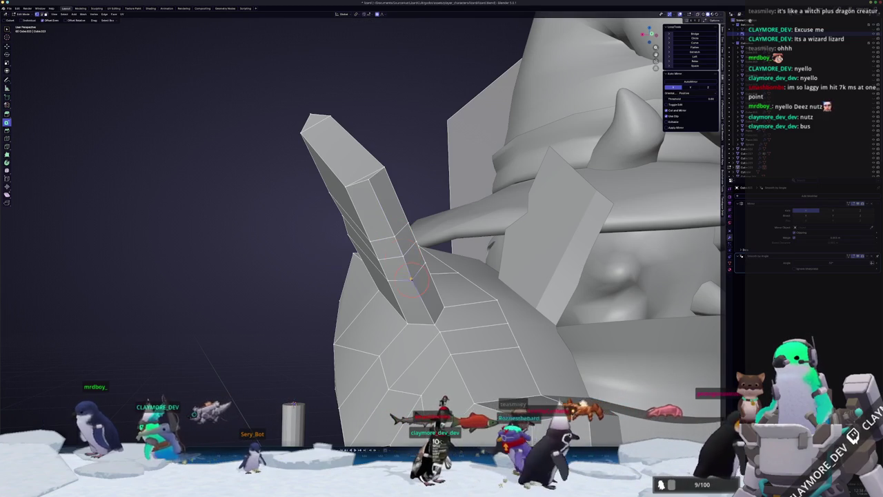
mouse_move(414, 276)
mouse_down()
mouse_move(316, 322)
mouse_move(292, 244)
mouse_move(366, 237)
mouse_move(403, 294)
mouse_up()
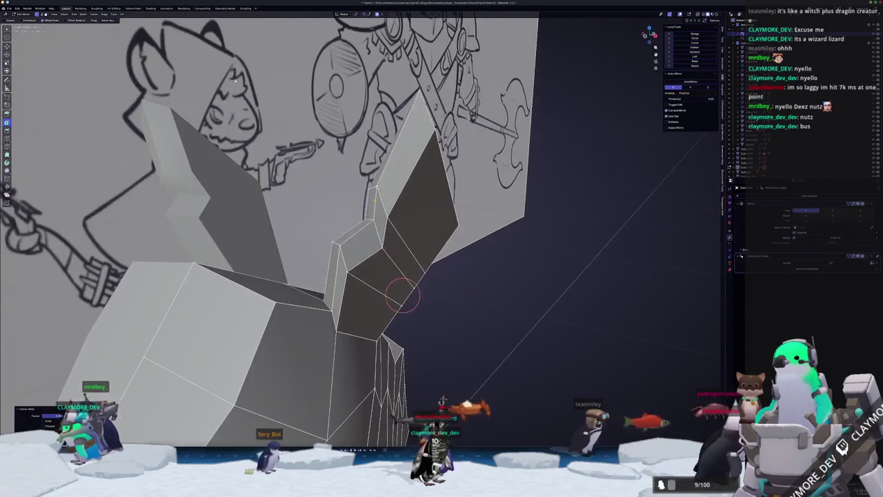
Edge-slide the finger and slide two vertices at its base joint along their edges
click(405, 226)
mouse_move(406, 226)
mouse_down()
mouse_move(410, 233)
mouse_move(364, 222)
mouse_move(353, 242)
mouse_move(372, 283)
mouse_up()
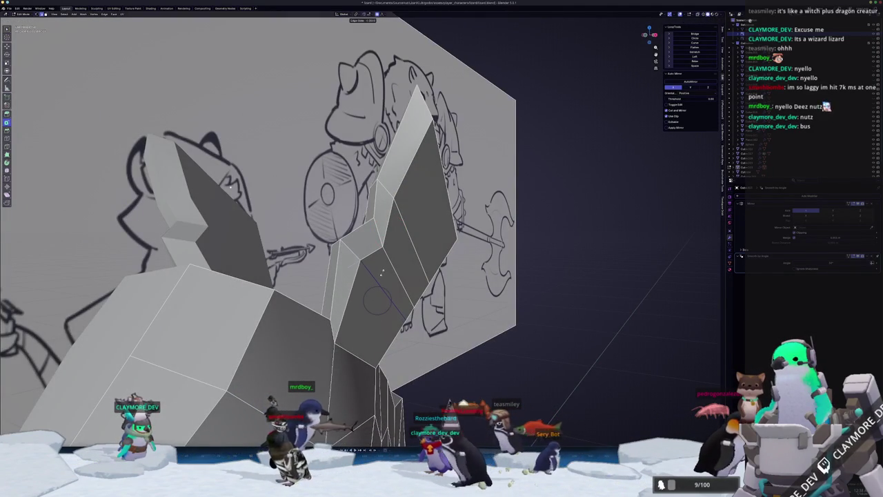
mouse_move(378, 298)
mouse_down()
mouse_move(384, 310)
mouse_move(391, 253)
mouse_move(371, 261)
mouse_up()
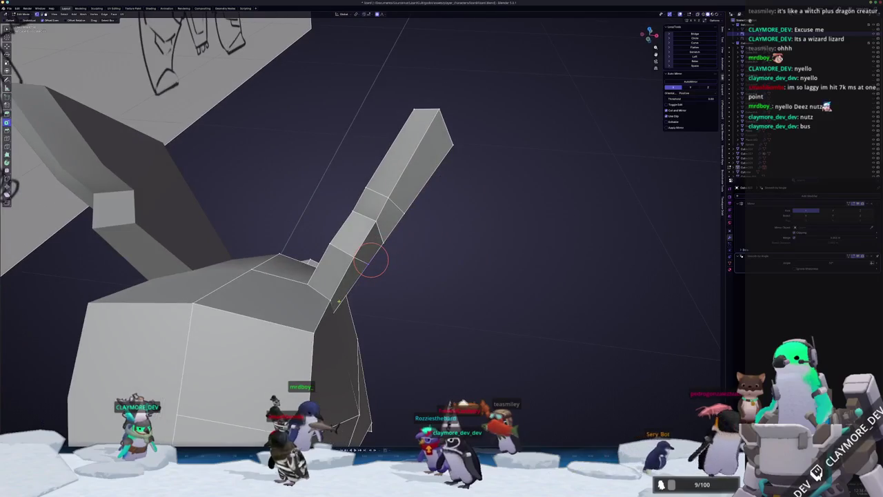
click(326, 298)
key(shift+v)
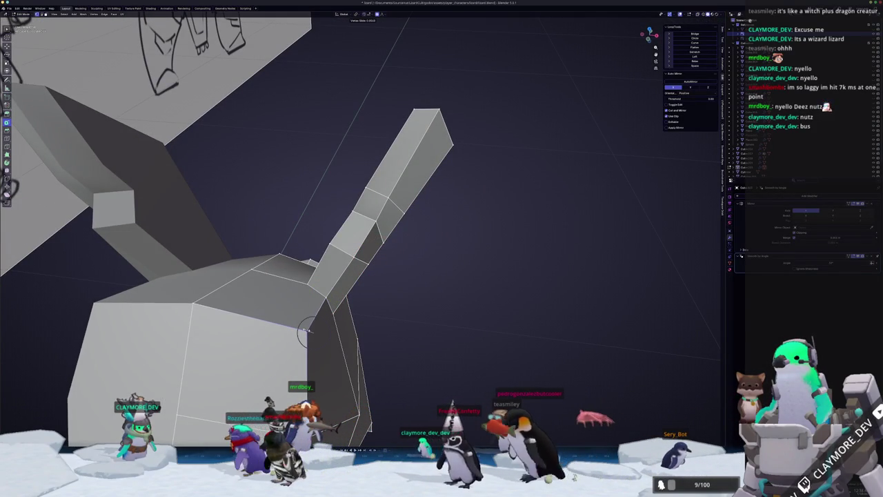
click(307, 331)
scroll(376, 278, left, 3)
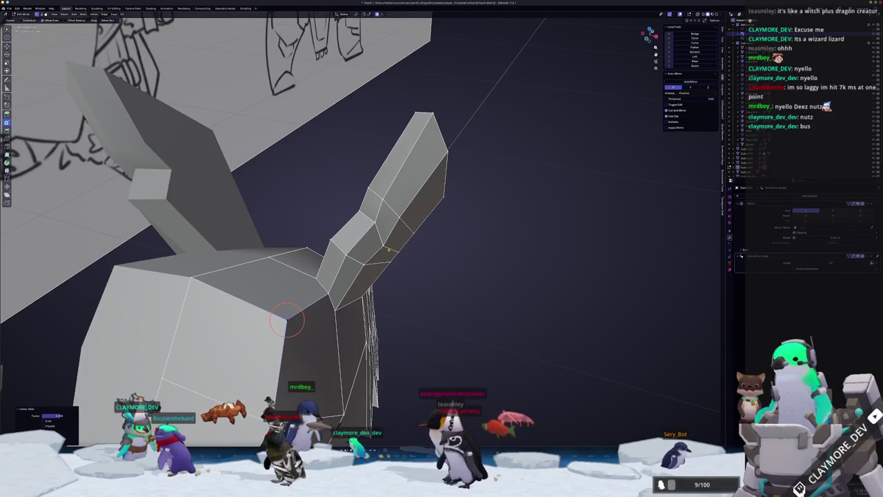
scroll(391, 249, left, 3)
Slide another edge loop and a vertex on the finger to follow the sketch
key(g)
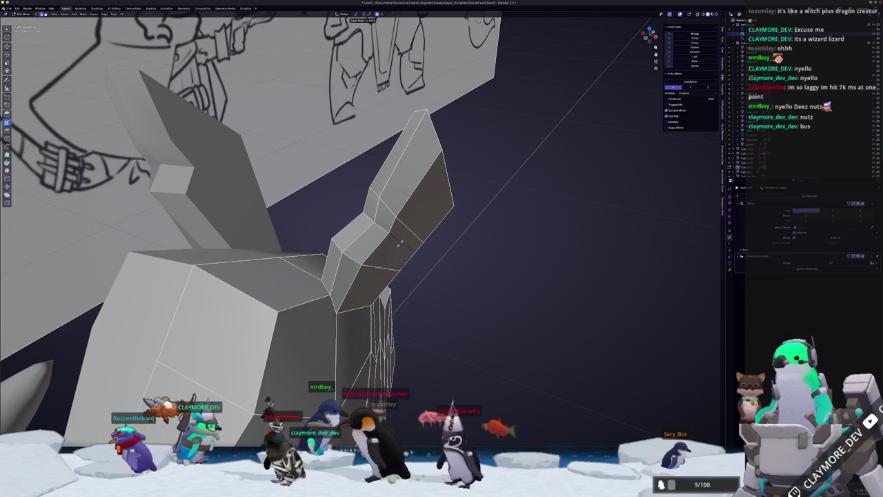
click(399, 243)
scroll(407, 250, left, 5)
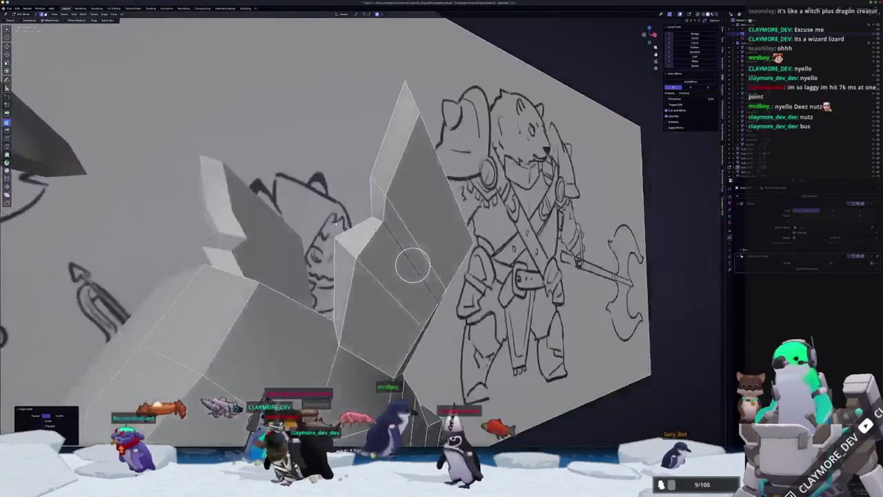
scroll(412, 256, left, 5)
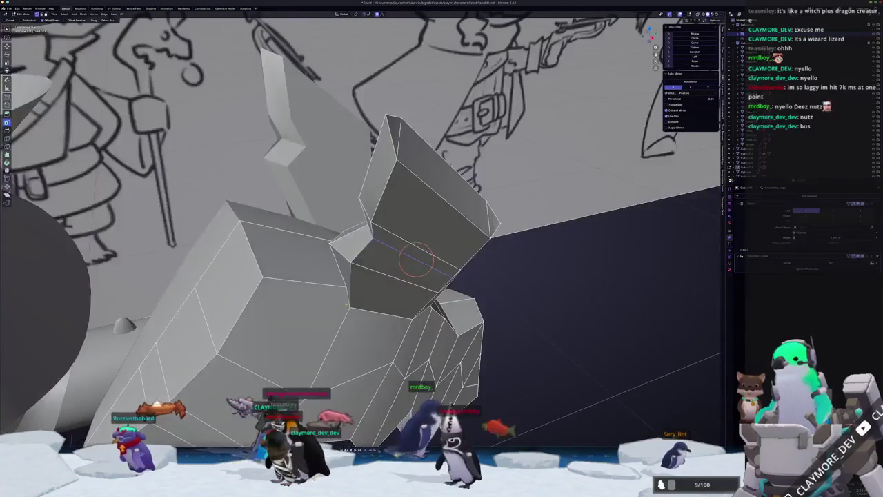
click(350, 308)
scroll(373, 300, left, 10)
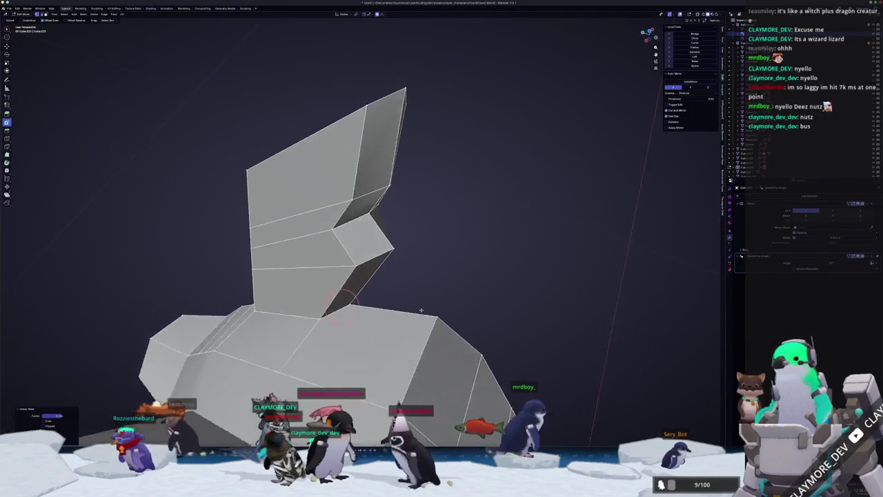
scroll(395, 293, left, 10)
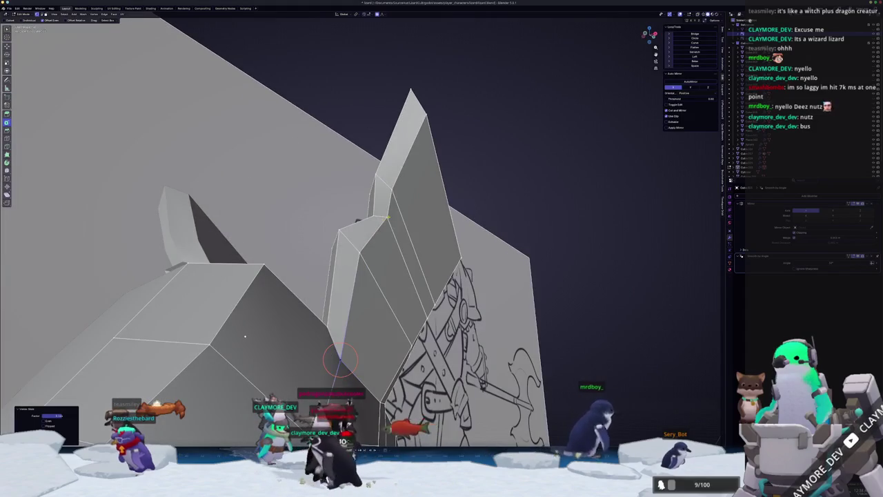
scroll(382, 216, up, 3)
Slide the vertices near the finger tip into place and return to Object Mode
click(383, 213)
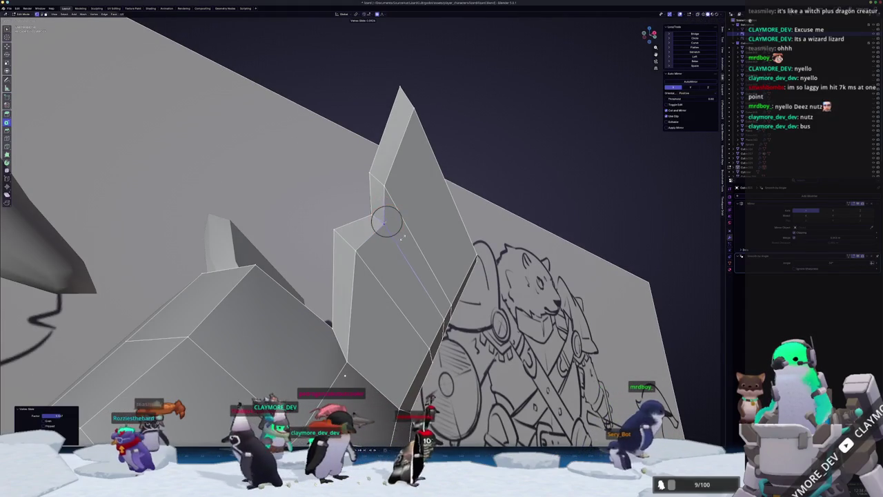
scroll(385, 222, left, 10)
key(g)
key(g)
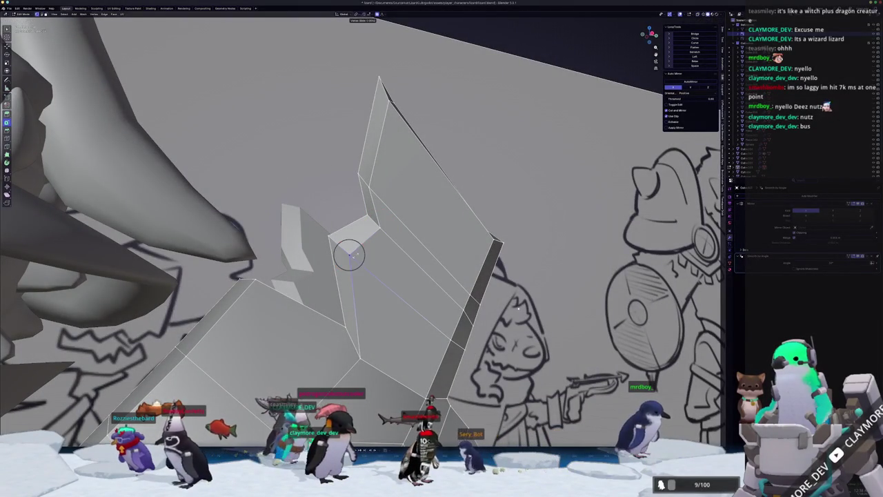
click(350, 255)
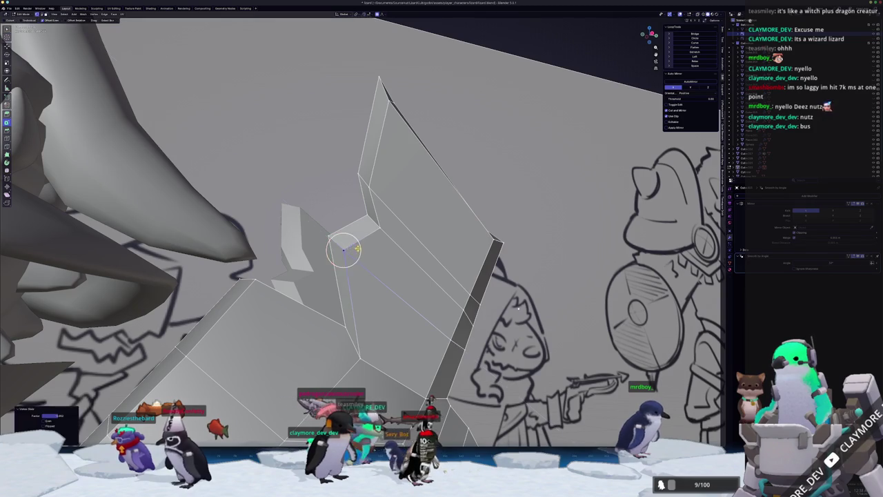
key(Tab)
scroll(387, 262, left, 10)
scroll(419, 268, down, 10)
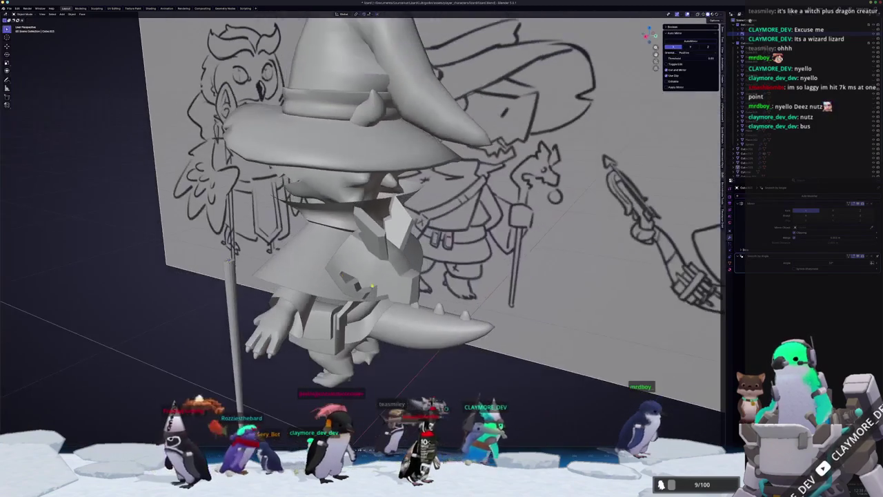
Apply Shade Auto Smooth to the hand, frame it head-on with numpad 4, and enter Edit Mode
scroll(373, 262, up, 3)
click(376, 255)
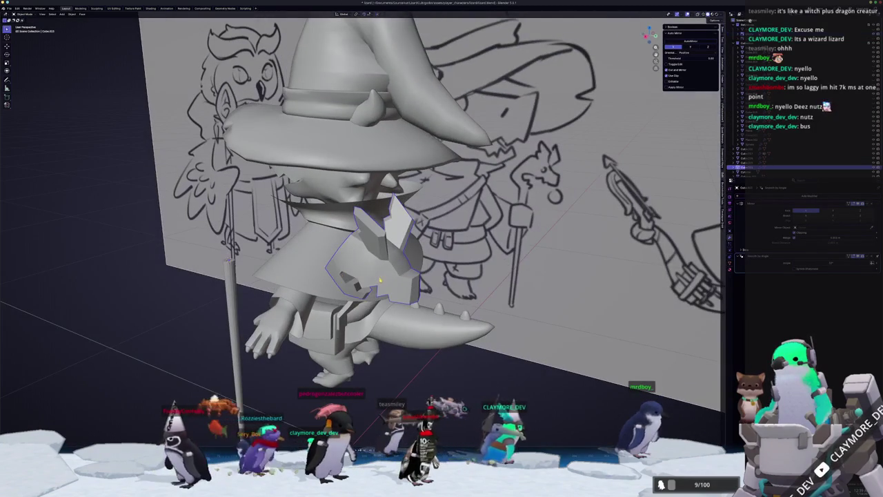
right_click(362, 273)
click(366, 279)
key(KP_4)
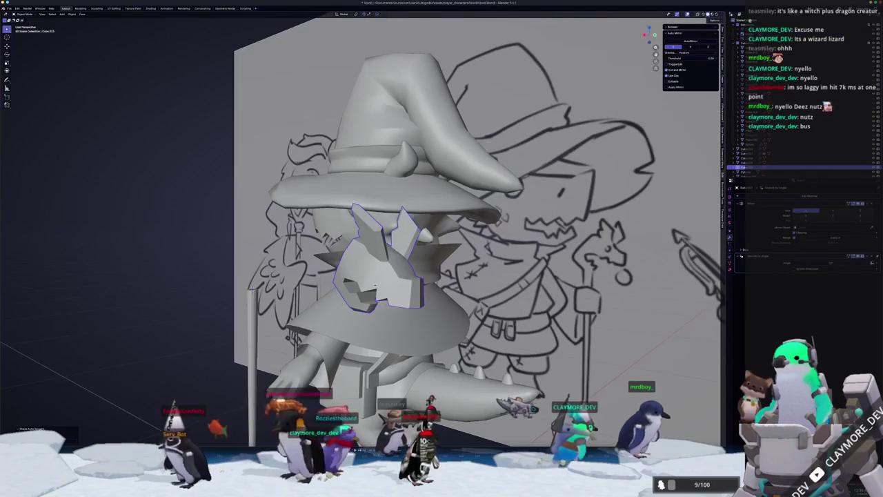
key(KP_Decimal)
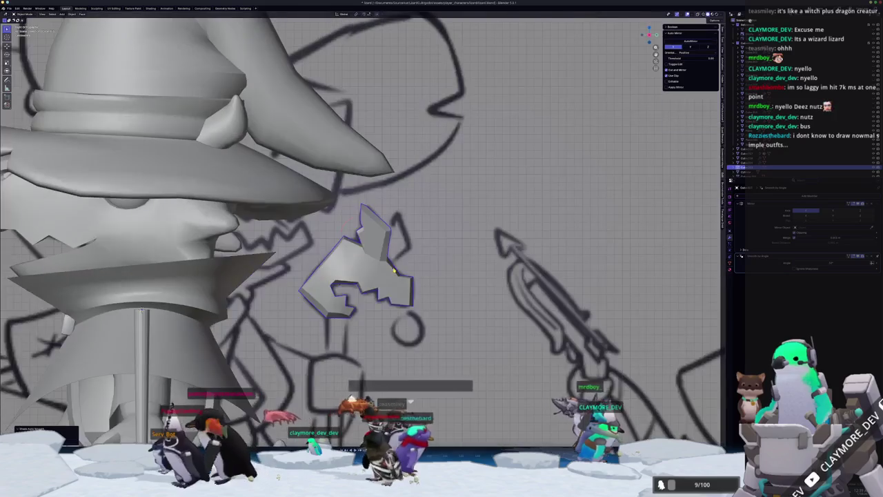
key(Tab)
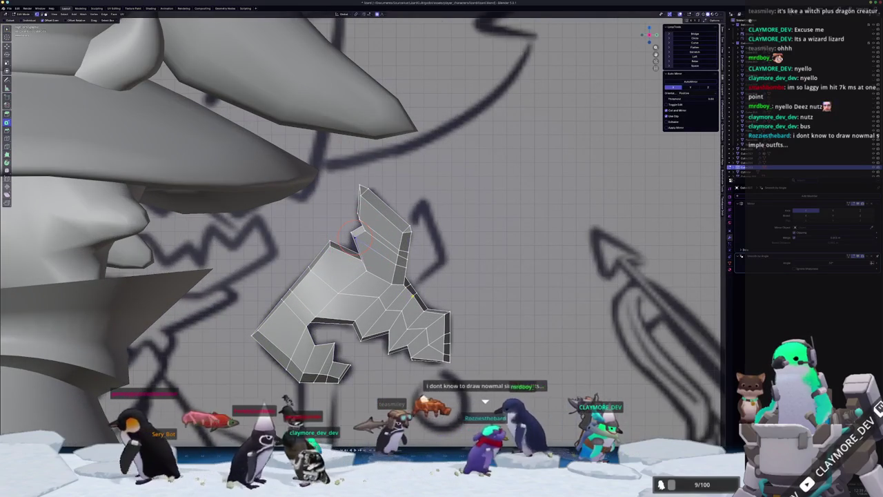
With X-ray on, inset the central hand faces, extrude them outward, and scale them toward a tip
key(alt+z)
scroll(400, 297, up, 2)
drag(373, 271, 350, 282)
key(i)
click(350, 282)
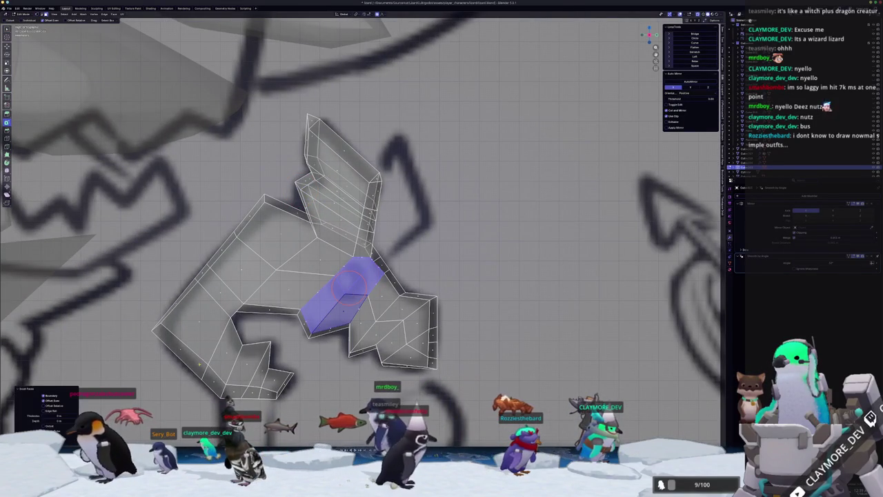
key(e)
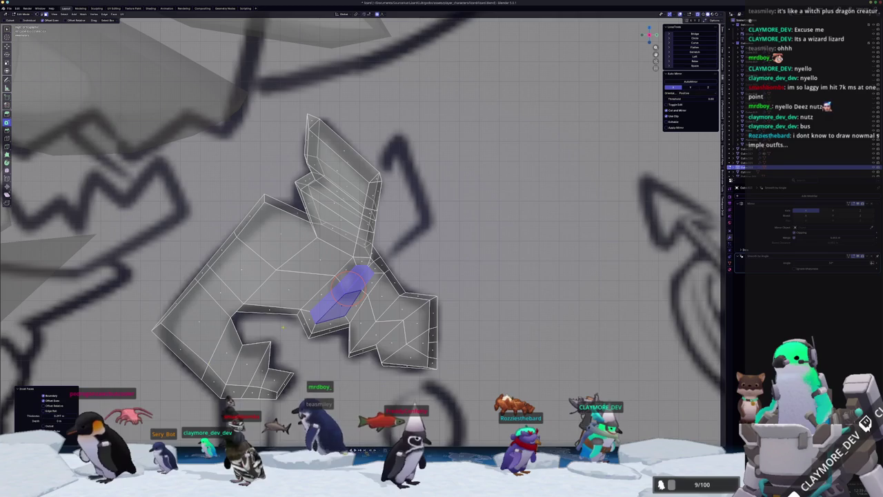
key(e)
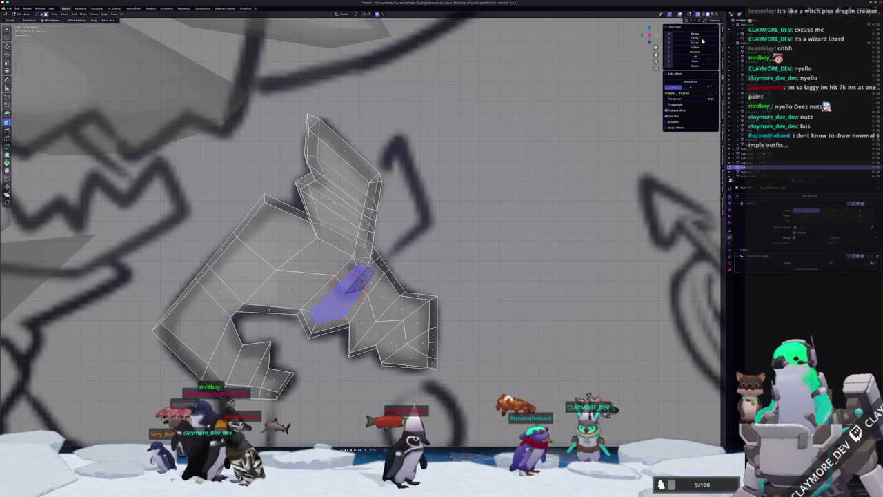
click(424, 214)
key(s)
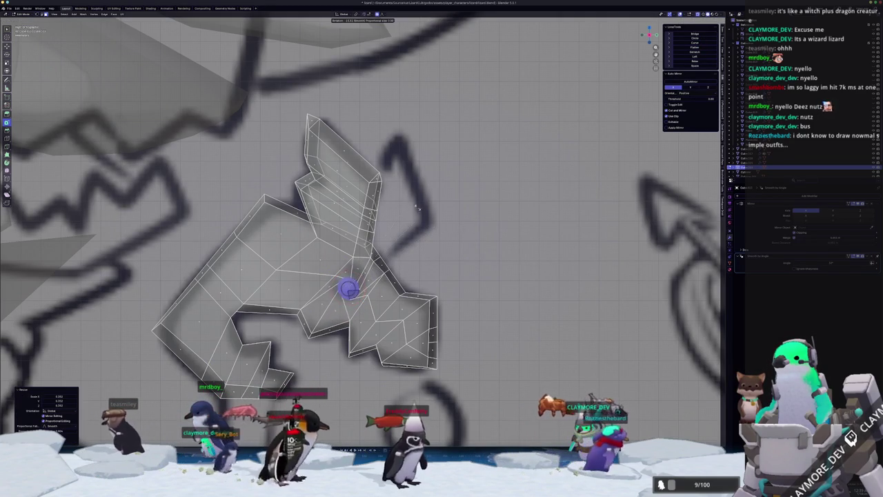